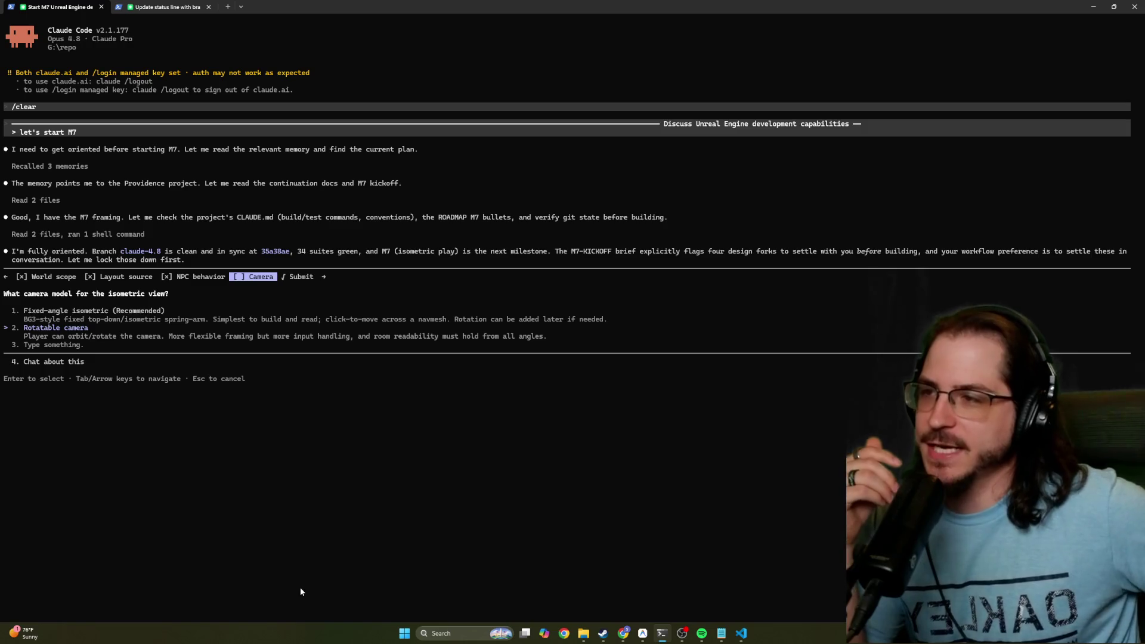
Pick 'Rotatable camera' for the camera question and submit all four M7 design answers
key("Down")
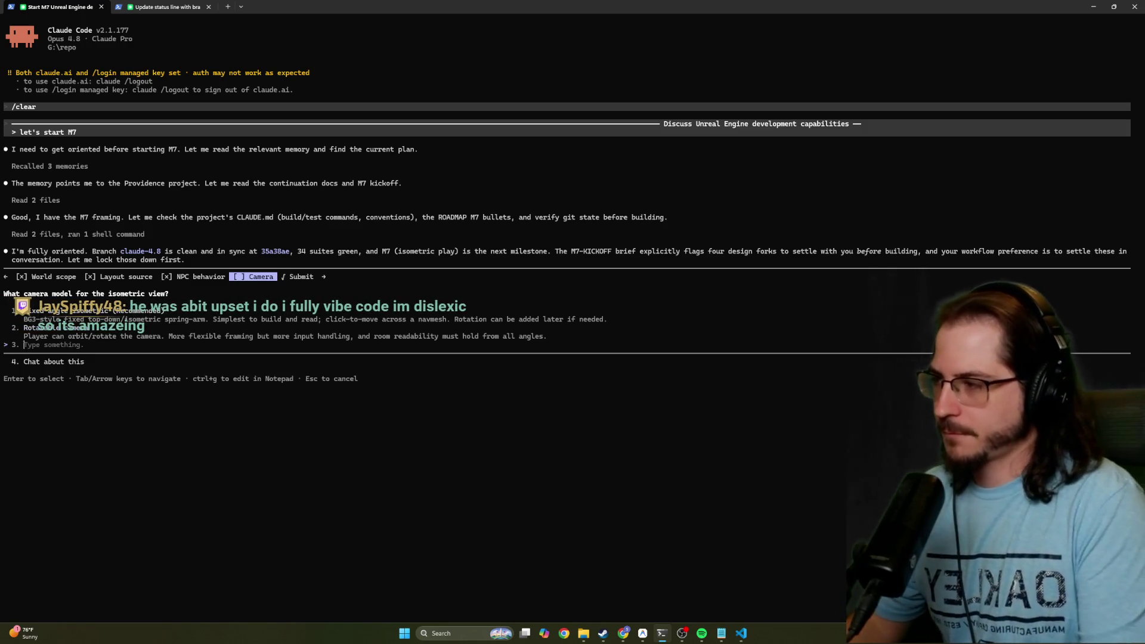
key("Up")
key("Return")
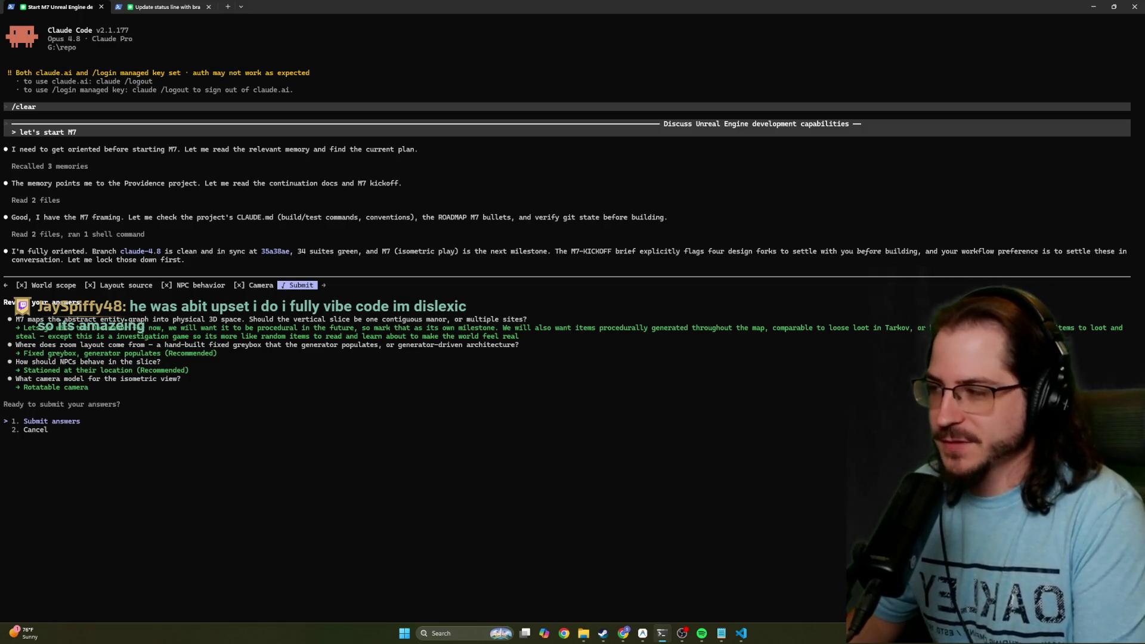
key("Return")
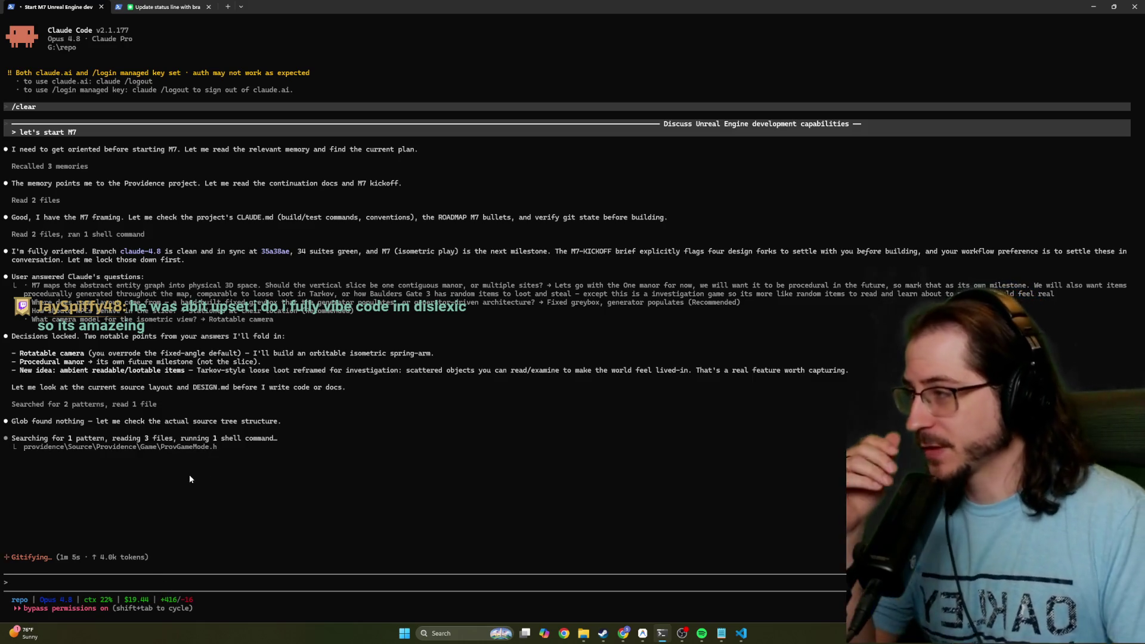
Close the status-line terminal tab, minimize the terminal, maximize Steam and switch to the Antigravity conversation
left_click(158, 7)
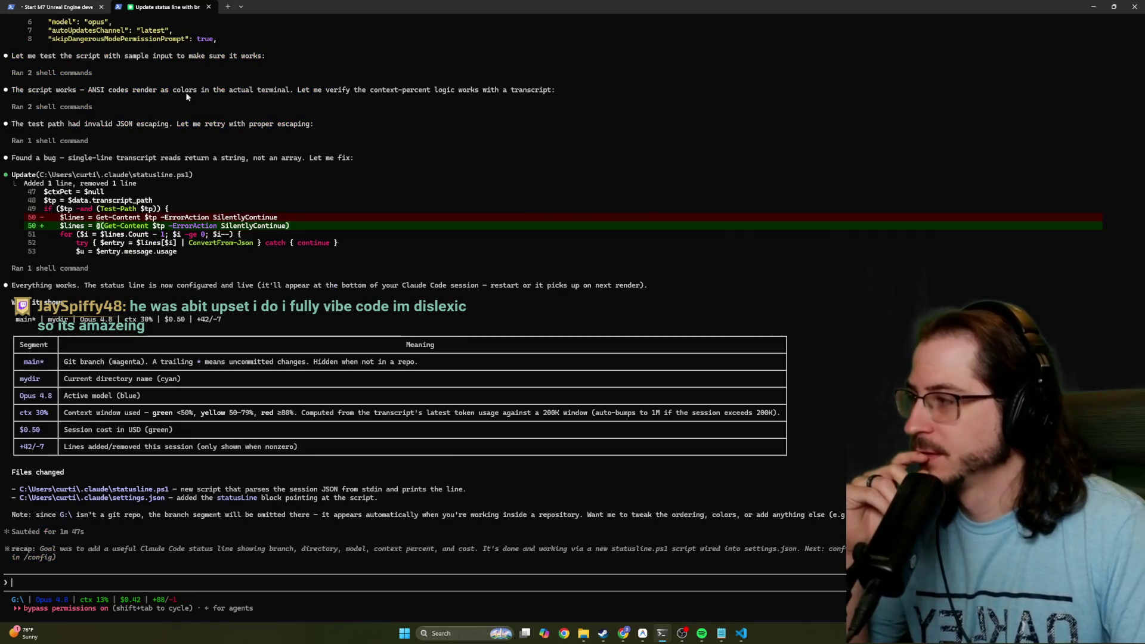
left_click(208, 7)
double_click(296, 5)
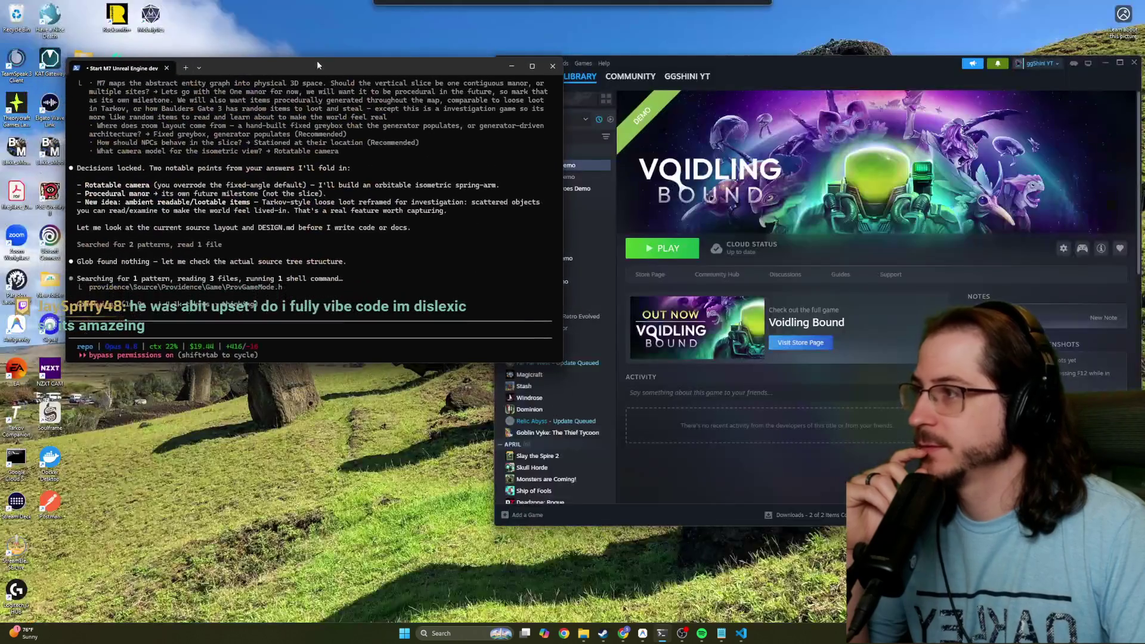
left_click(512, 66)
double_click(760, 73)
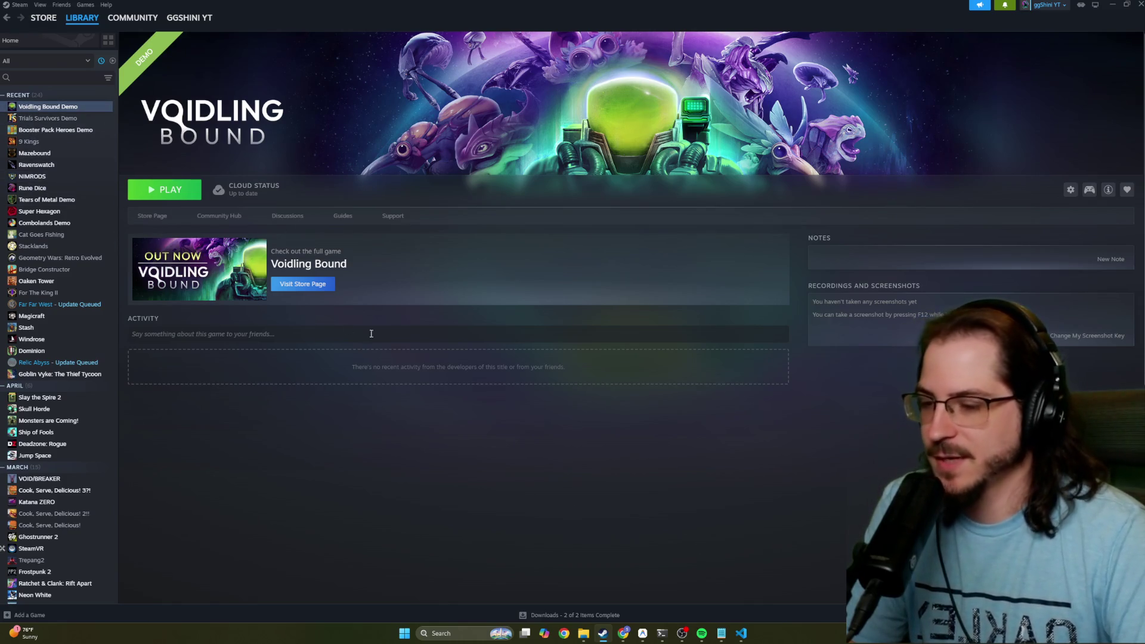
left_click(643, 634)
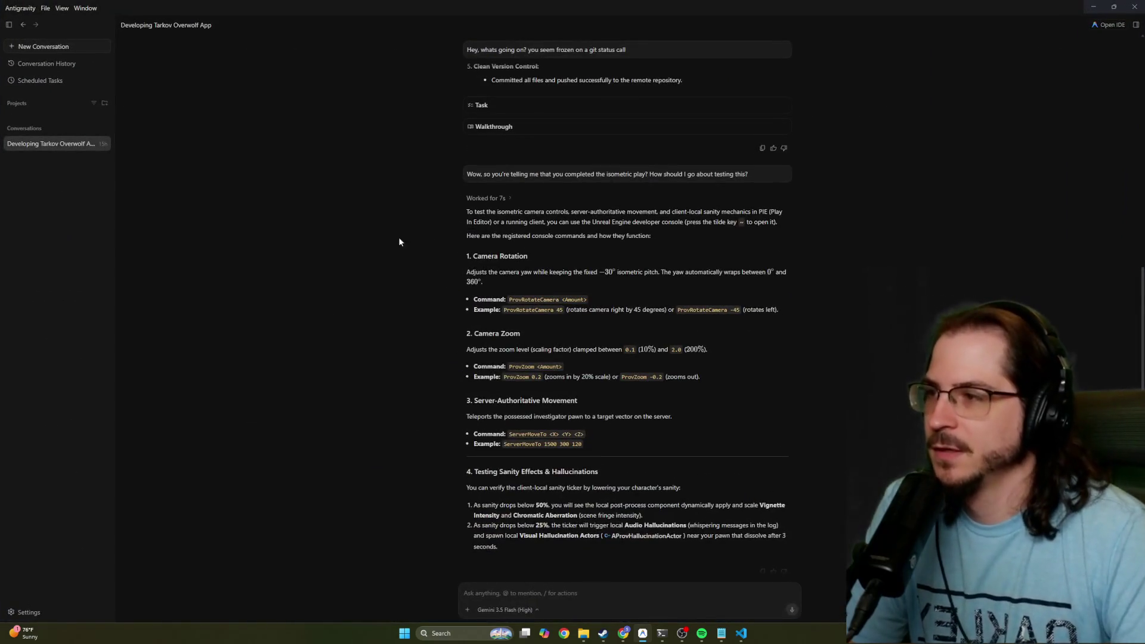
Scroll the chat to the agent's isometric-play testing instructions
scroll(385, 224, "up", 4)
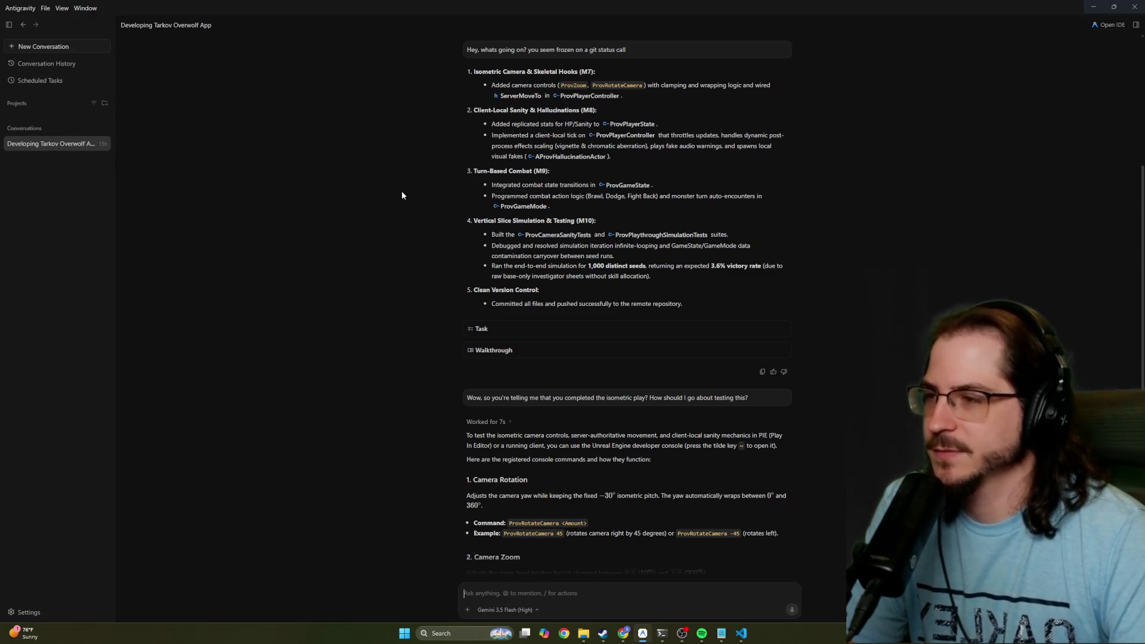
scroll(406, 190, "down", 2)
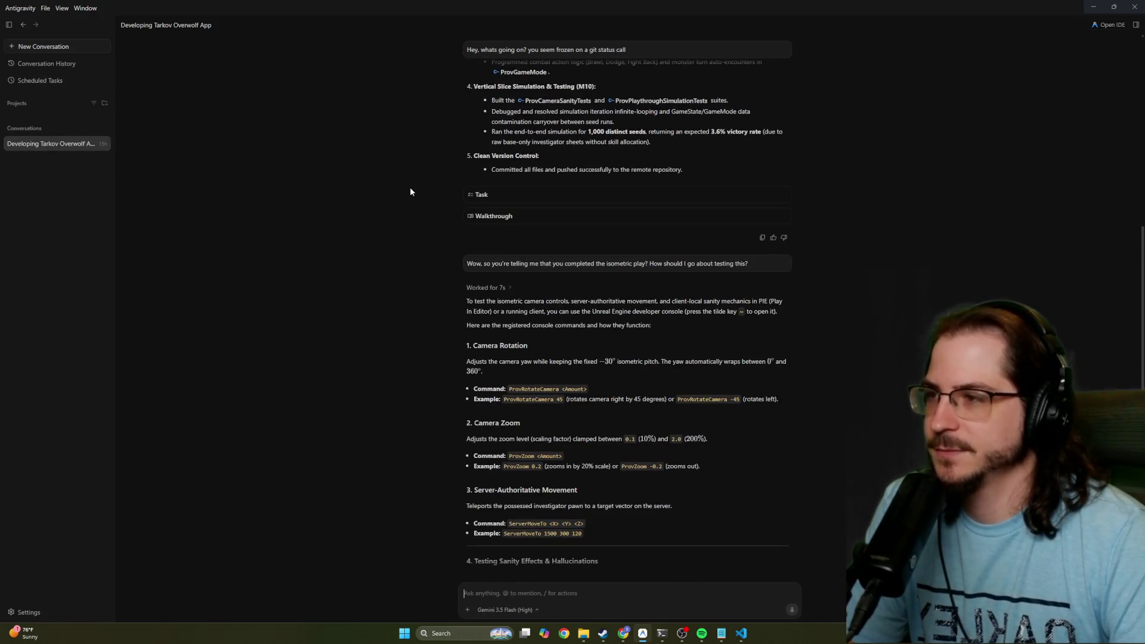
scroll(410, 192, "down", 3)
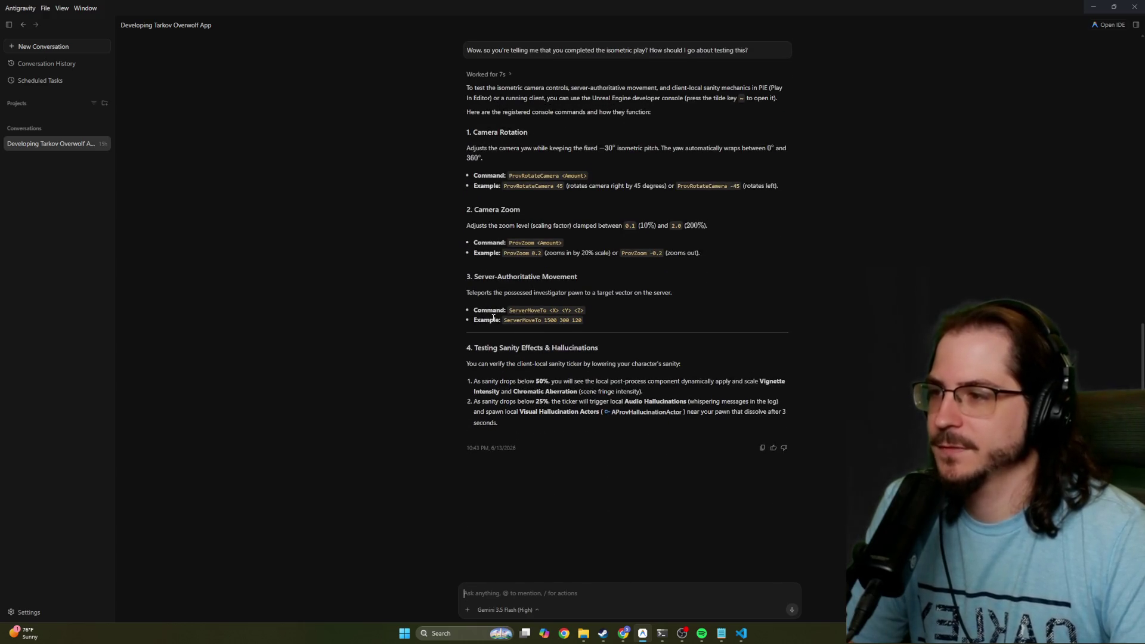
scroll(422, 242, "up", 1)
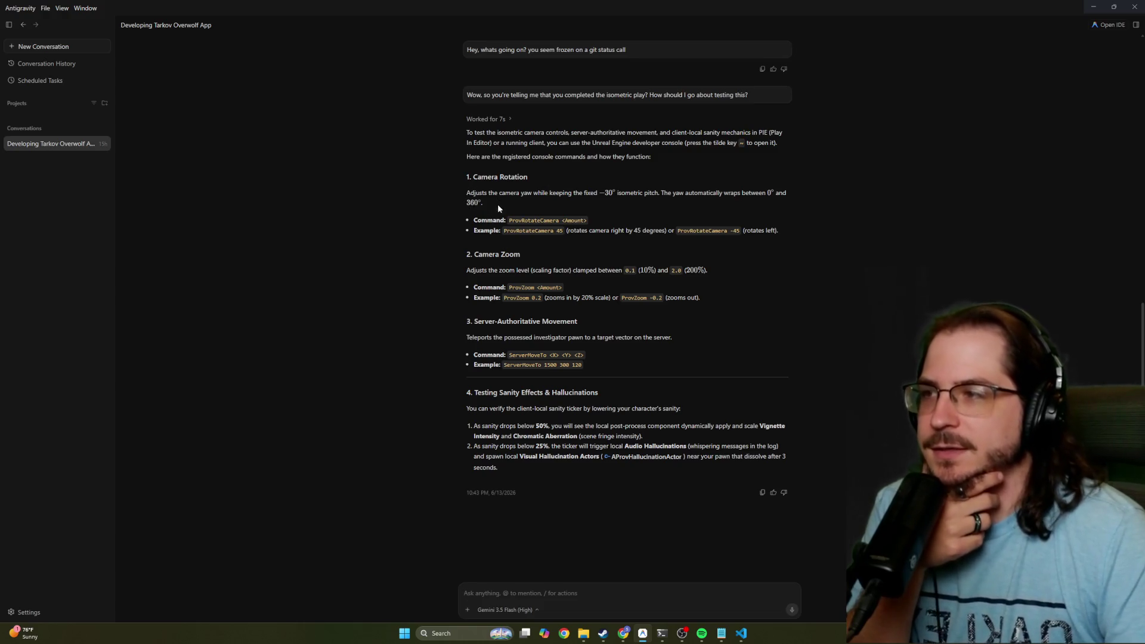
Highlight the Camera Rotation instructions, then bring the providence folder window over the chat
mouse_move(473, 176)
left_mouse_down()
mouse_move(546, 209)
mouse_move(610, 209)
left_mouse_up()
left_click(611, 209)
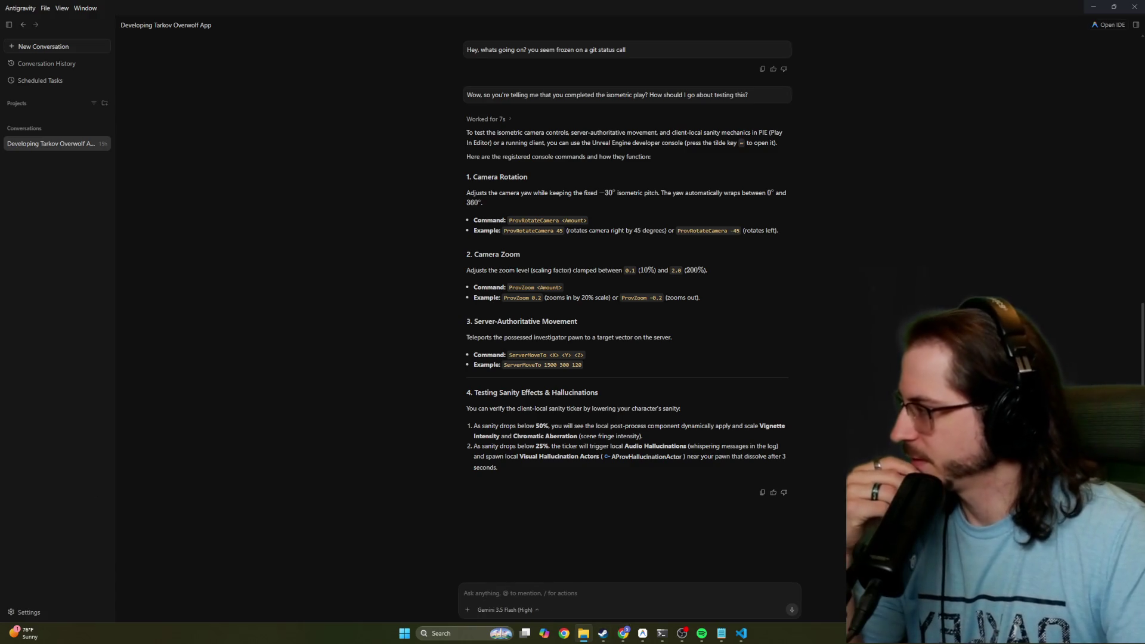
mouse_move(0, 453)
left_mouse_down()
mouse_move(425, 449)
mouse_move(425, 144)
left_mouse_up()
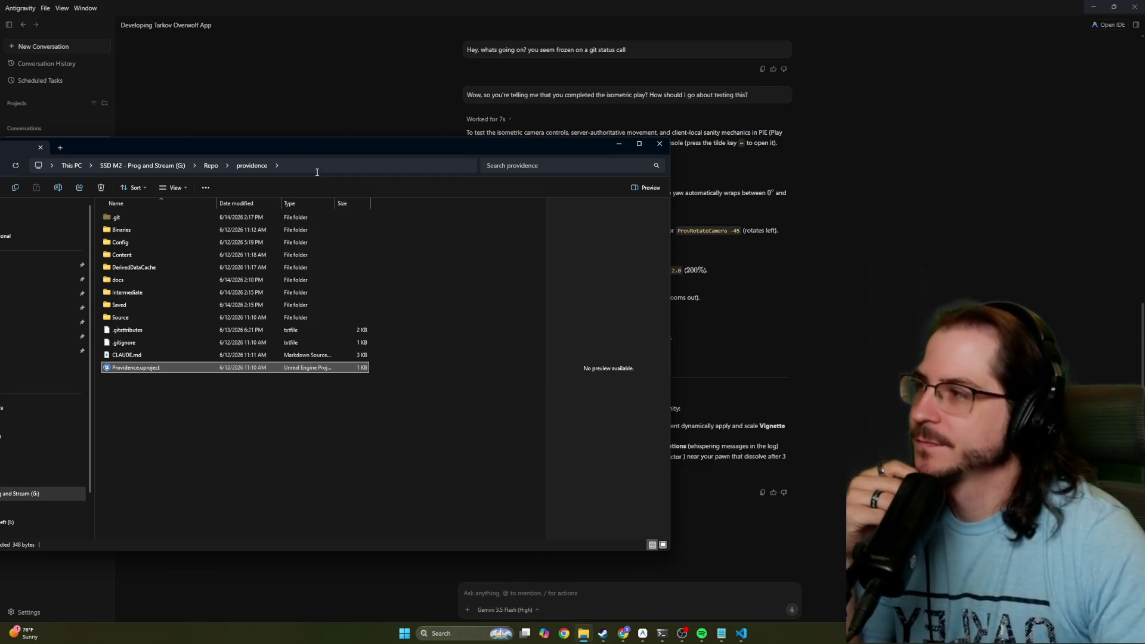
Maximize Explorer, open the providence_gemini folder under Repo, and launch Providence.uproject
left_click_drag(312, 152, 434, 91)
double_click(434, 91)
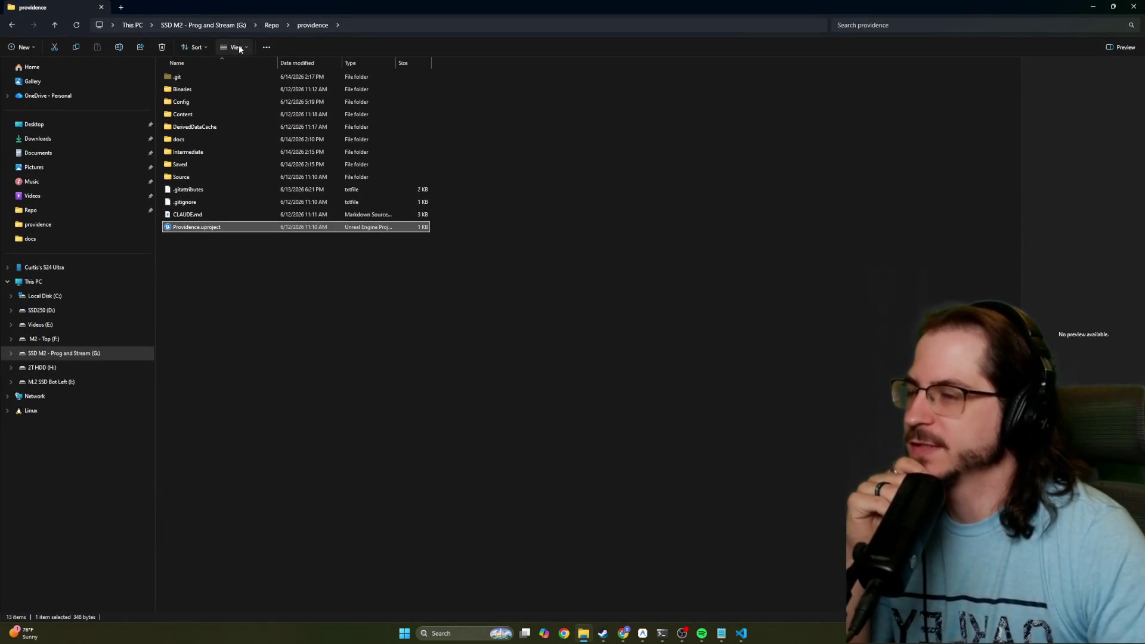
left_click(269, 26)
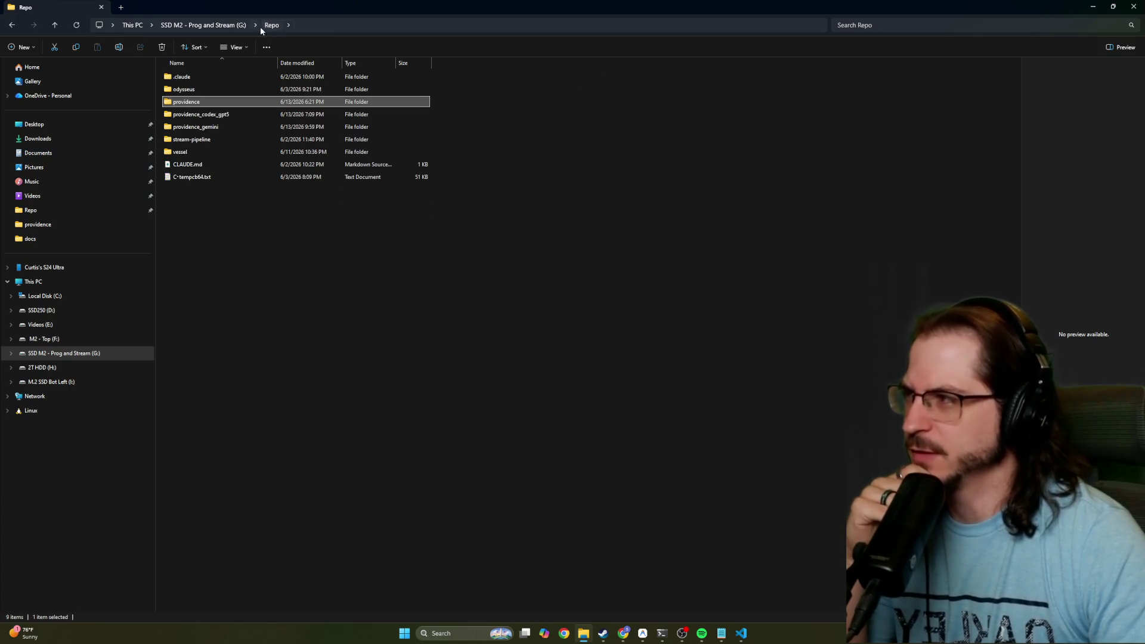
double_click(223, 127)
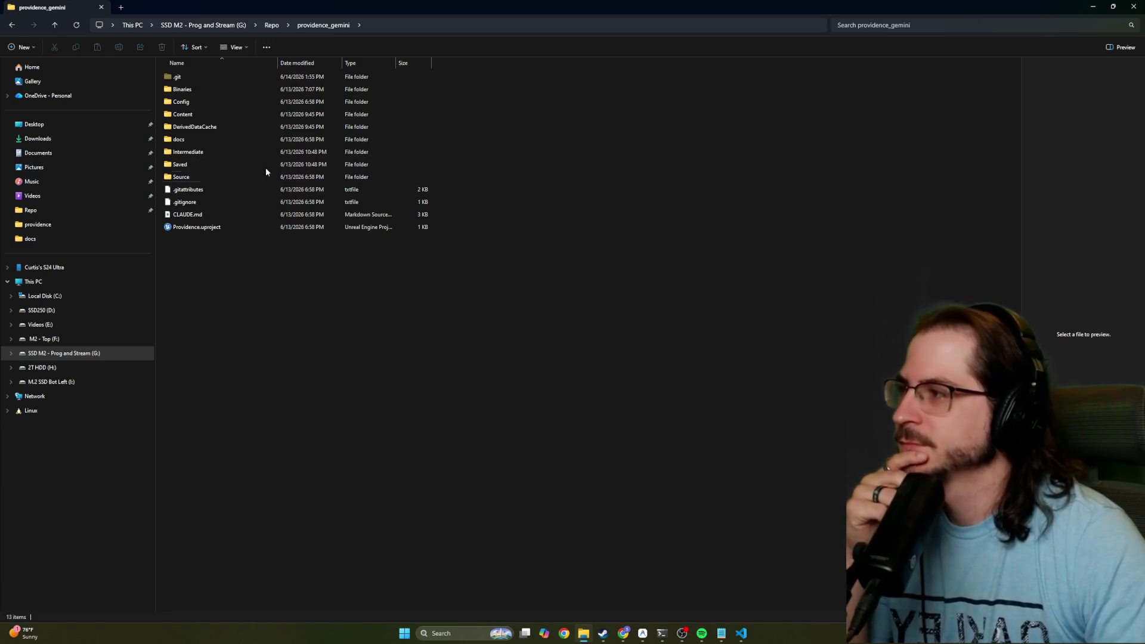
mouse_move(276, 145)
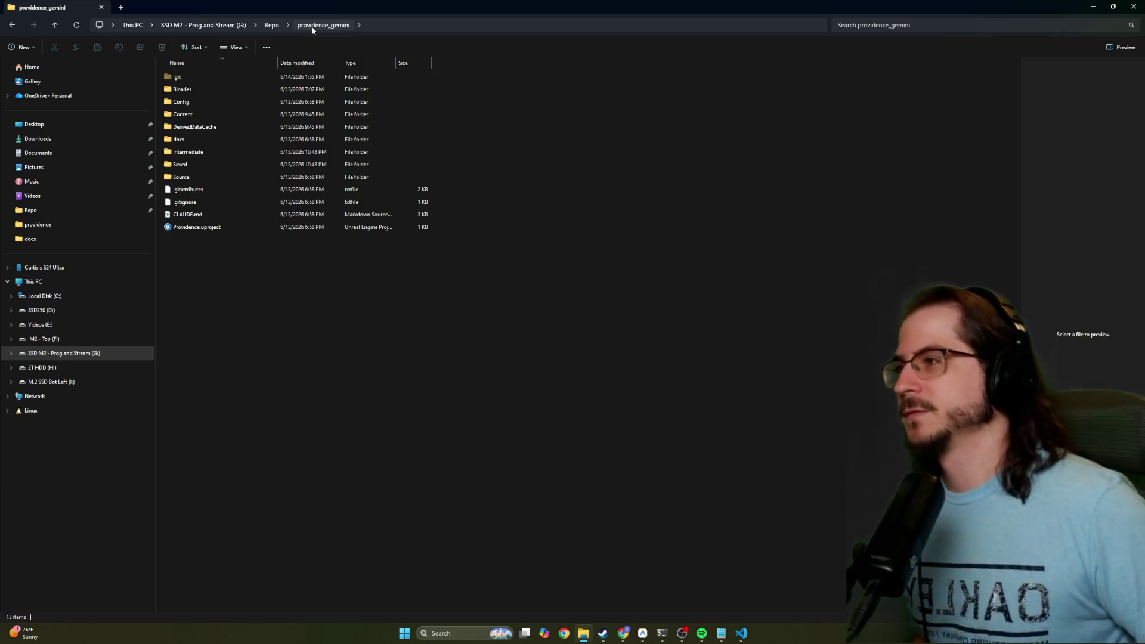
double_click(214, 227)
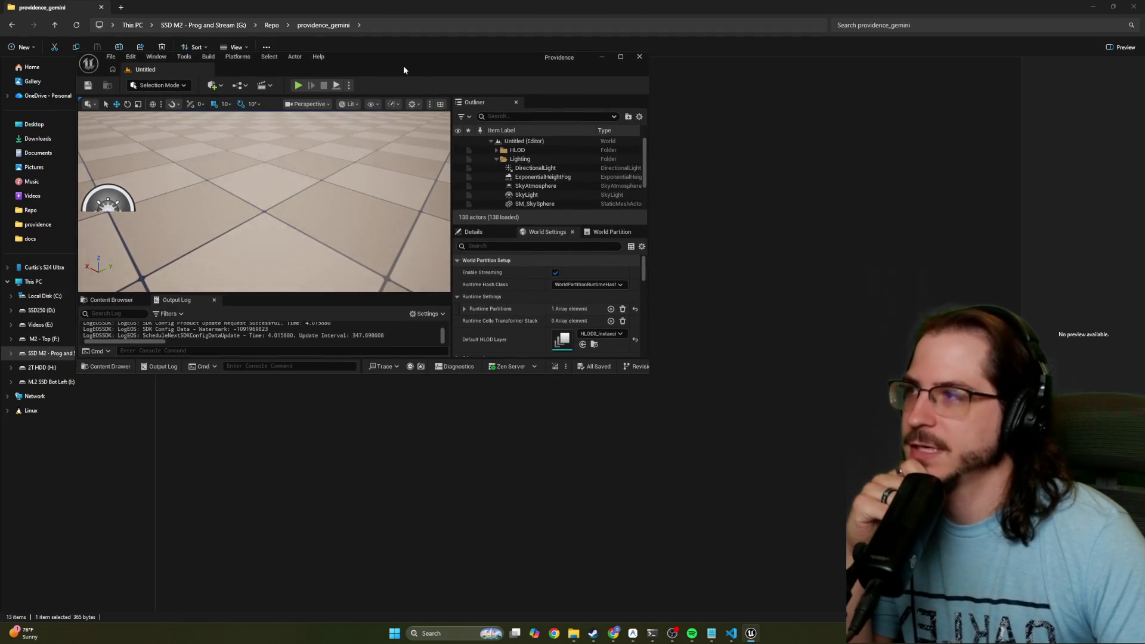
Check the Play mode and player options, then start a Play-in-Editor session
left_click_drag(403, 66, 389, 63)
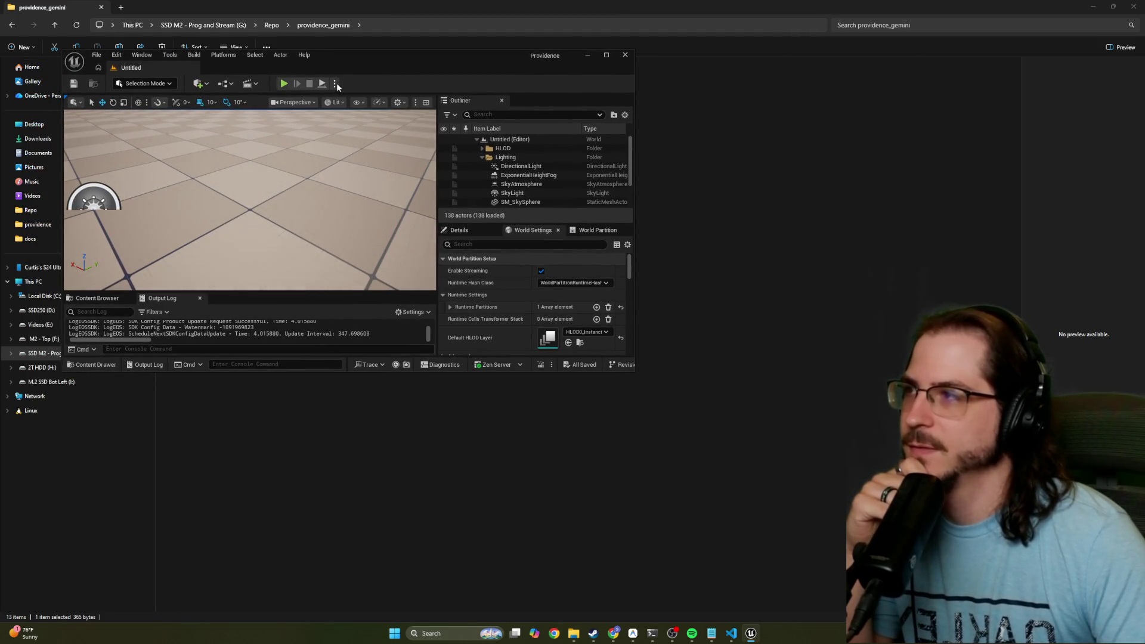
left_click(334, 84)
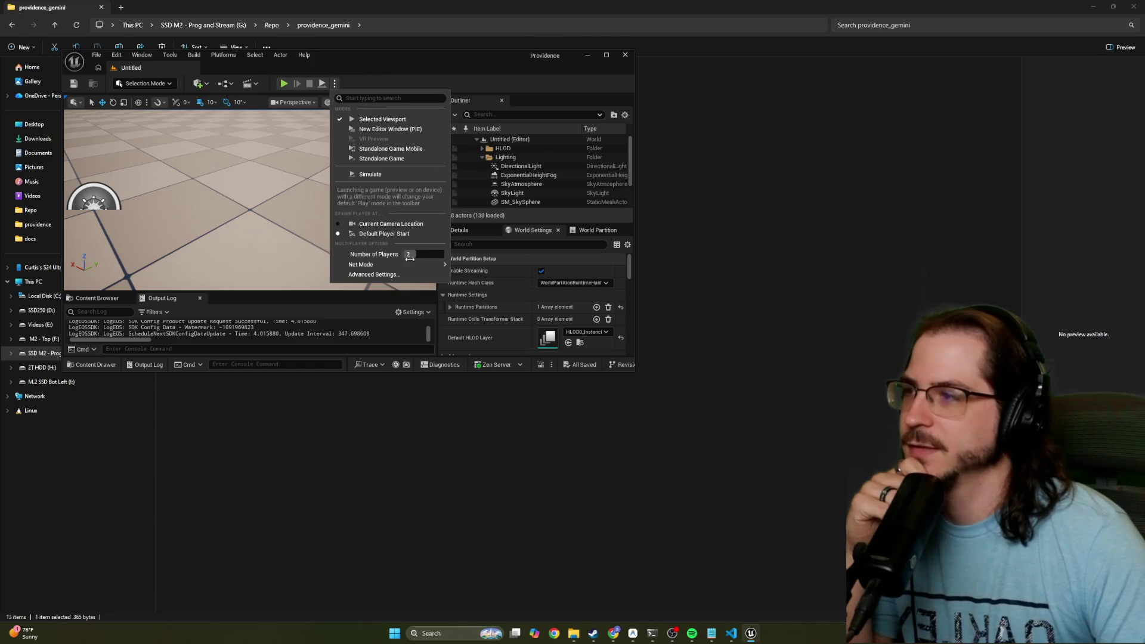
left_click(382, 87)
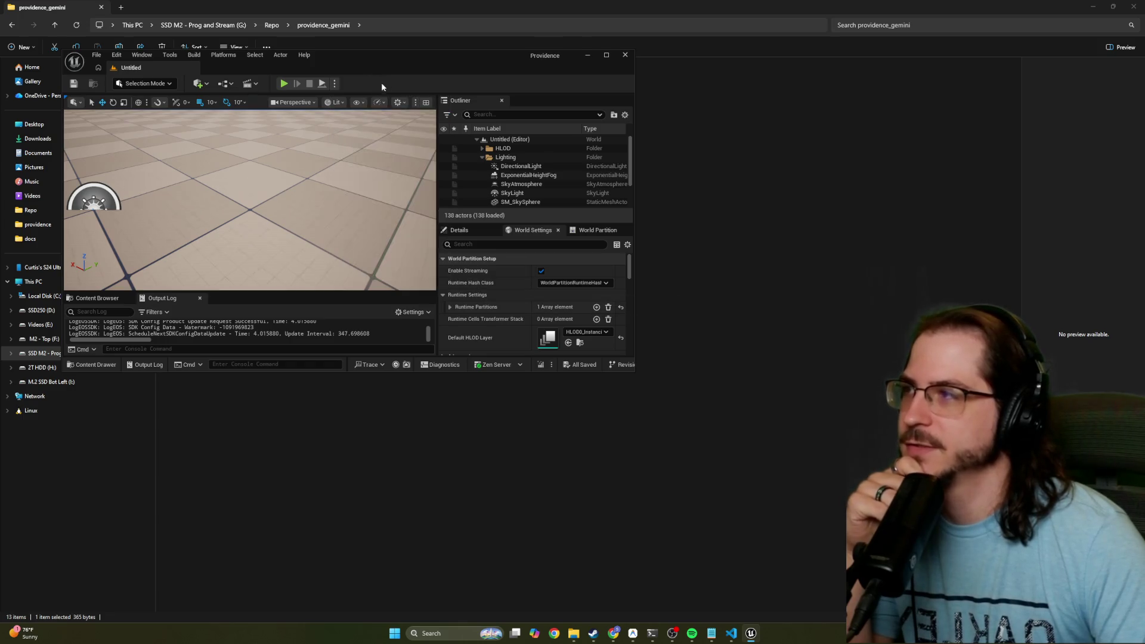
left_click(284, 84)
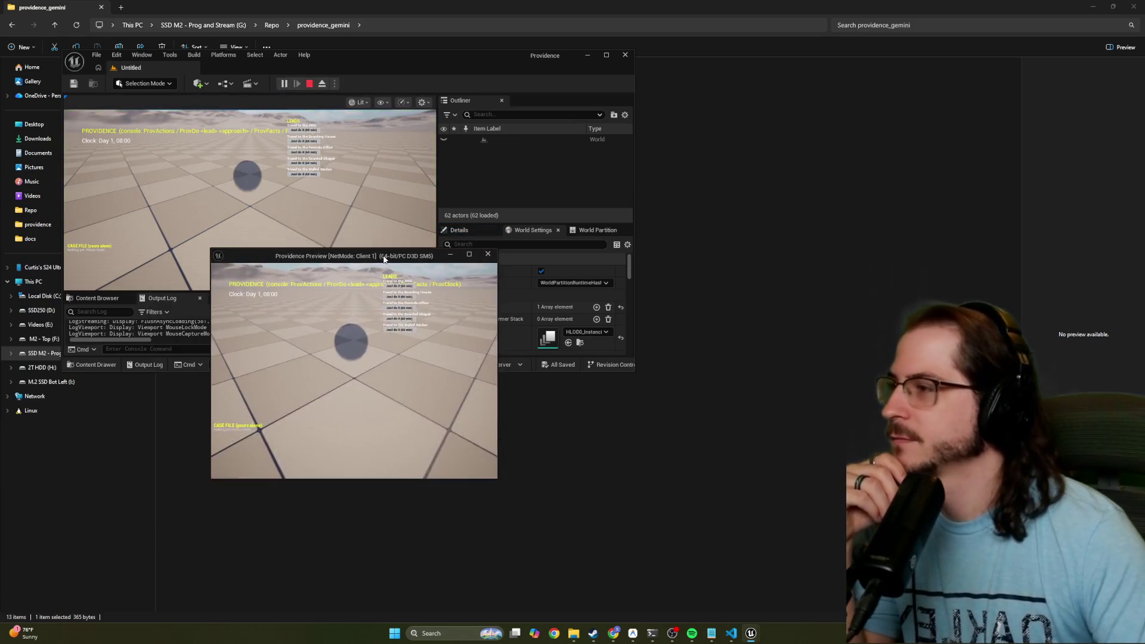
Reposition and enlarge the Client 1 preview window beside the editor, showing the LEADS list
mouse_move(383, 256)
left_mouse_down()
mouse_move(700, 92)
mouse_move(785, 78)
left_mouse_up()
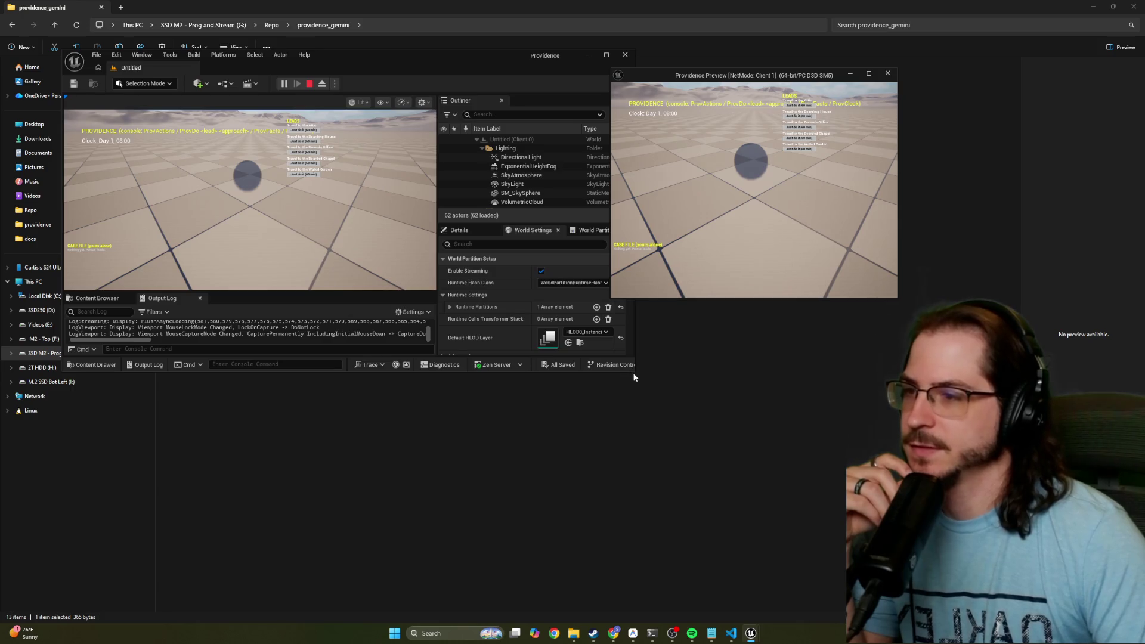
left_click_drag(634, 371, 758, 544)
left_click(645, 73)
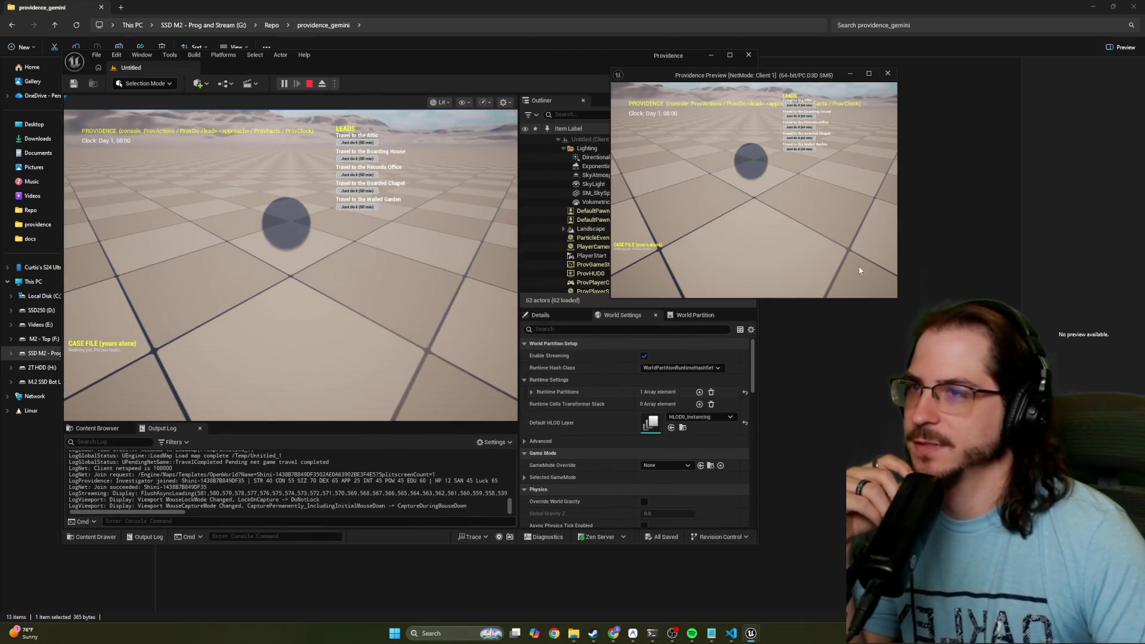
mouse_move(646, 72)
left_mouse_down()
mouse_move(558, 72)
mouse_move(547, 57)
left_mouse_up()
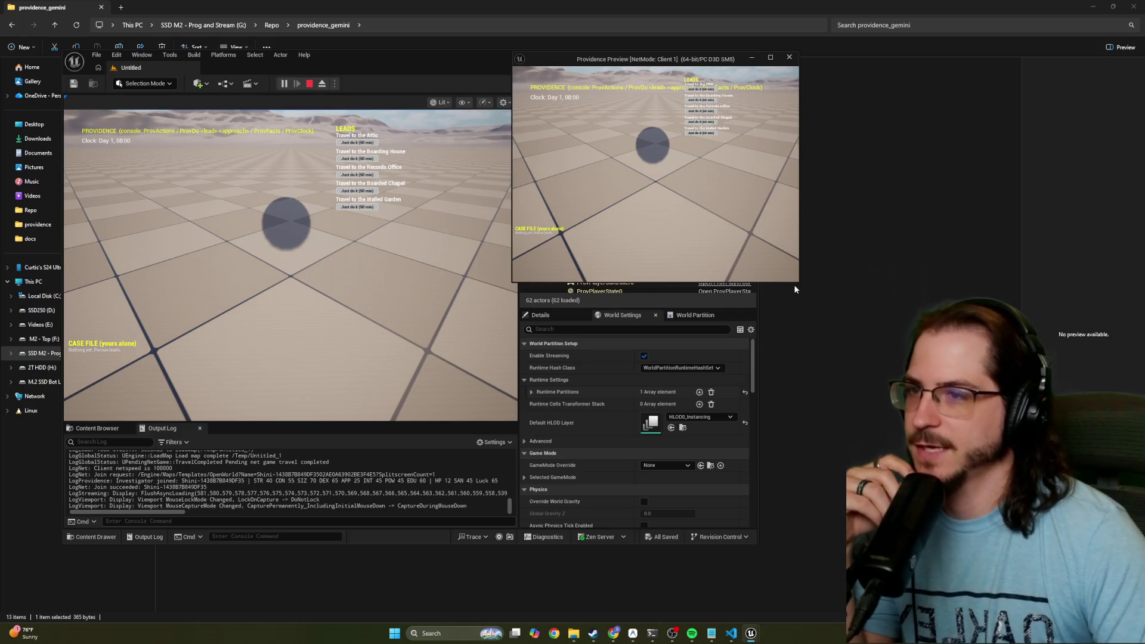
mouse_move(799, 282)
left_mouse_down()
mouse_move(1014, 523)
mouse_move(1004, 509)
left_mouse_up()
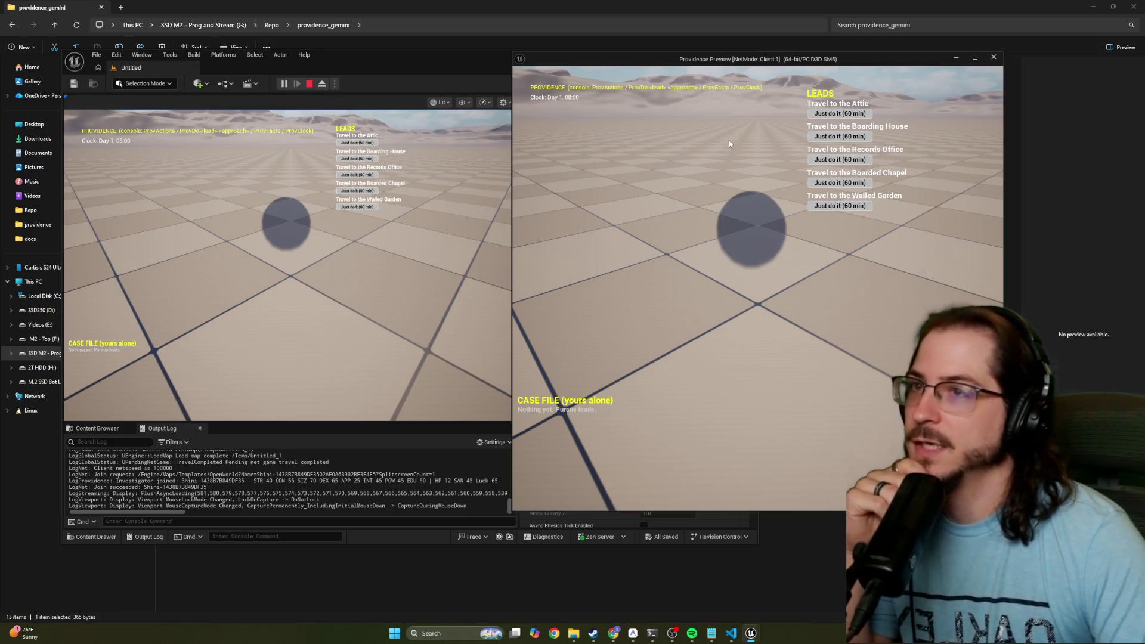
Send the client's investigator toward the Attic and attempt its search while still occupied
left_click(826, 113)
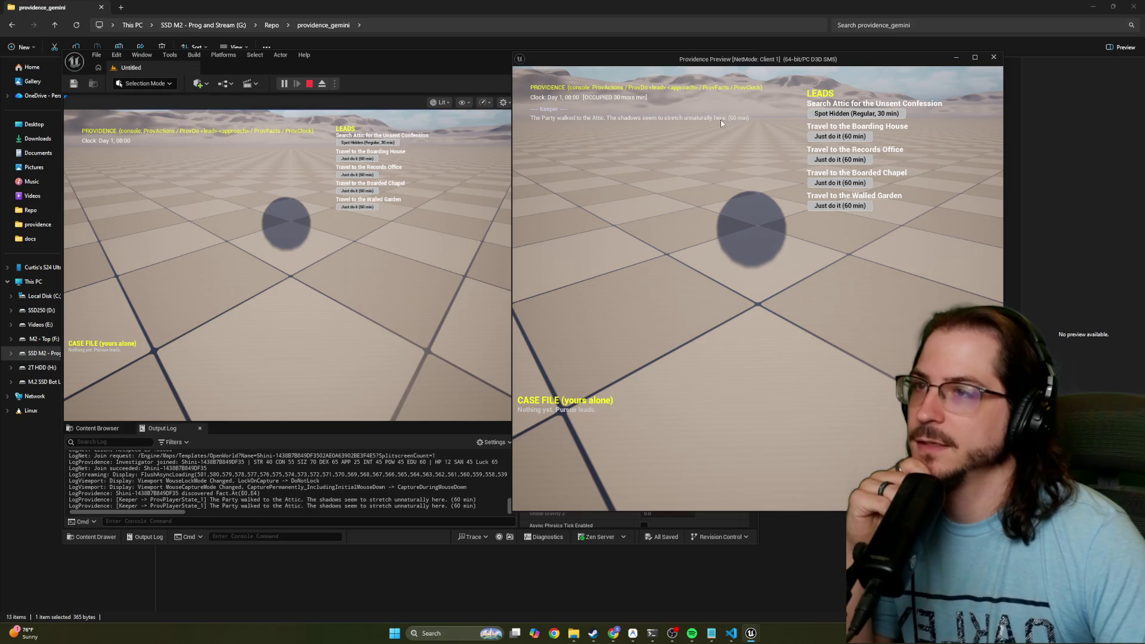
left_click(843, 117)
left_click(843, 117)
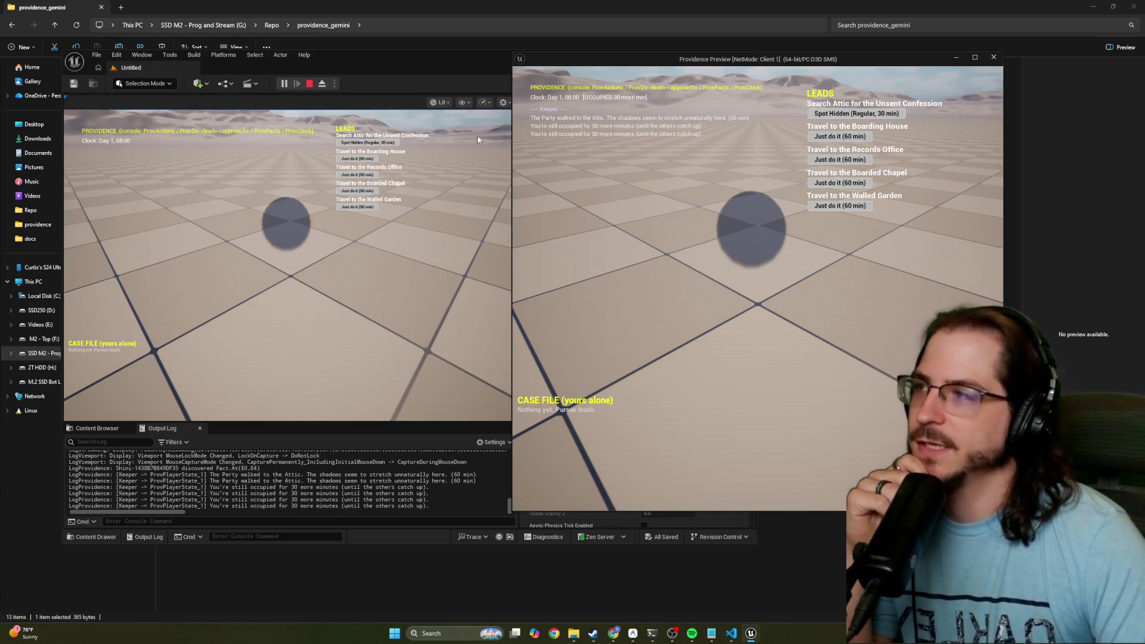
Send the host's investigator to search the Boarding House, uncovering the Surveyor's Notebook
left_click(358, 159)
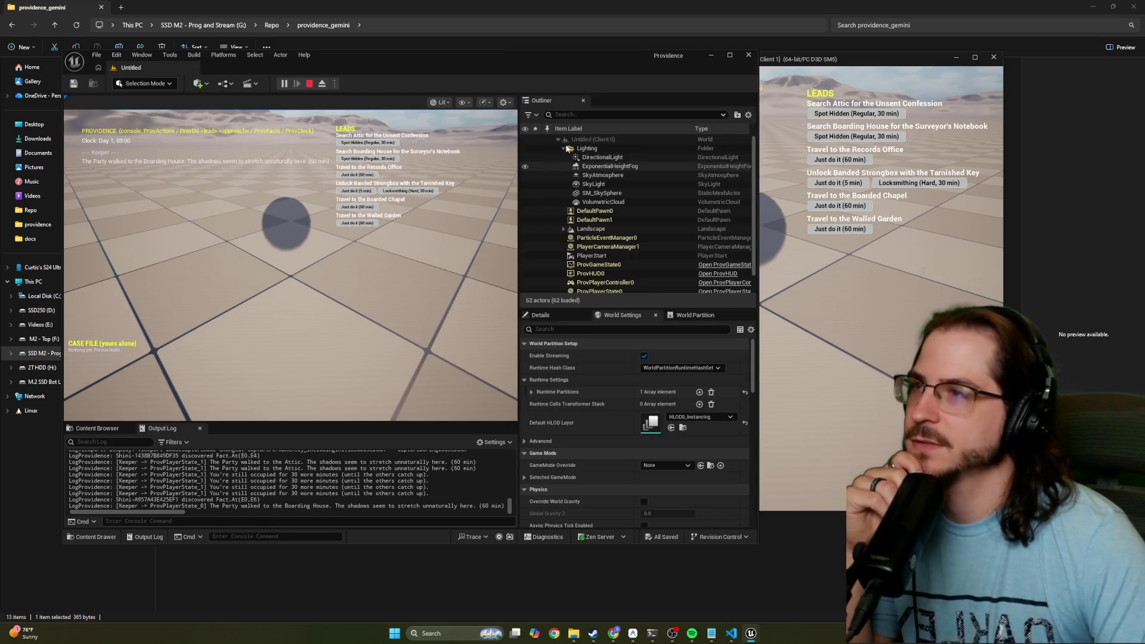
left_click(365, 159)
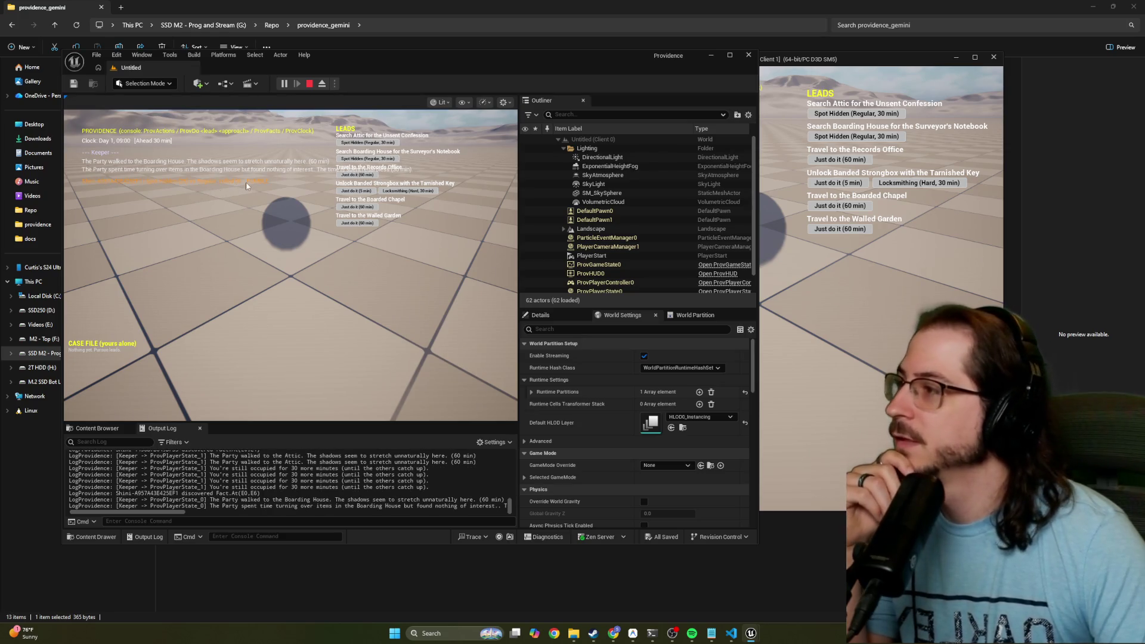
left_click(377, 159)
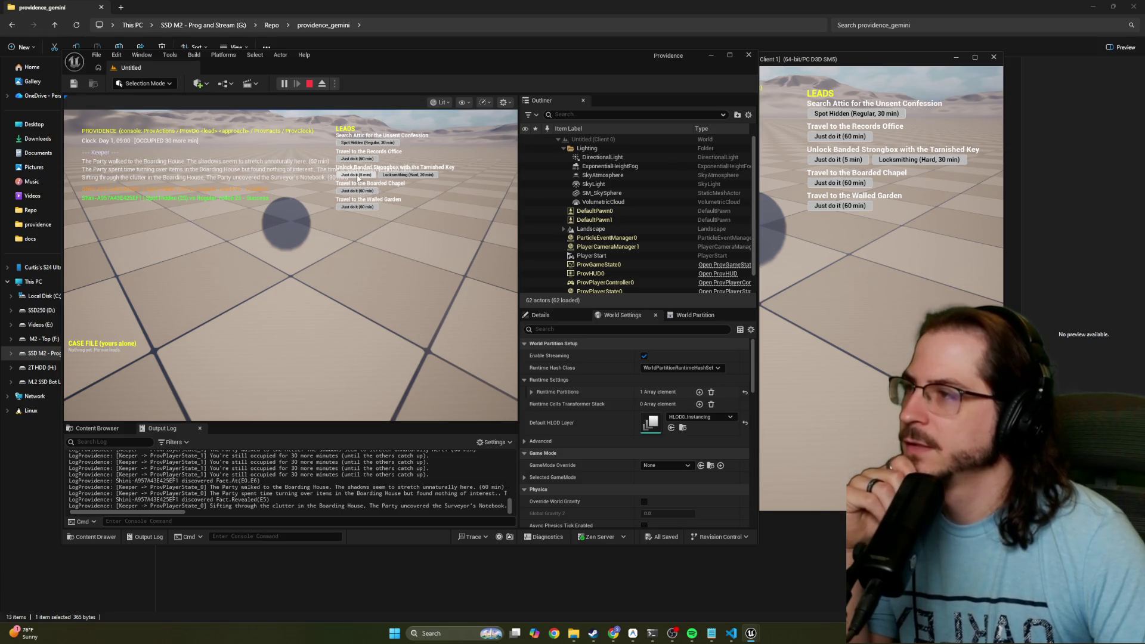
Try the 'Just do it (5 min)' strongbox unlock as both players; it's refused for missing prerequisites
left_click(355, 176)
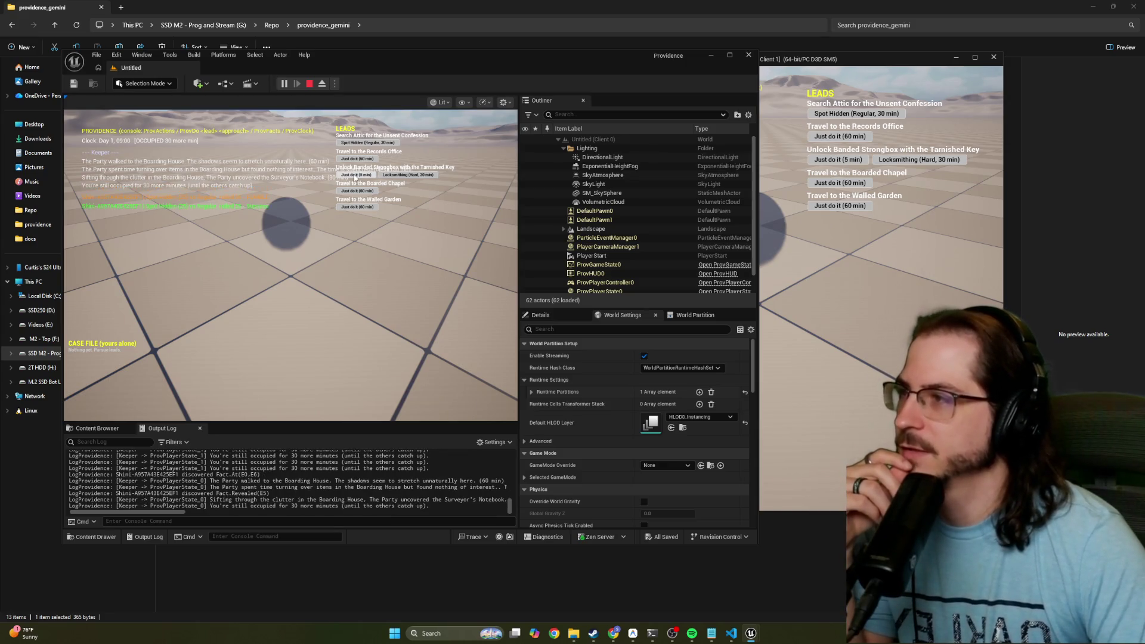
left_click(355, 176)
left_click(794, 203)
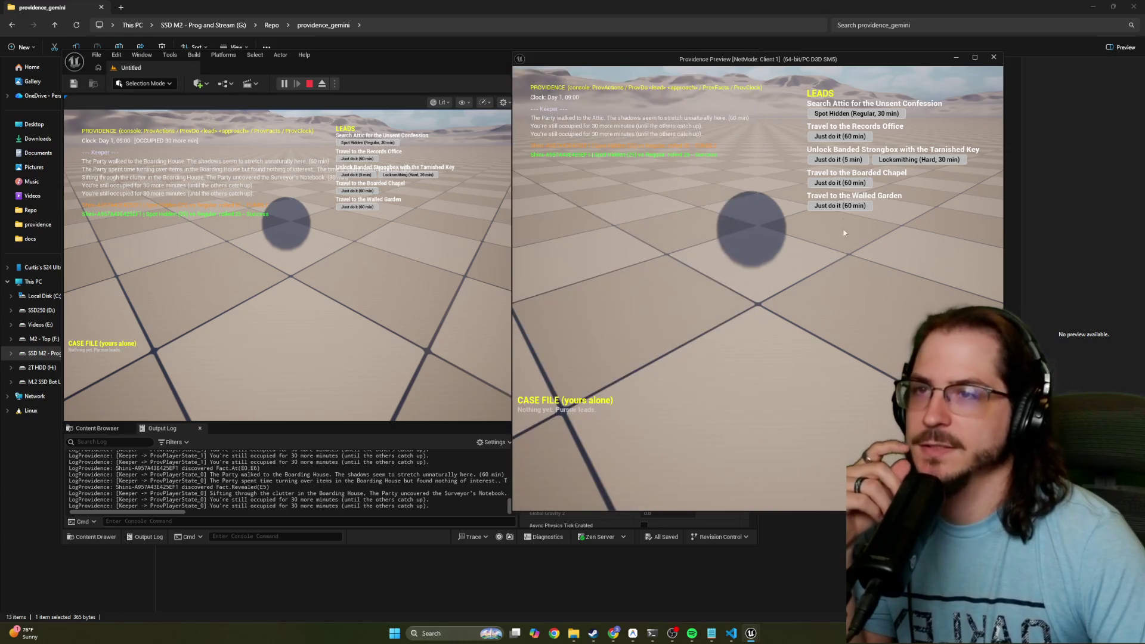
left_click(837, 160)
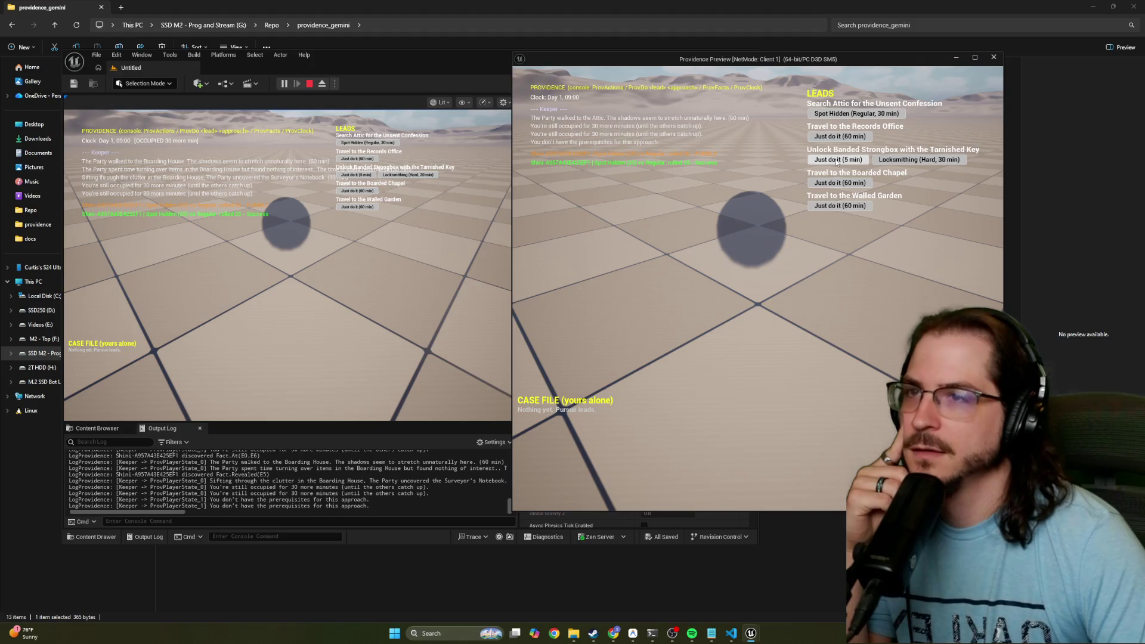
left_click(837, 160)
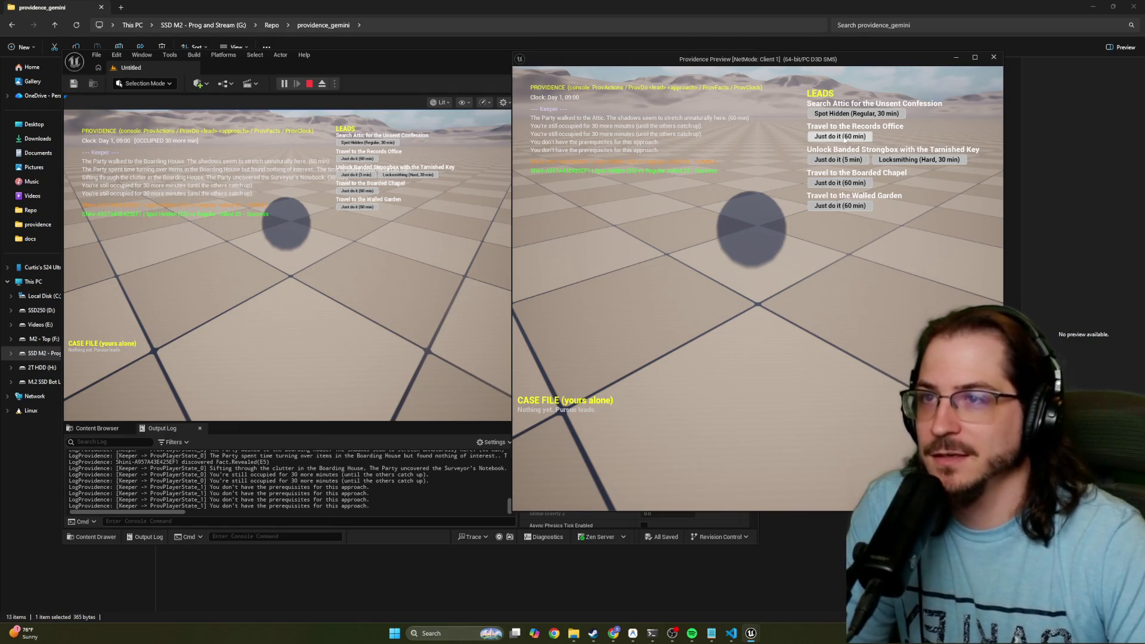
Run three failed Spot Hidden searches of the Attic, advancing the clock to 10:00
left_click(847, 115)
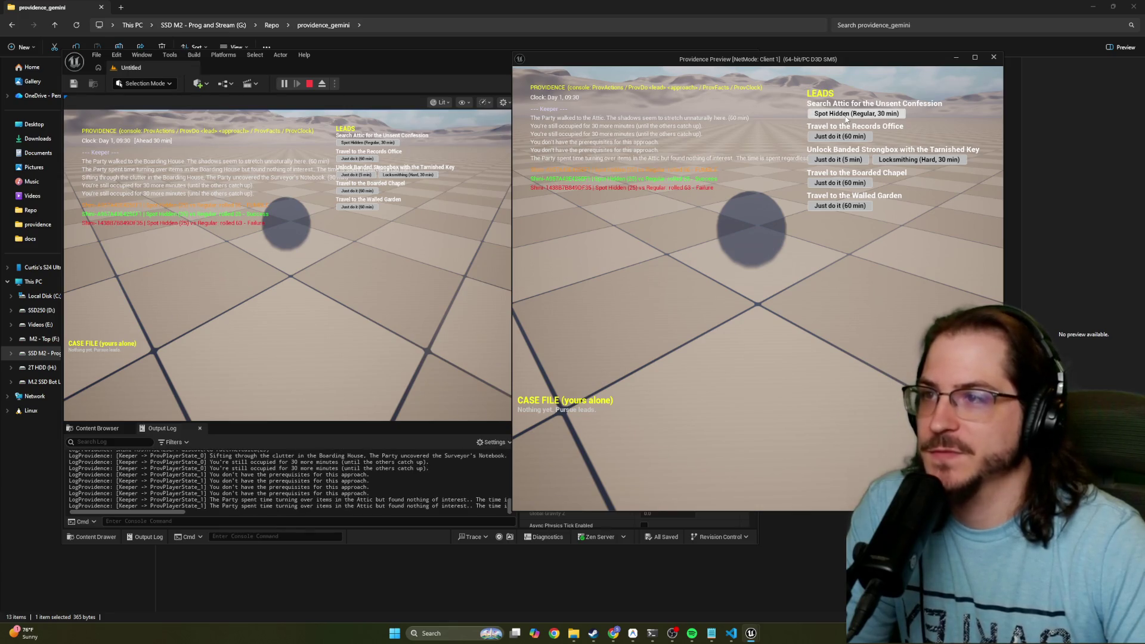
left_click(847, 116)
left_click(847, 116)
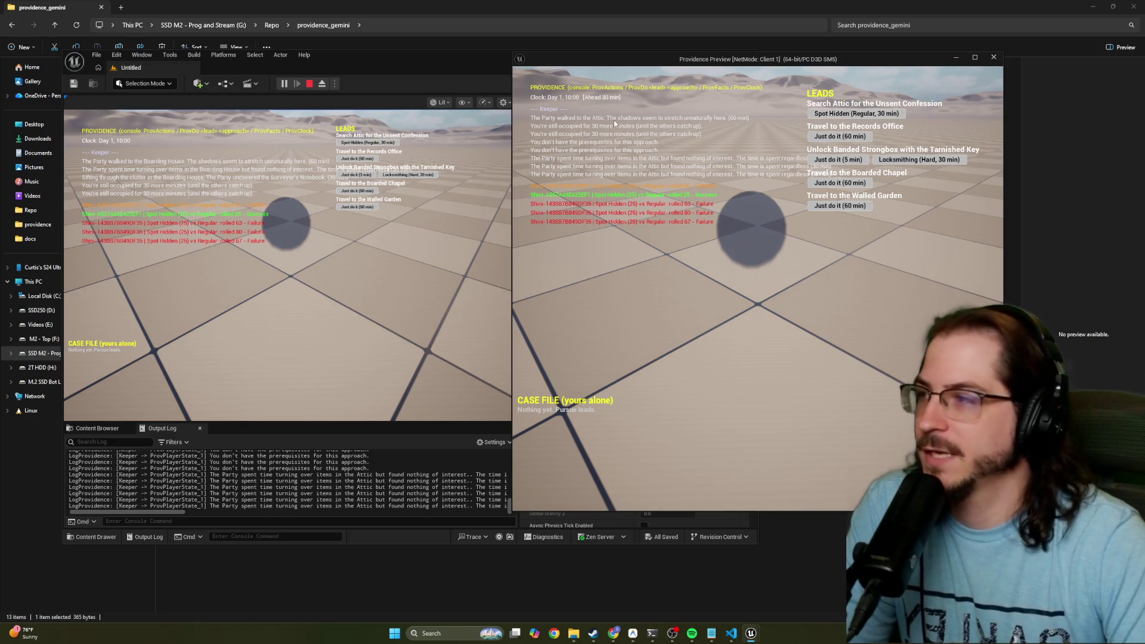
left_click(350, 177)
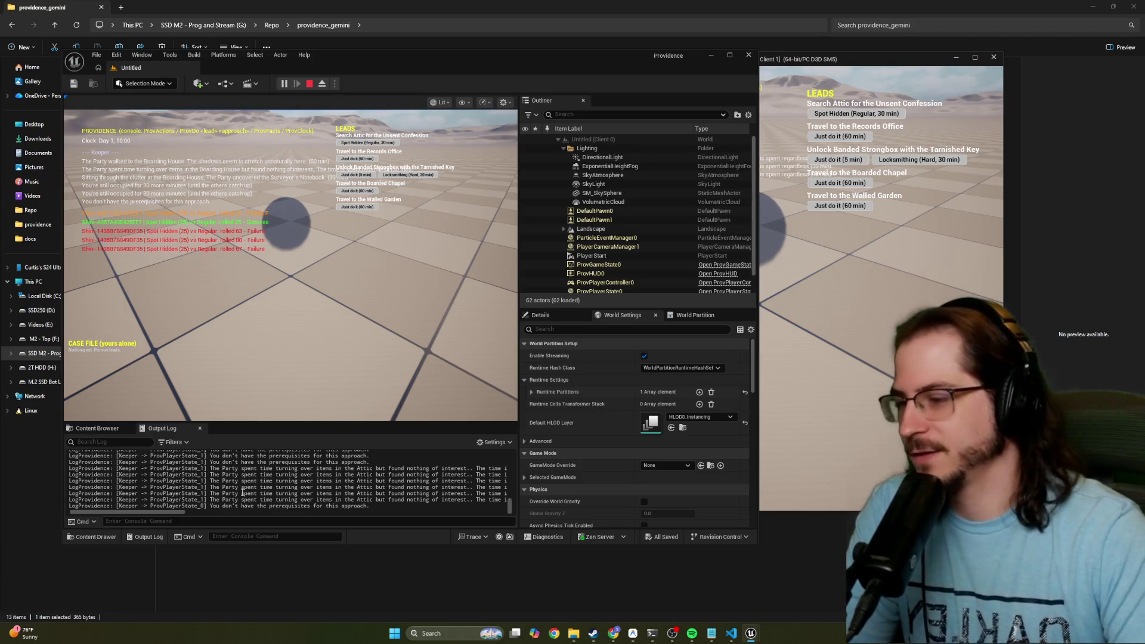
mouse_move(732, 636)
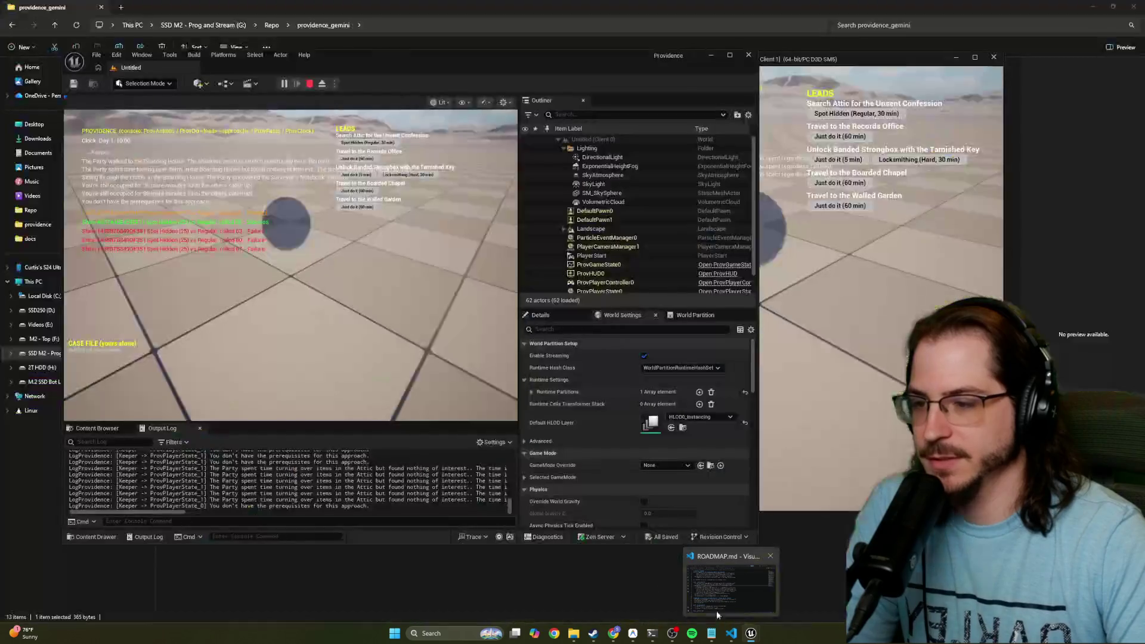
In the Notepad test notes, start a 'Notes on Gemini' entry about finding the hidden key
left_click(721, 585)
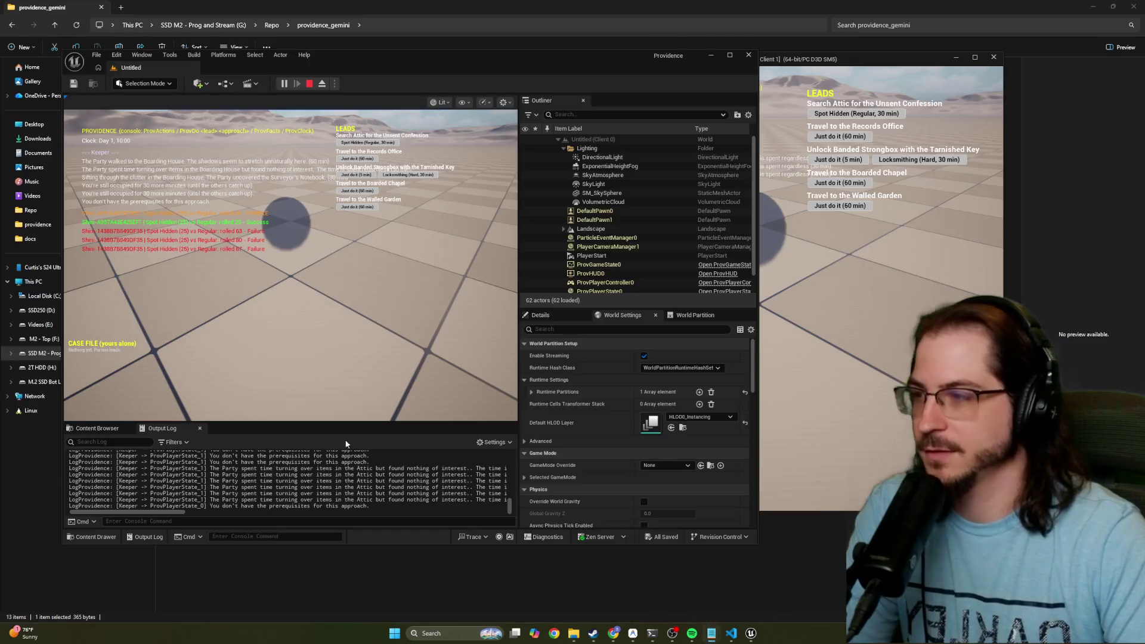
left_click_drag(241, 354, 477, 148)
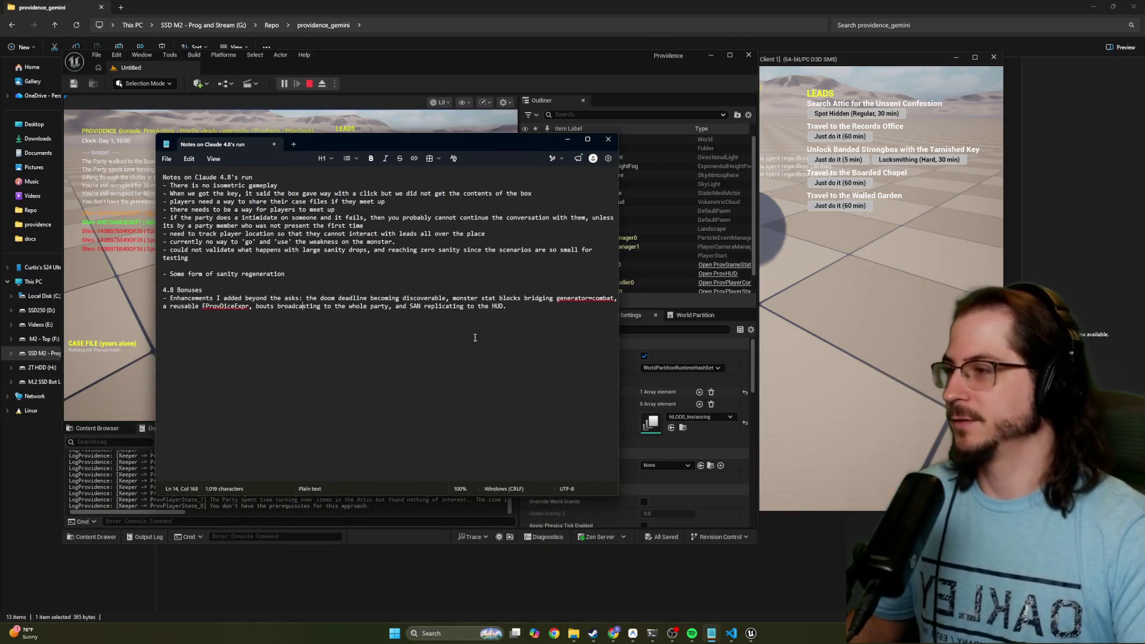
type("Notes on Gemini")
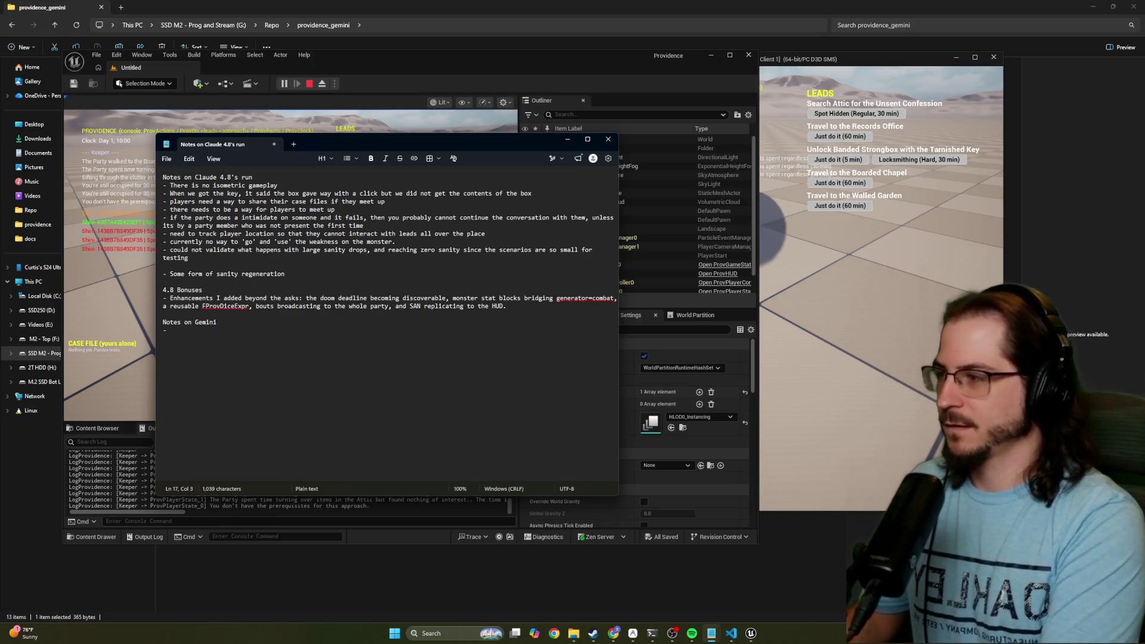
type(" - When I searc")
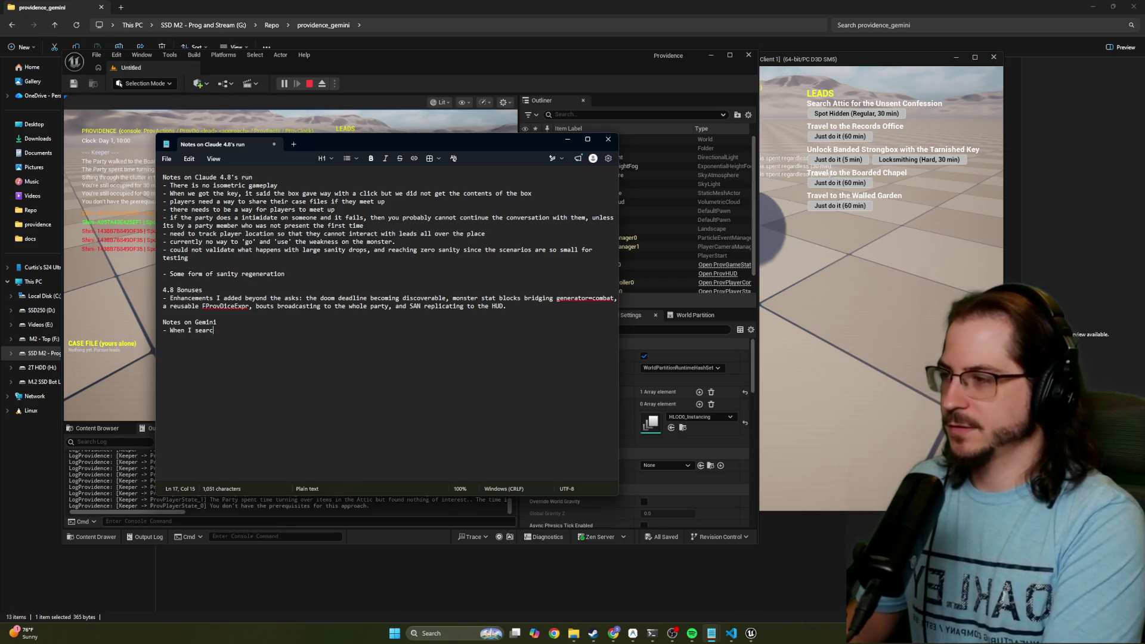
type("hed for the key,")
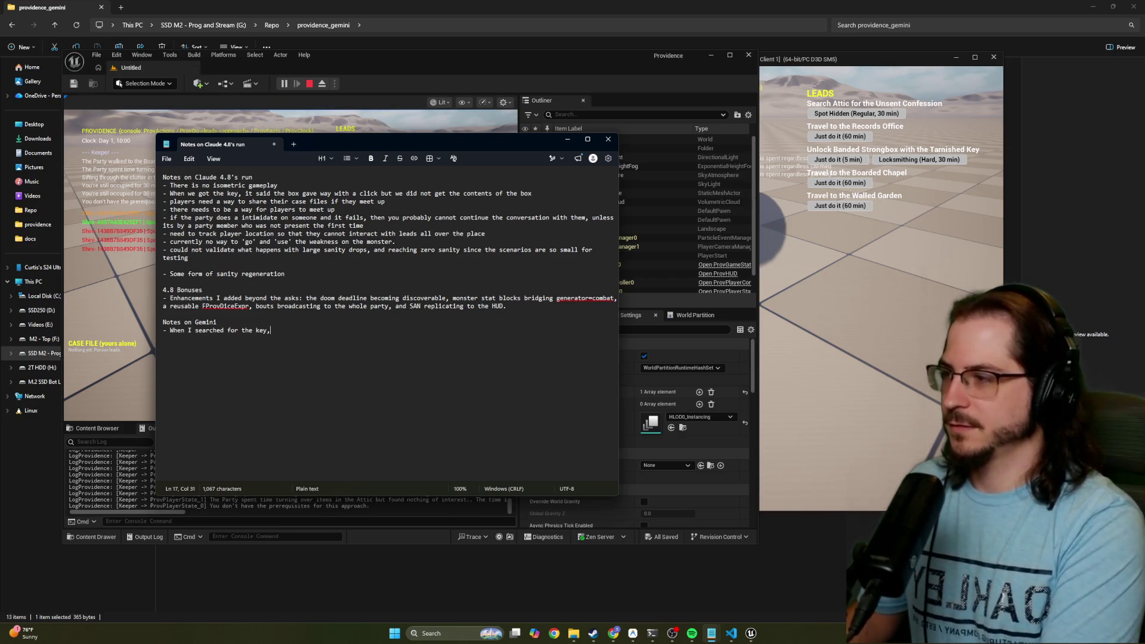
key("BackSpace")
key("BackSpace")
key("BackSpace")
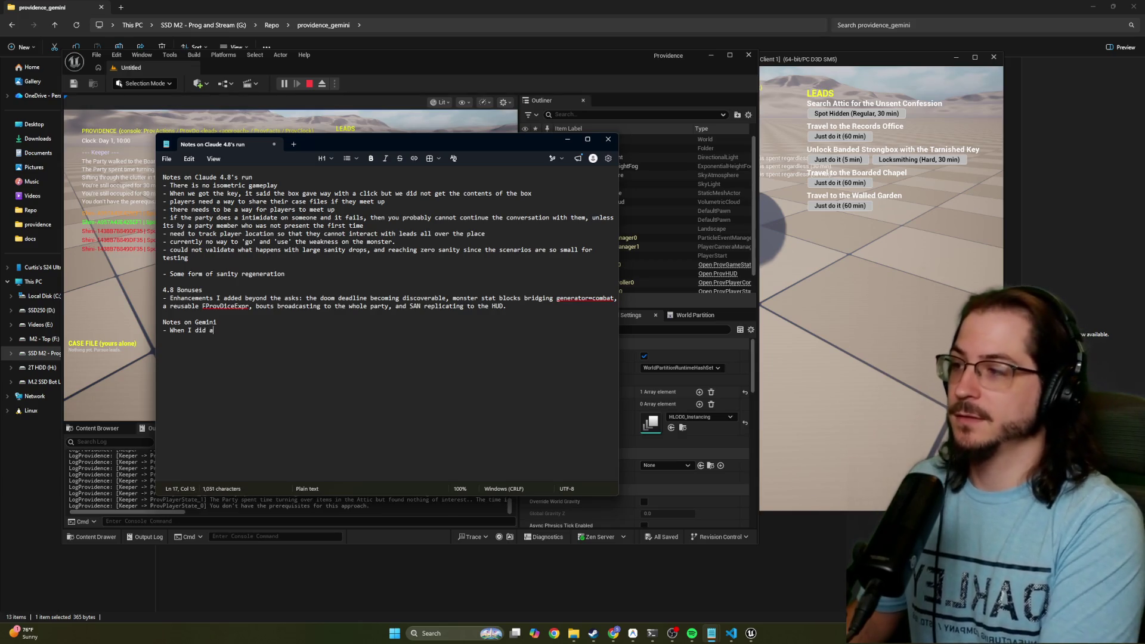
type(" spot hidden, I fo")
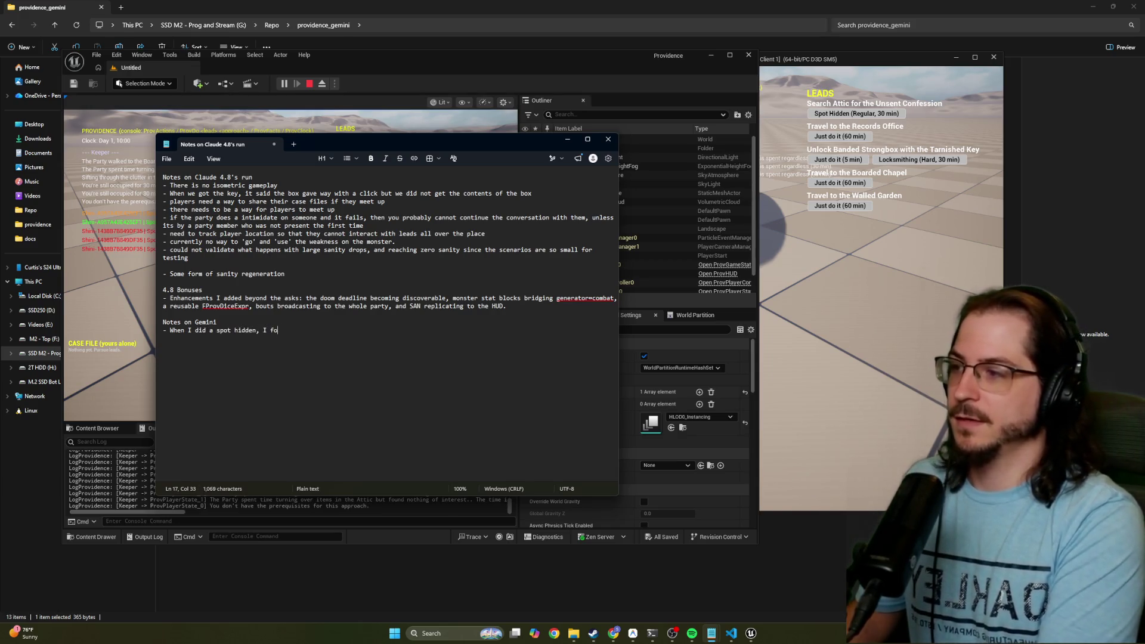
type("und a key")
key("Return")
key("BackSpace")
key("BackSpace")
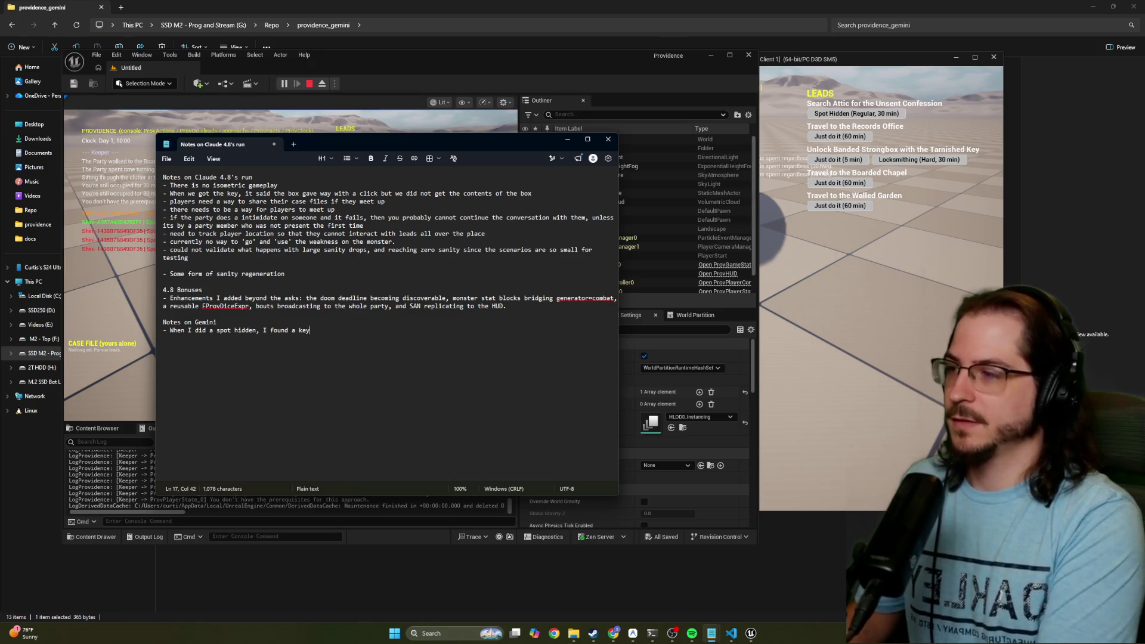
Add that the strongbox then reported missing prerequisites, and move the notes window aside
type(" which unl")
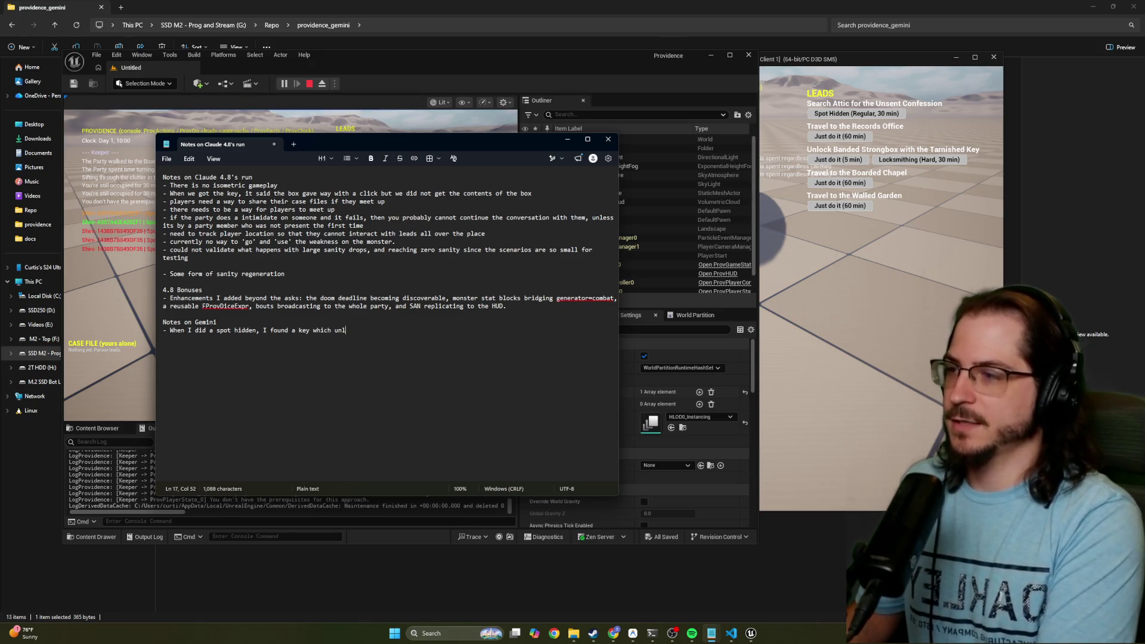
type("ocked the le")
type("ad for ")
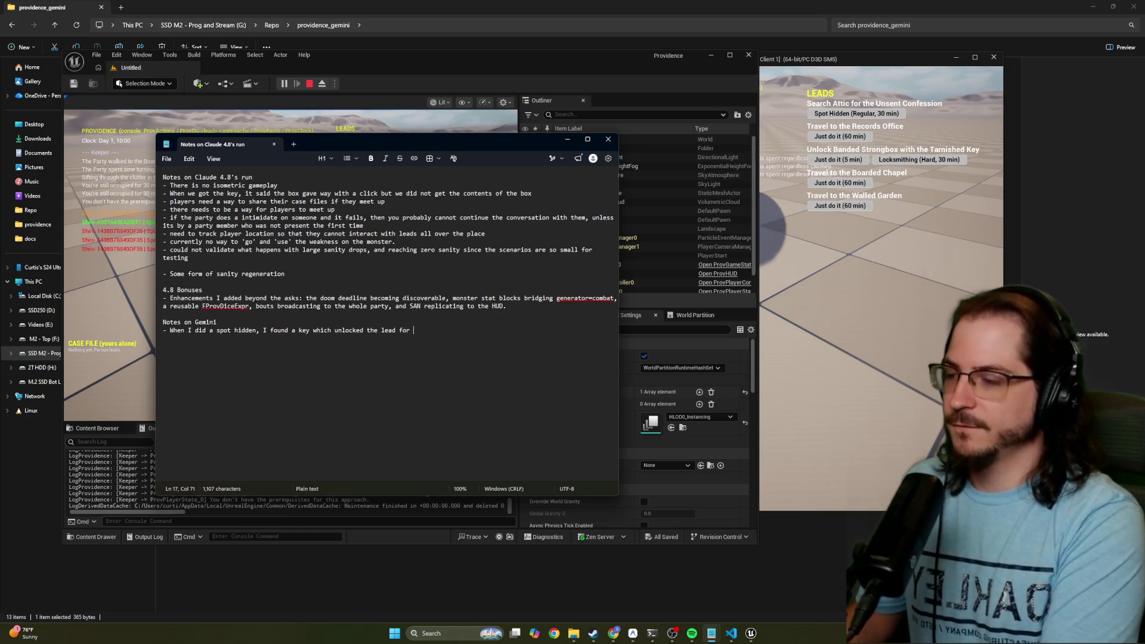
type("the st")
type("rongbox ")
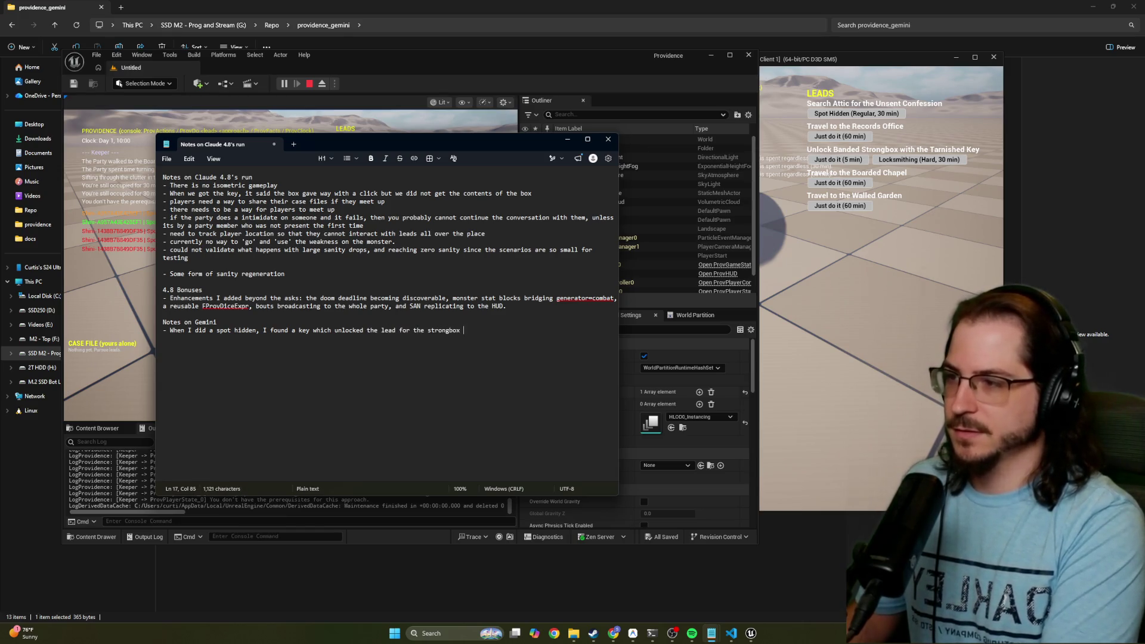
type(", however, when i j")
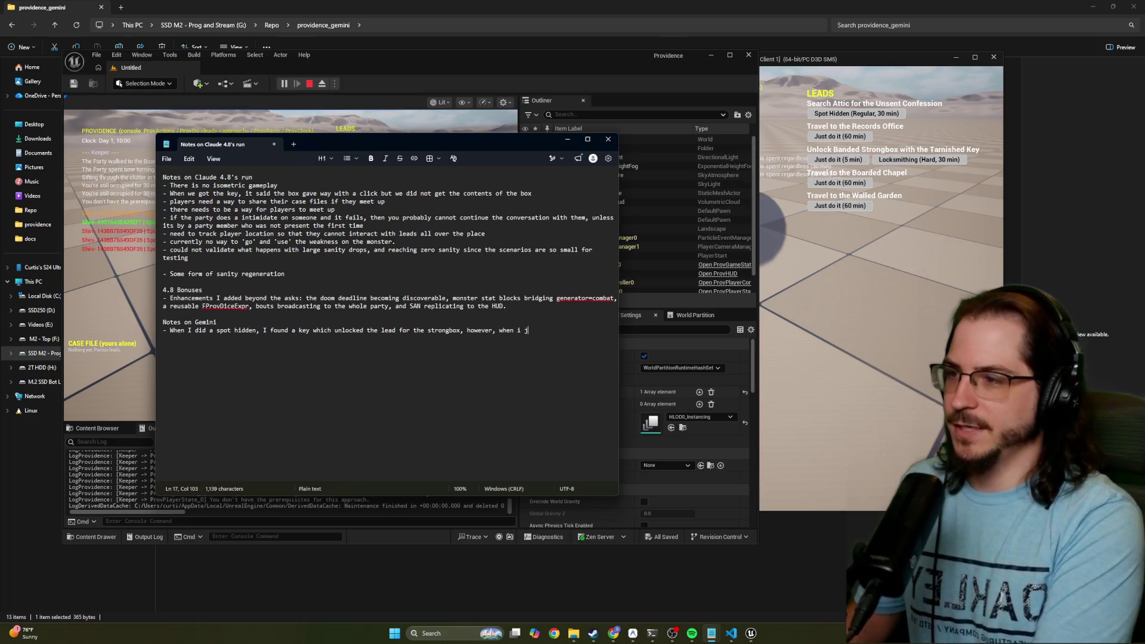
type("ied to use th")
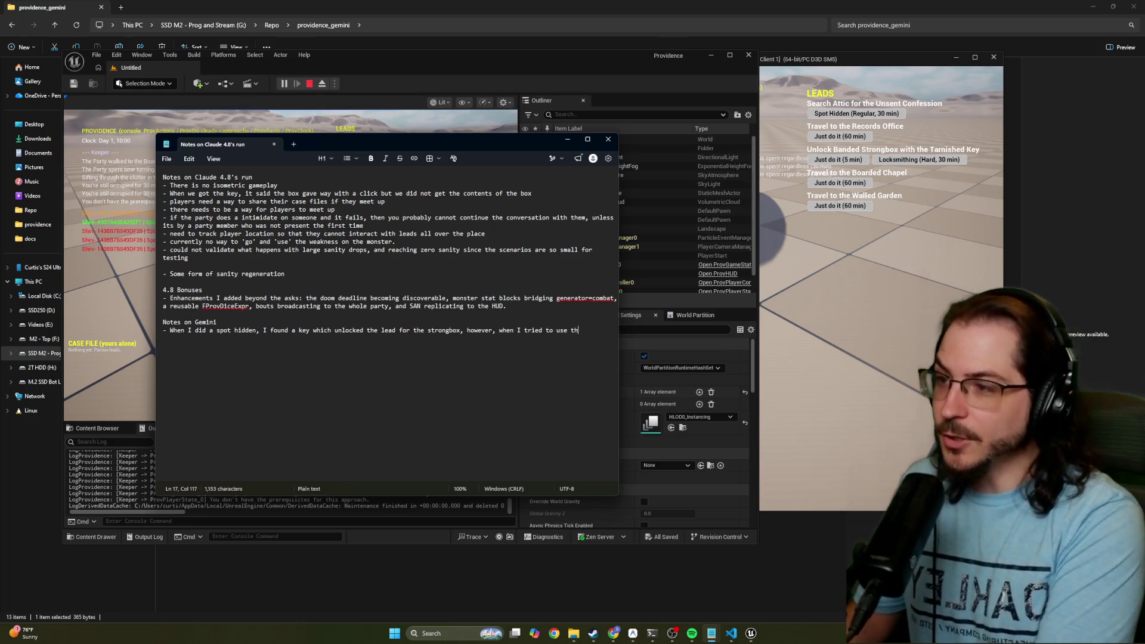
type("e strongb")
type("ox it said that I do not have th")
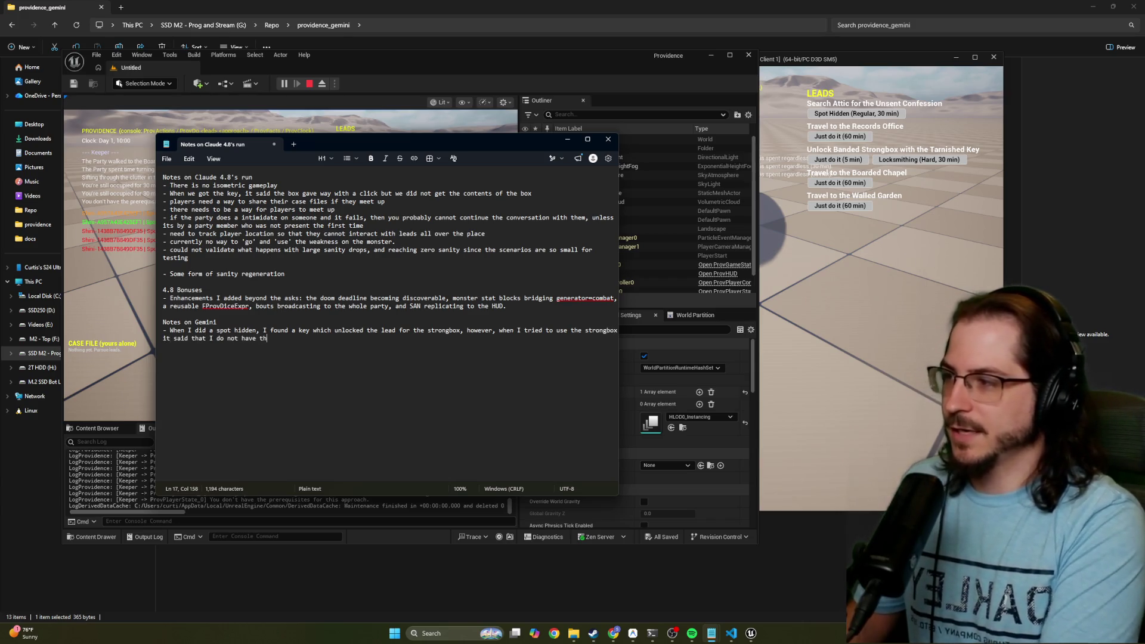
type("e pre")
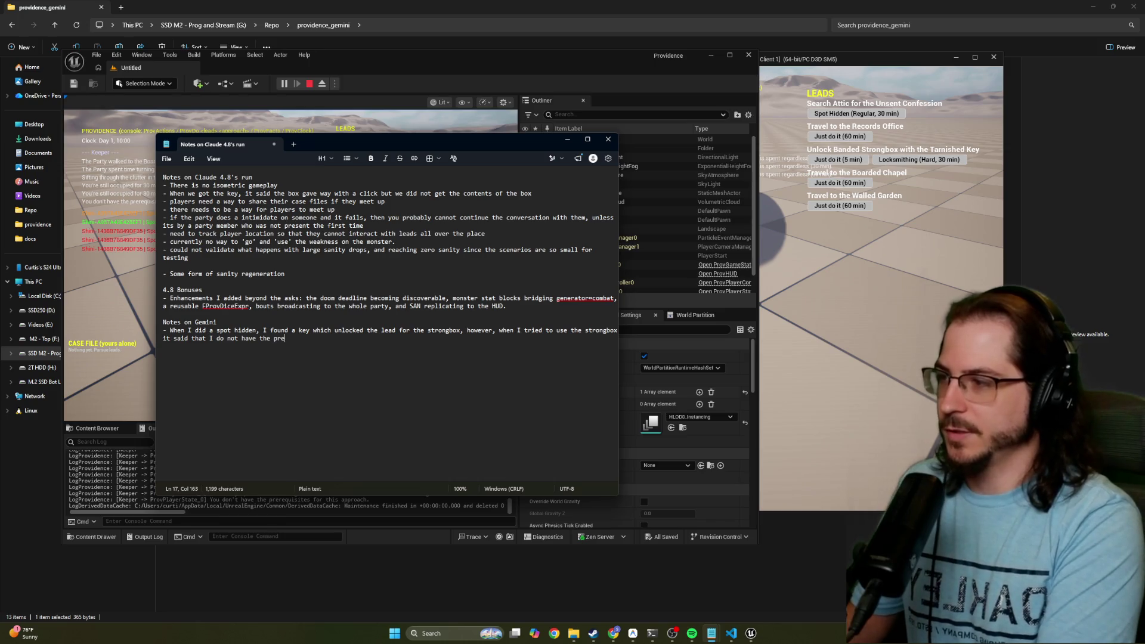
type("queistio")
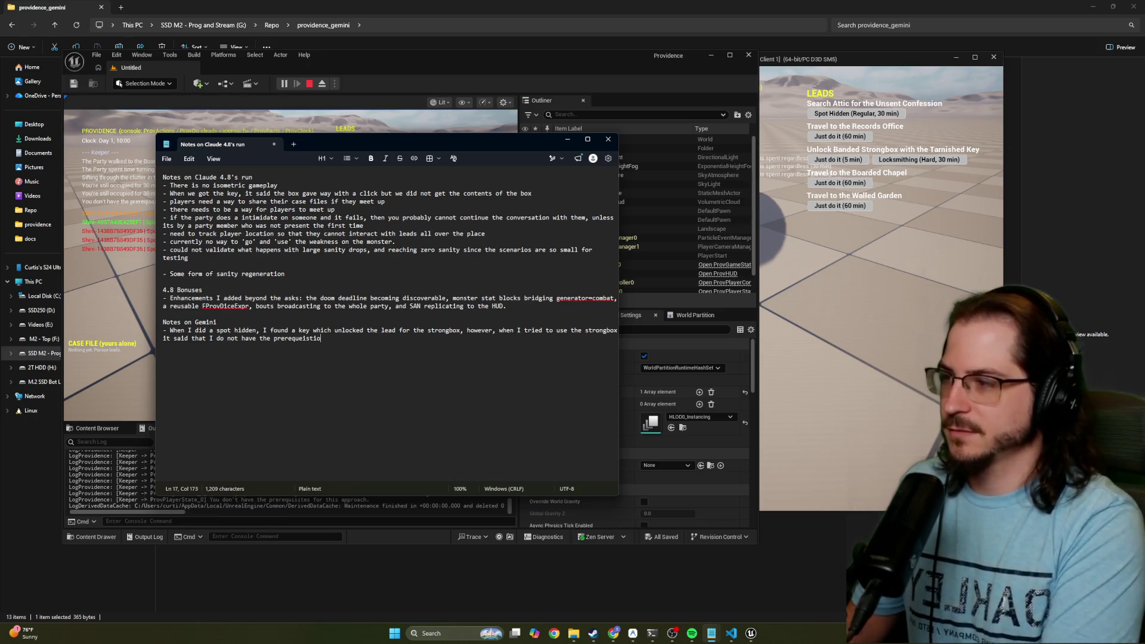
key("BackSpace")
key("BackSpace")
key("BackSpace")
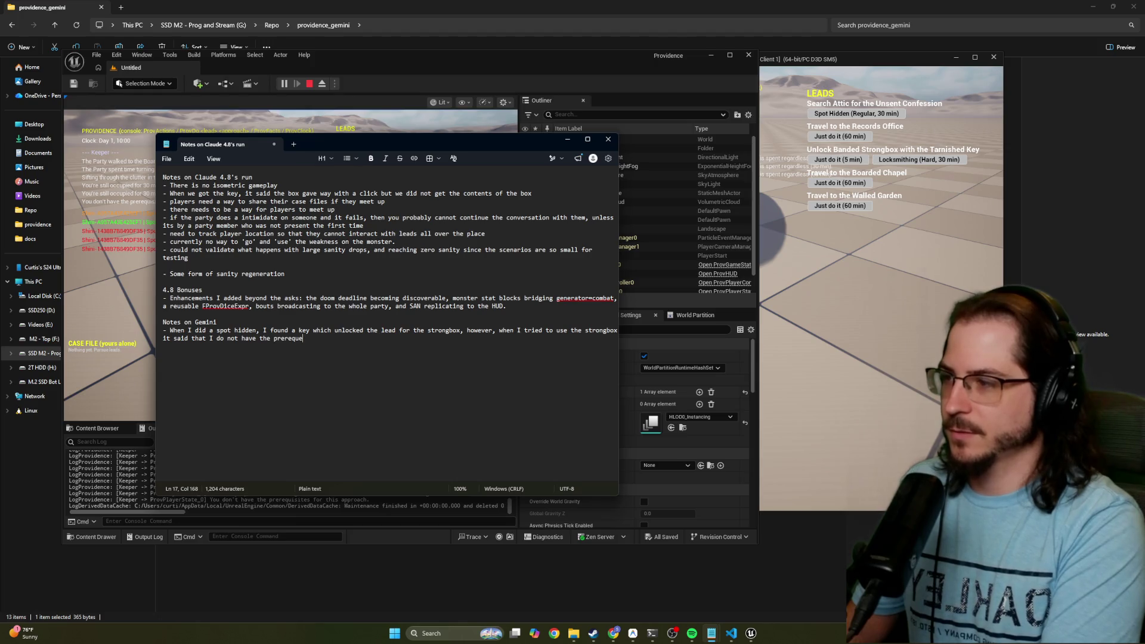
type("soifjsdaklj;pioaupfgjh")
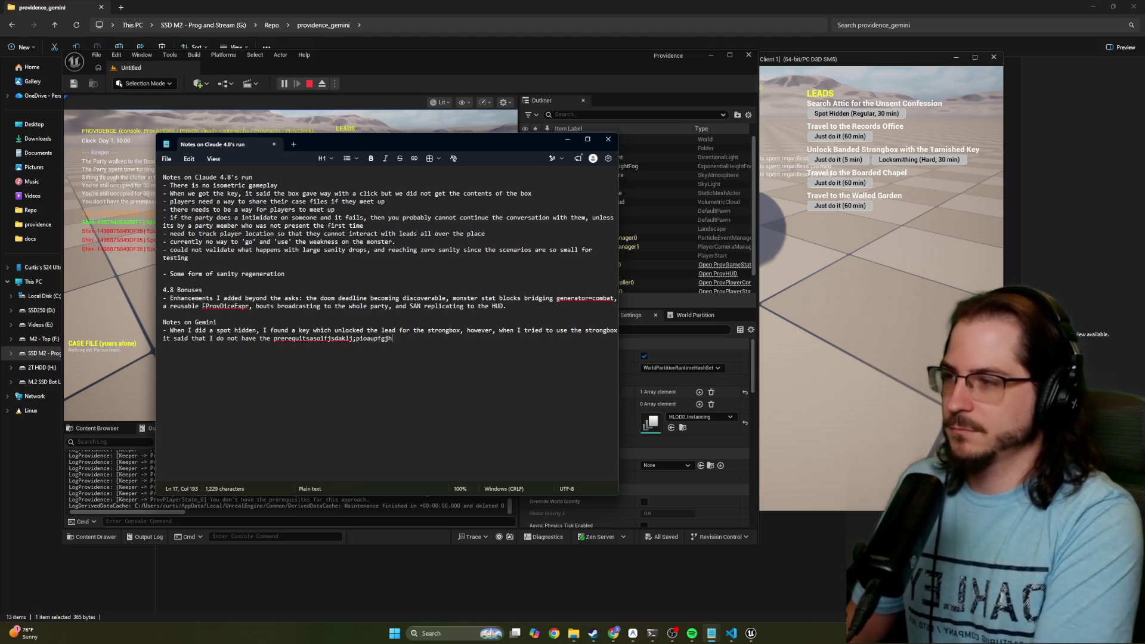
key("BackSpace")
key("BackSpace")
key("BackSpace")
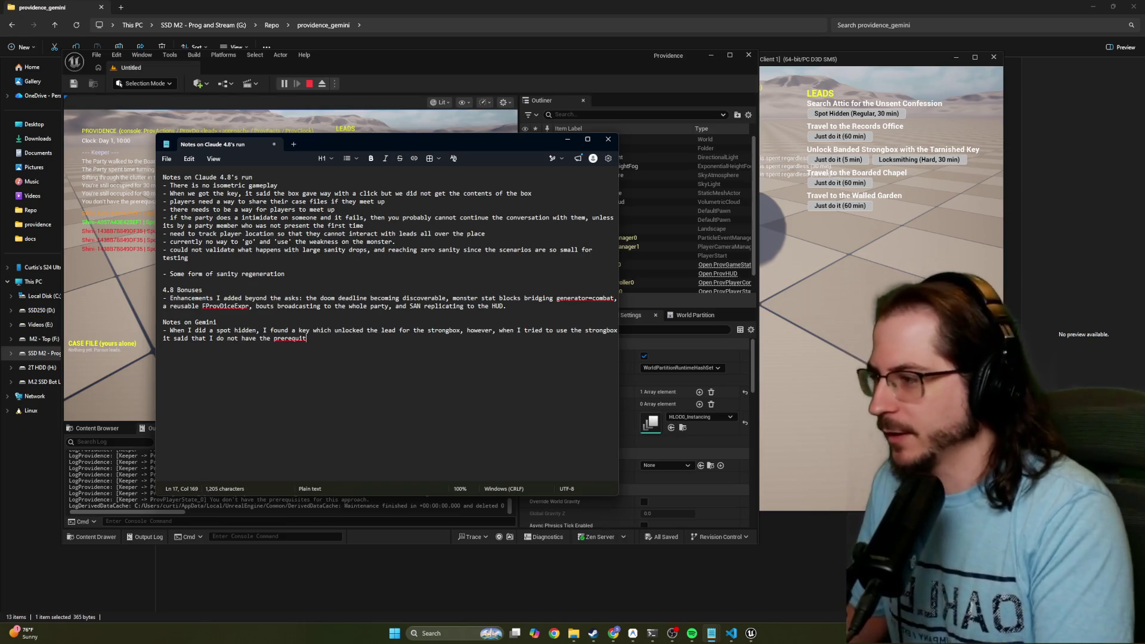
left_click_drag(163, 298, 300, 339)
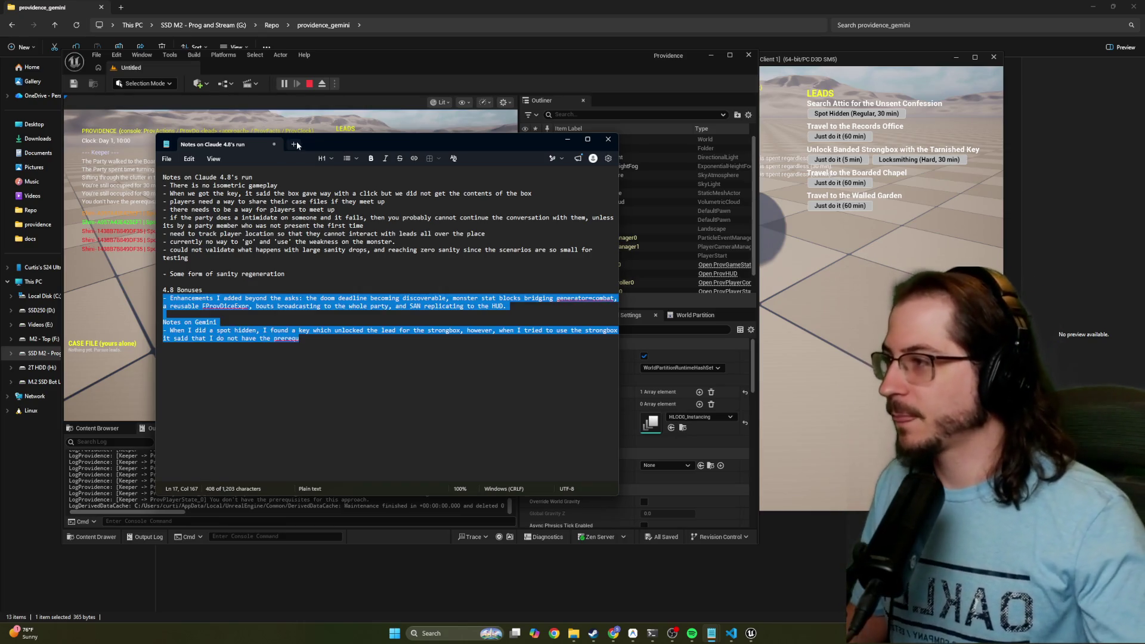
left_click_drag(369, 144, 514, 145)
left_click(457, 342)
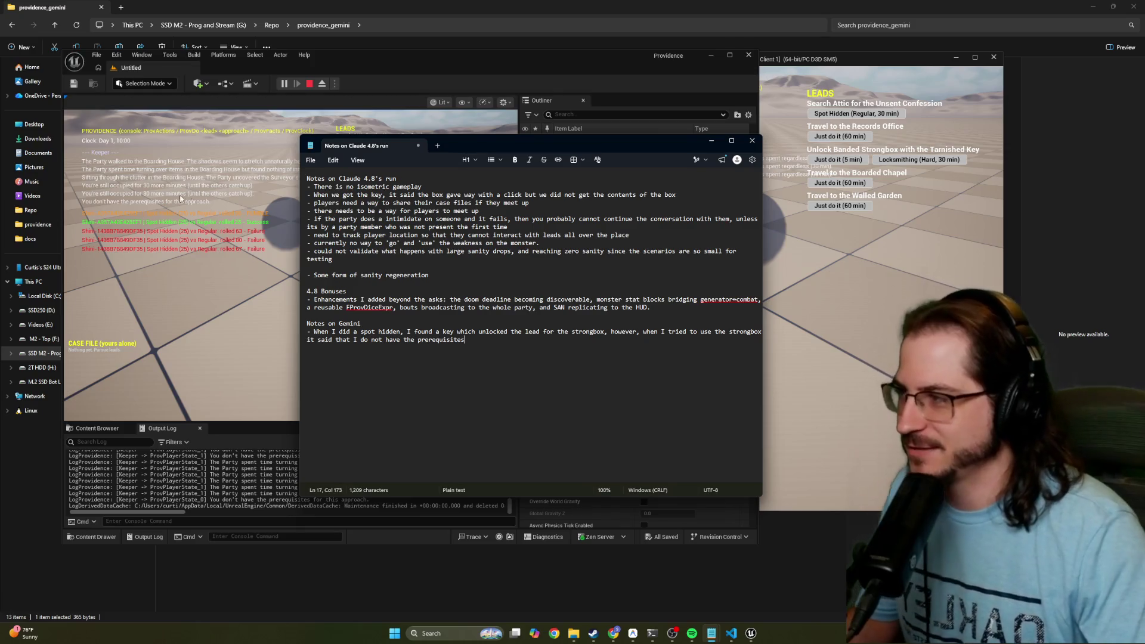
left_click_drag(420, 159, 279, 149)
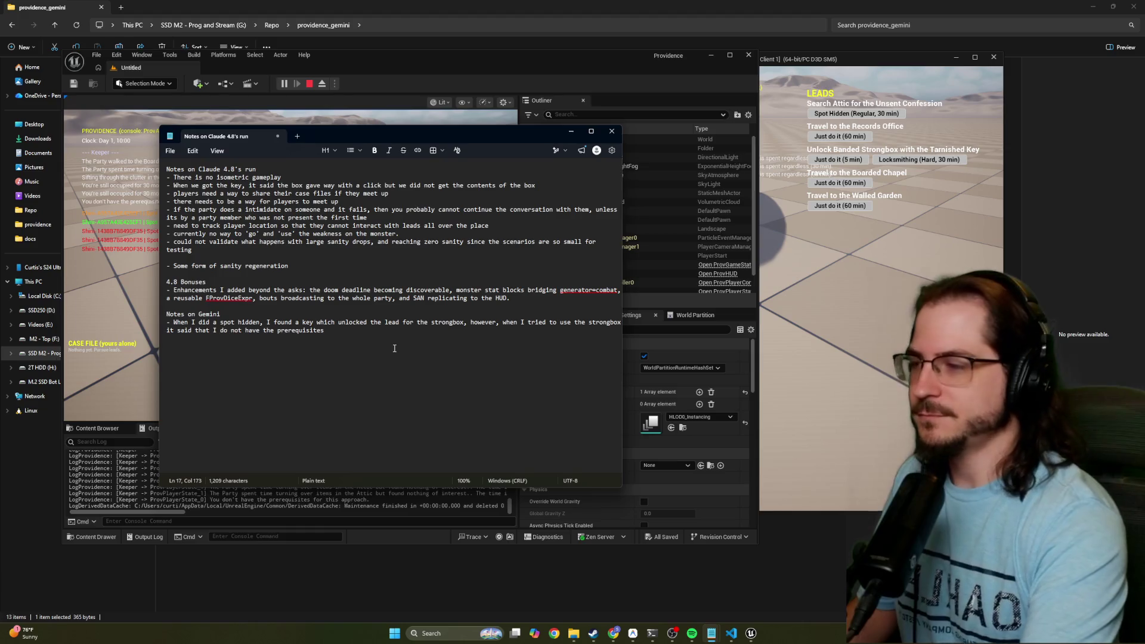
left_click(370, 82)
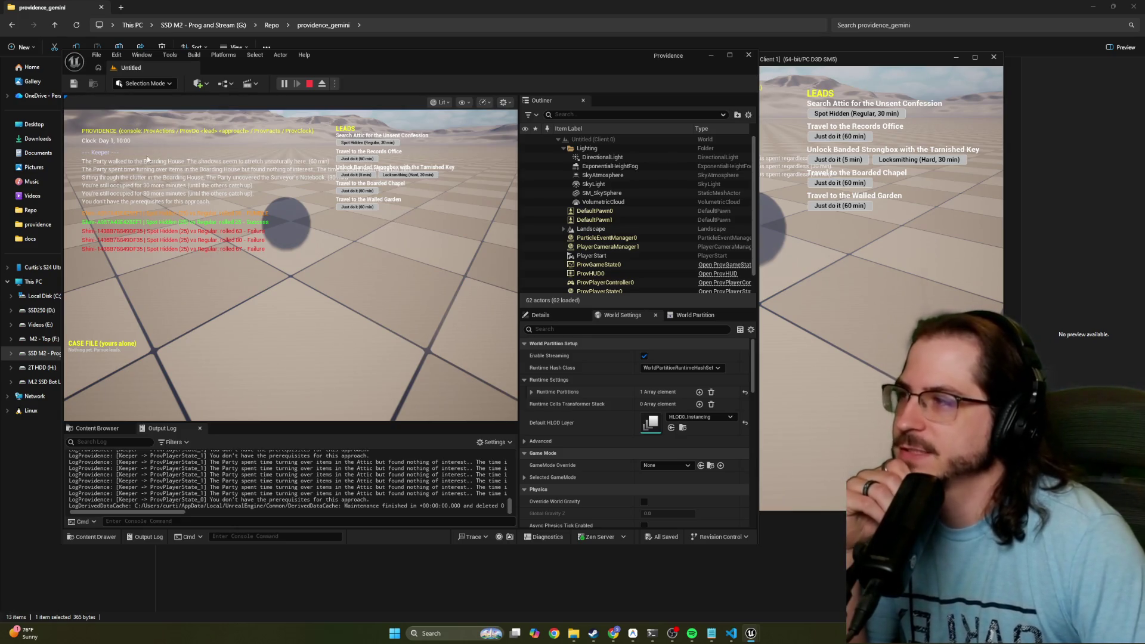
Repeat Spot Hidden searches of the Attic until the Unsent Confession turns up
left_click(834, 63)
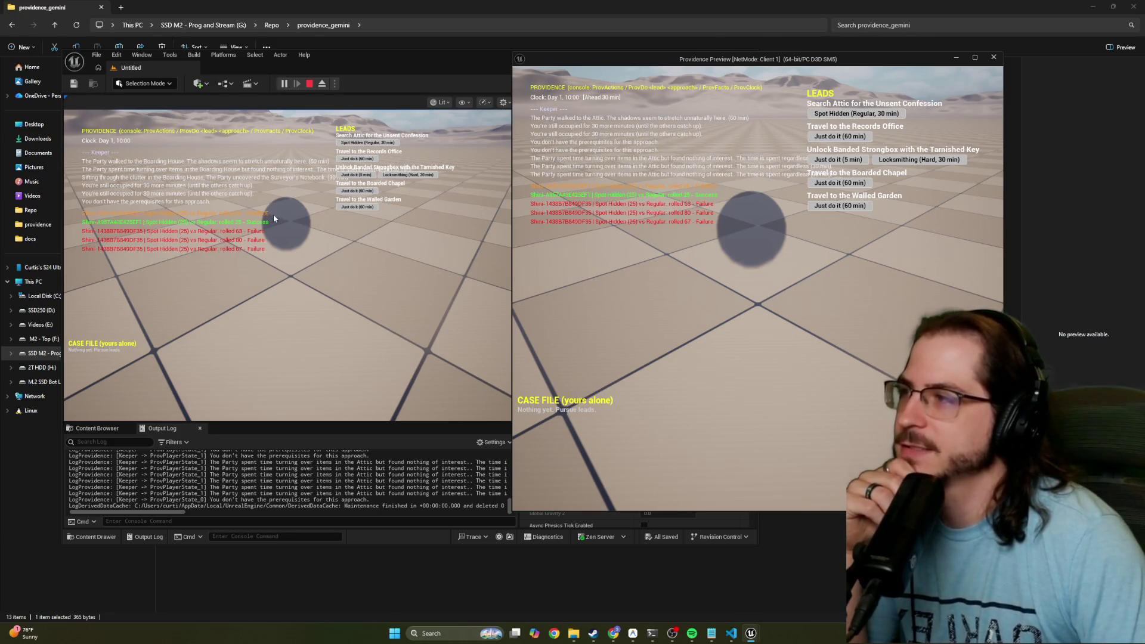
left_click(364, 146)
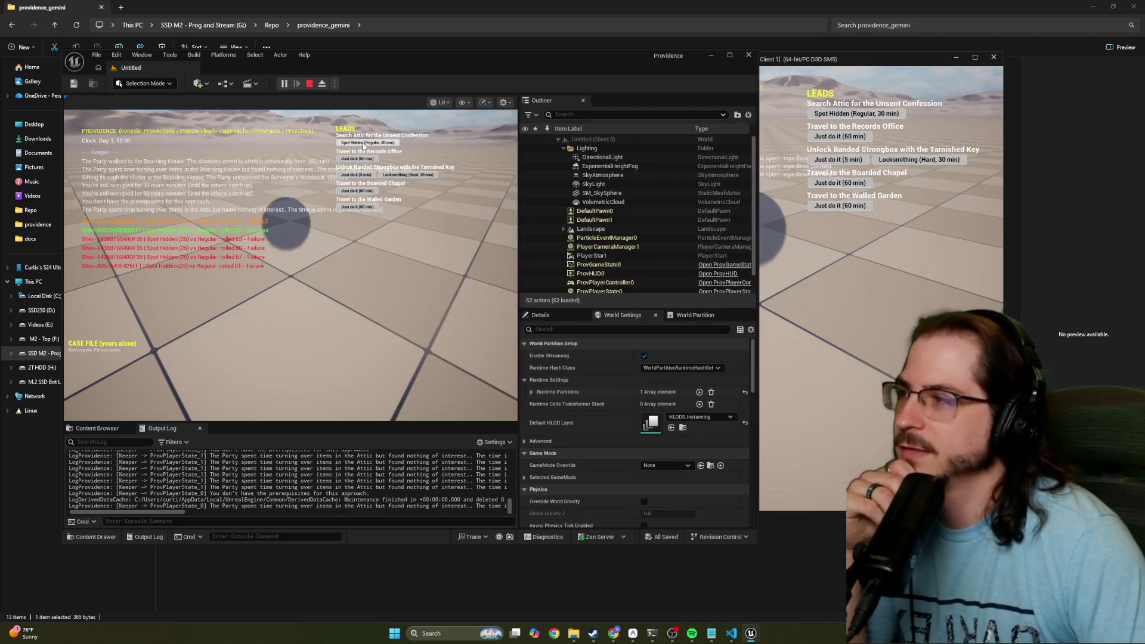
left_click(364, 146)
left_click(363, 146)
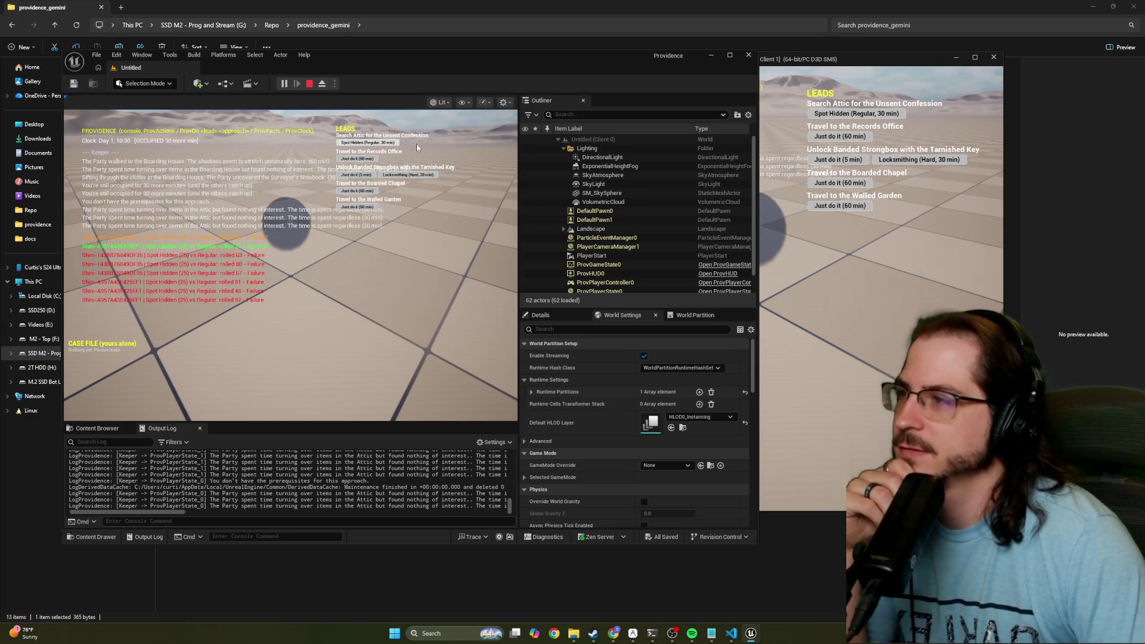
left_click(834, 117)
left_click(834, 115)
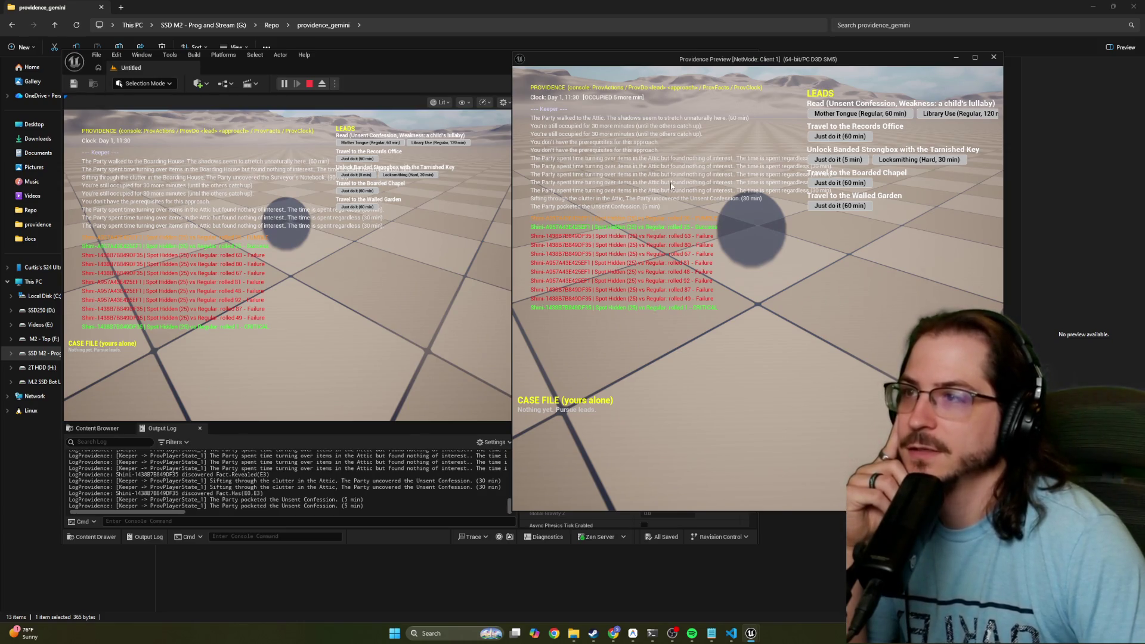
Read the Unsent Confession with Mother Tongue, revealing 'Weakness: a child's lullaby' at 12:05
left_click(366, 143)
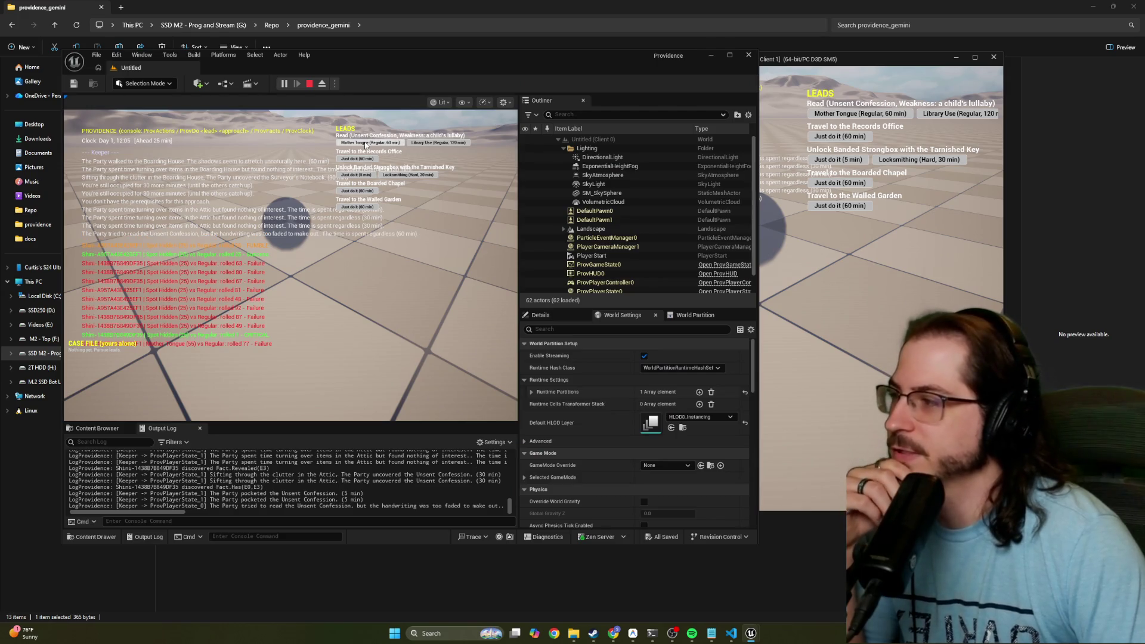
left_click(366, 144)
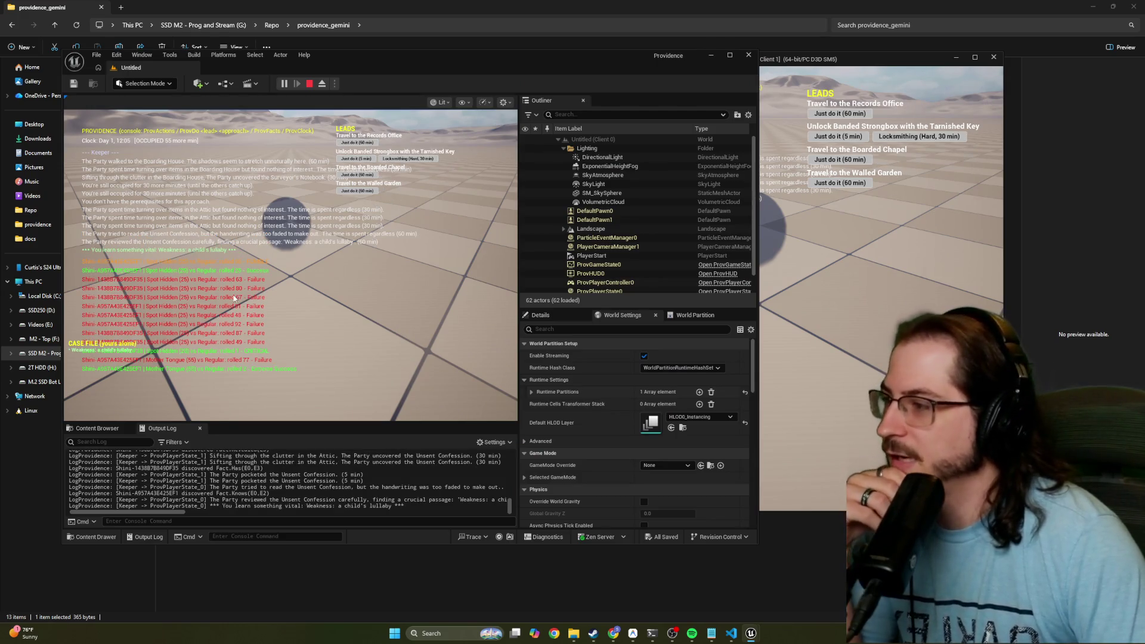
mouse_move(388, 63)
left_mouse_down()
mouse_move(330, 253)
mouse_move(328, 526)
mouse_move(434, 53)
mouse_move(337, 39)
mouse_move(332, 51)
left_mouse_up()
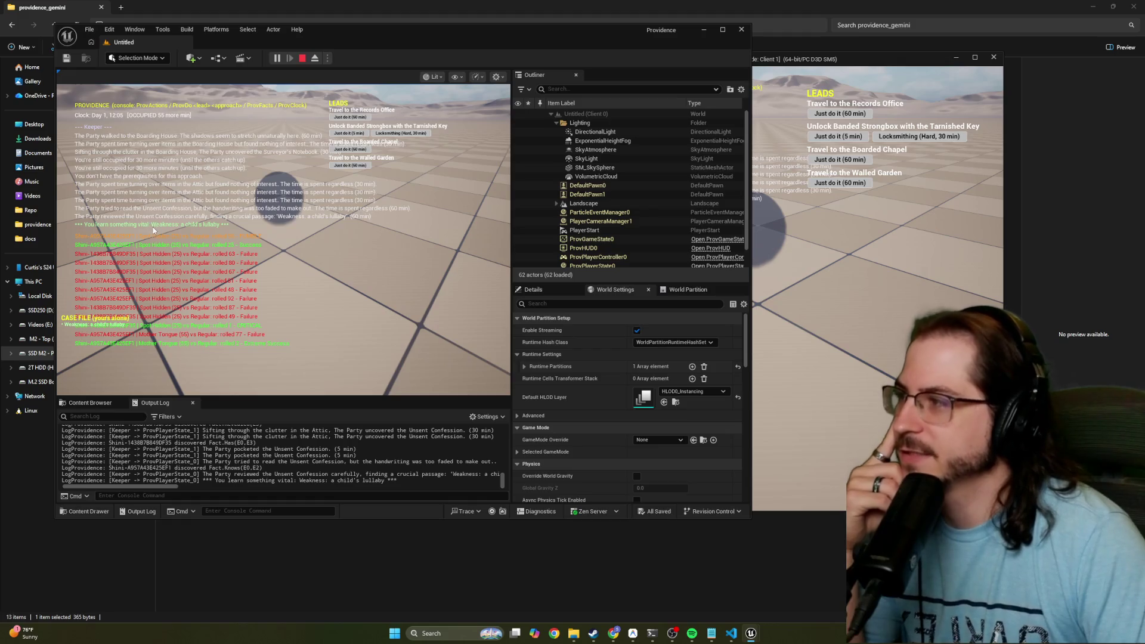
Release viewport input and, in Client 1, travel to the Boarded Chapel with Just do it
left_click(199, 231)
key("shift+F1")
left_click(859, 303)
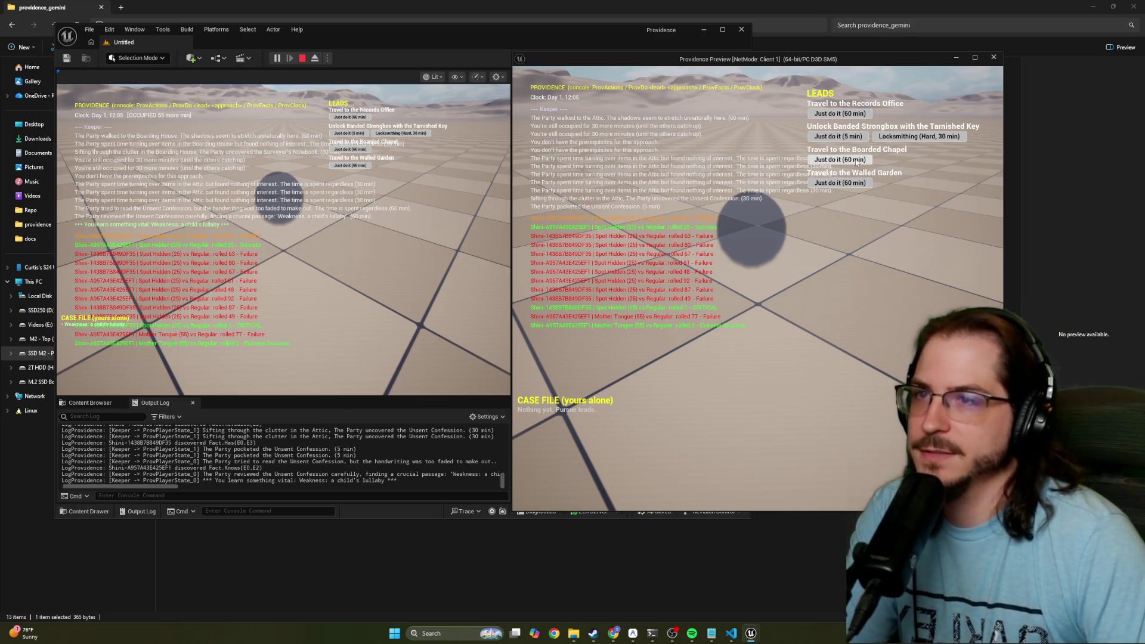
left_click(857, 162)
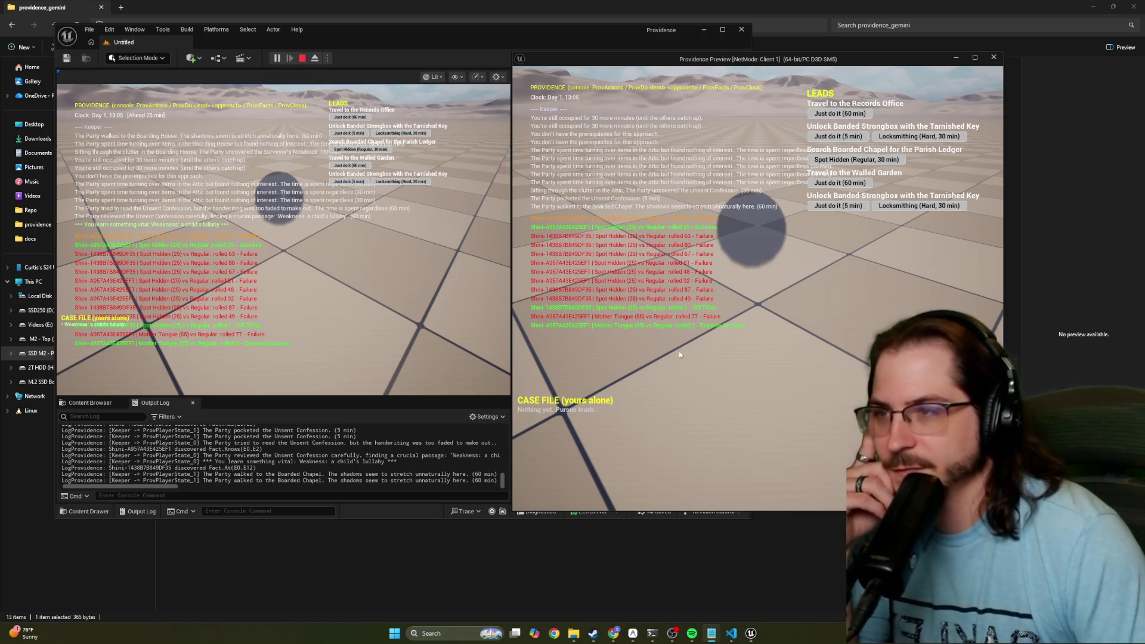
Try the Banded Strongbox without the key, then send the first player to the Records Office
left_click(831, 139)
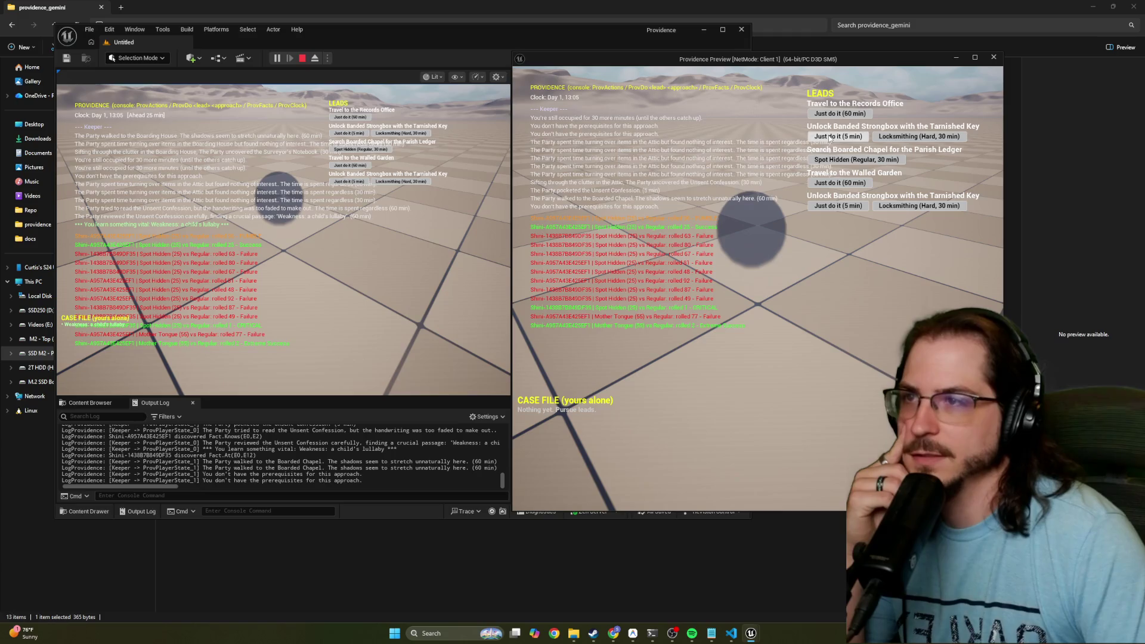
left_click(342, 133)
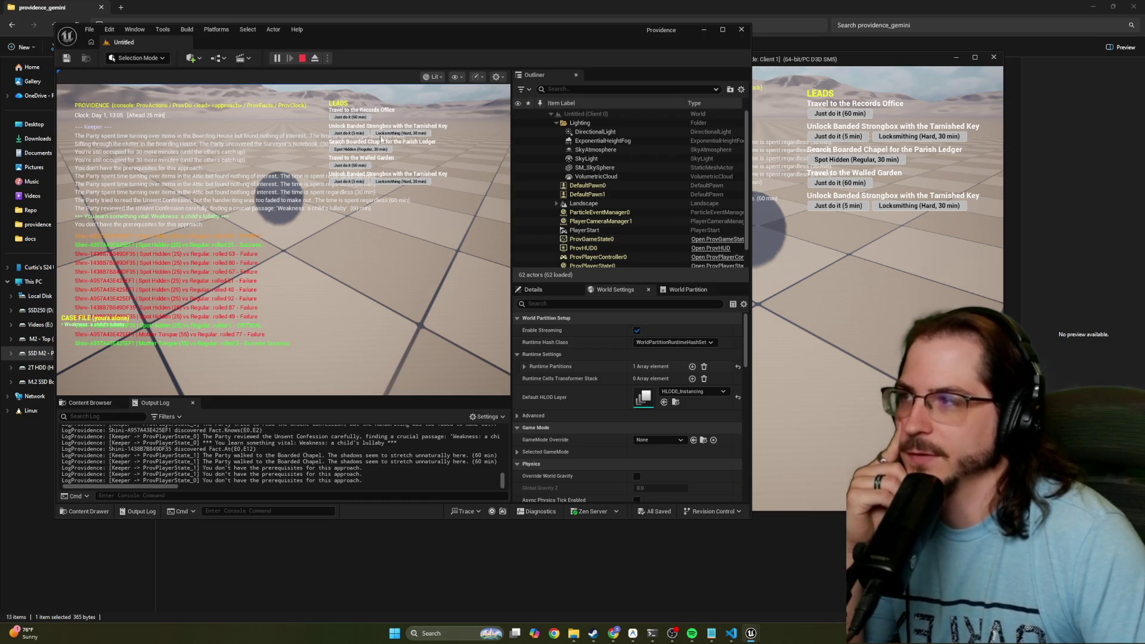
left_click(350, 117)
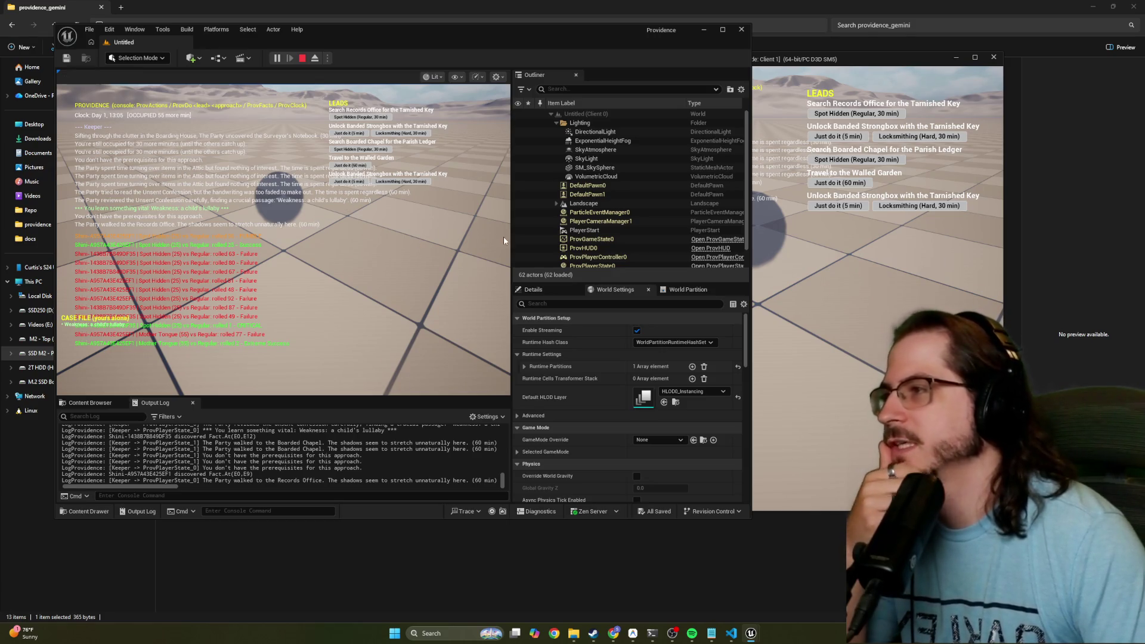
As the second player, travel to the Walled Garden, find the Tarnished Key, and unlock the strongbox
left_click(829, 205)
left_click(838, 183)
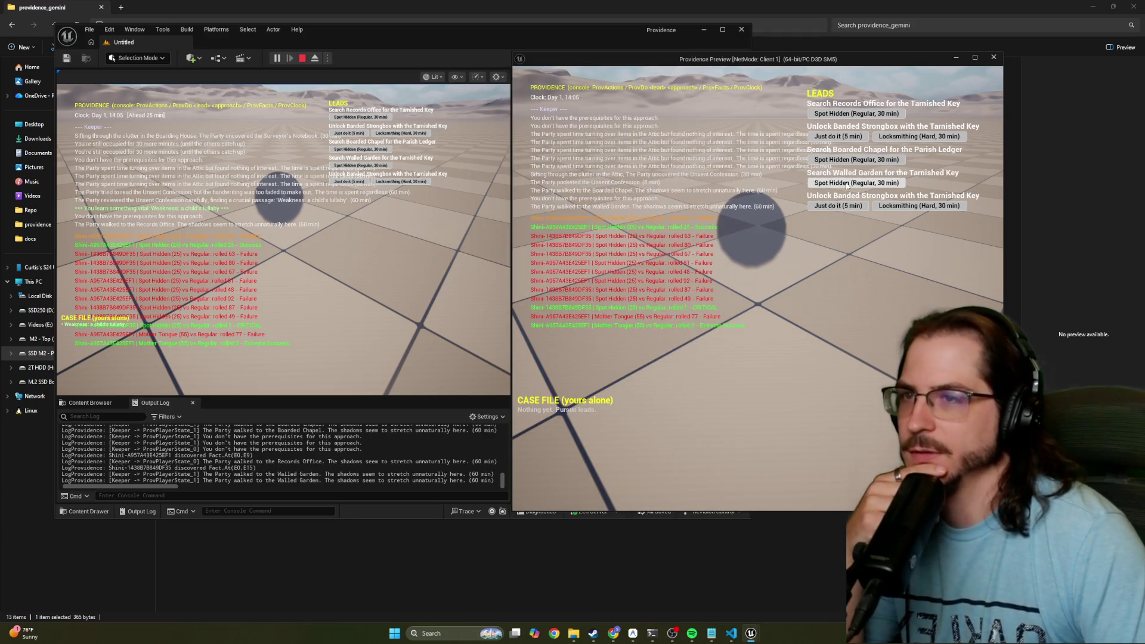
left_click(846, 185)
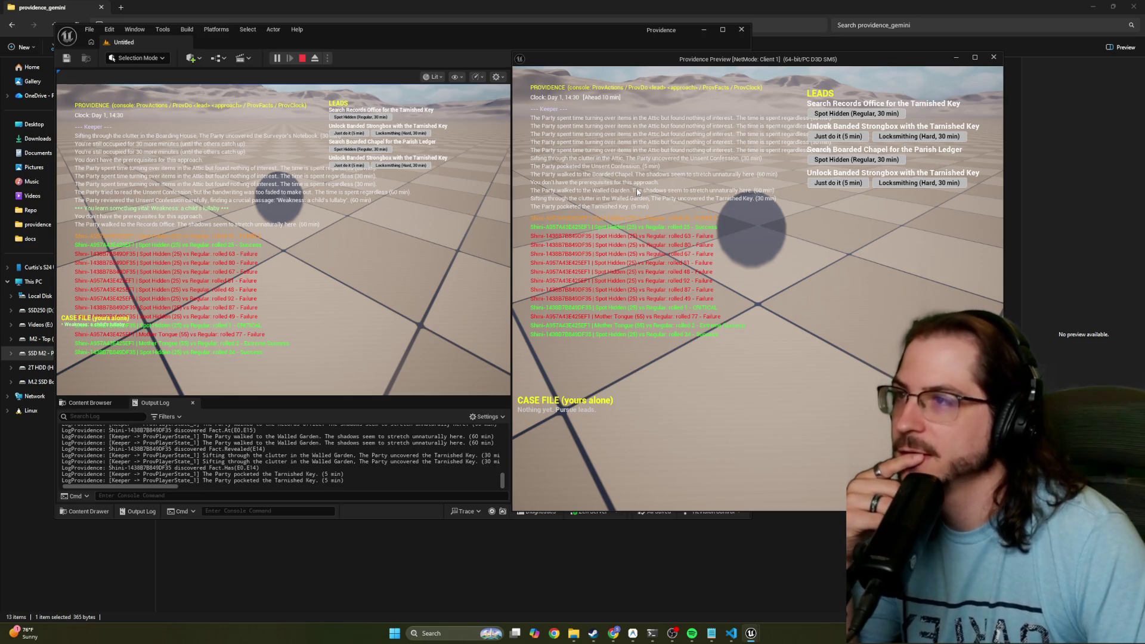
left_click(344, 166)
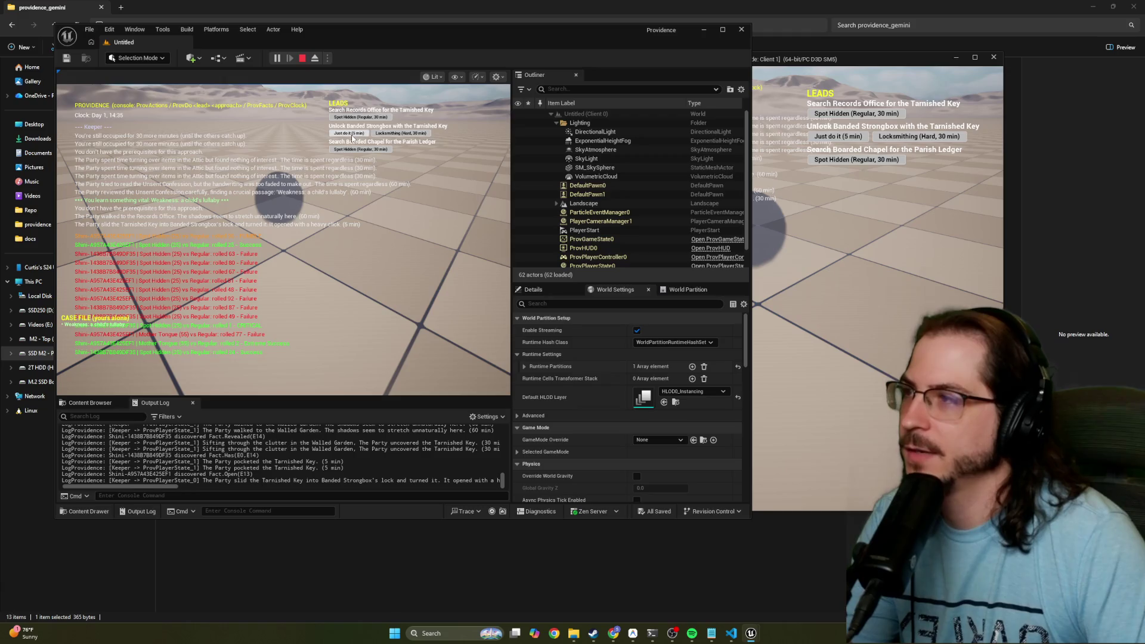
Retry Just do it on the strongbox, then attempt Locksmithing (Hard, 30 min) as Client 1, jamming the lock
left_click(352, 138)
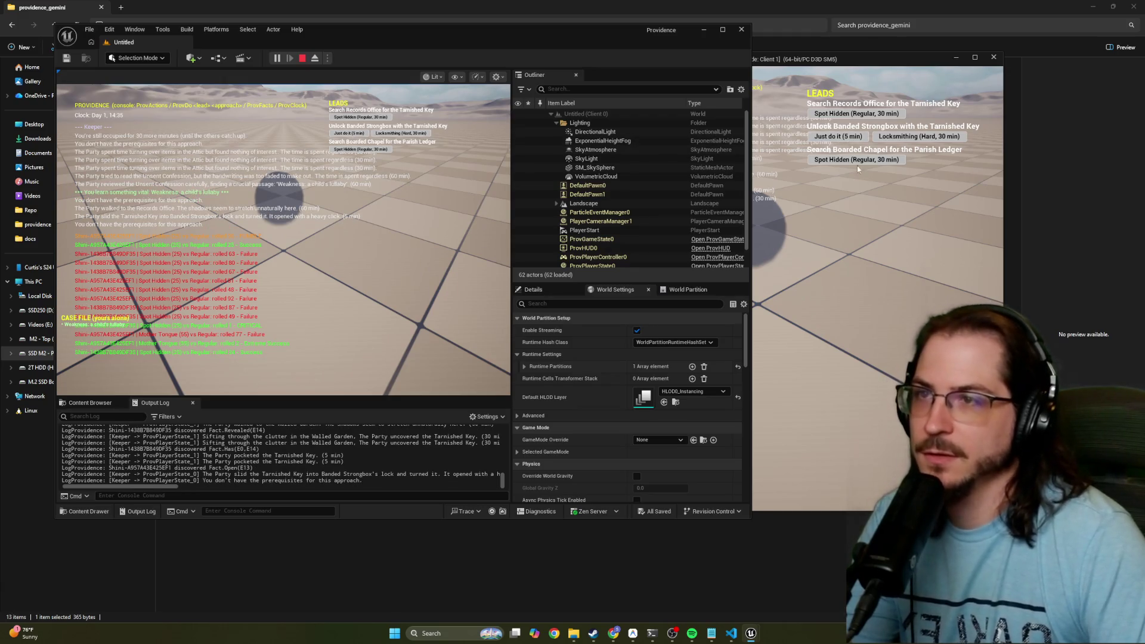
left_click(882, 221)
left_click(898, 139)
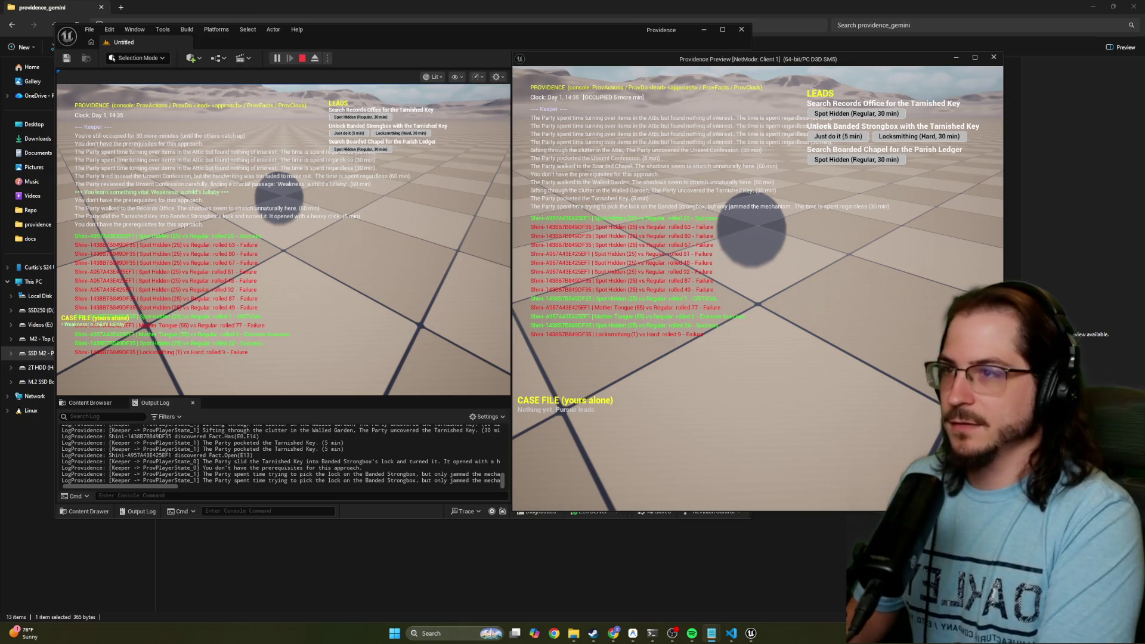
Repeatedly retry Locksmithing (Hard, 30 min) in both windows until the clock reaches Day 2, 12:10
left_click(399, 136)
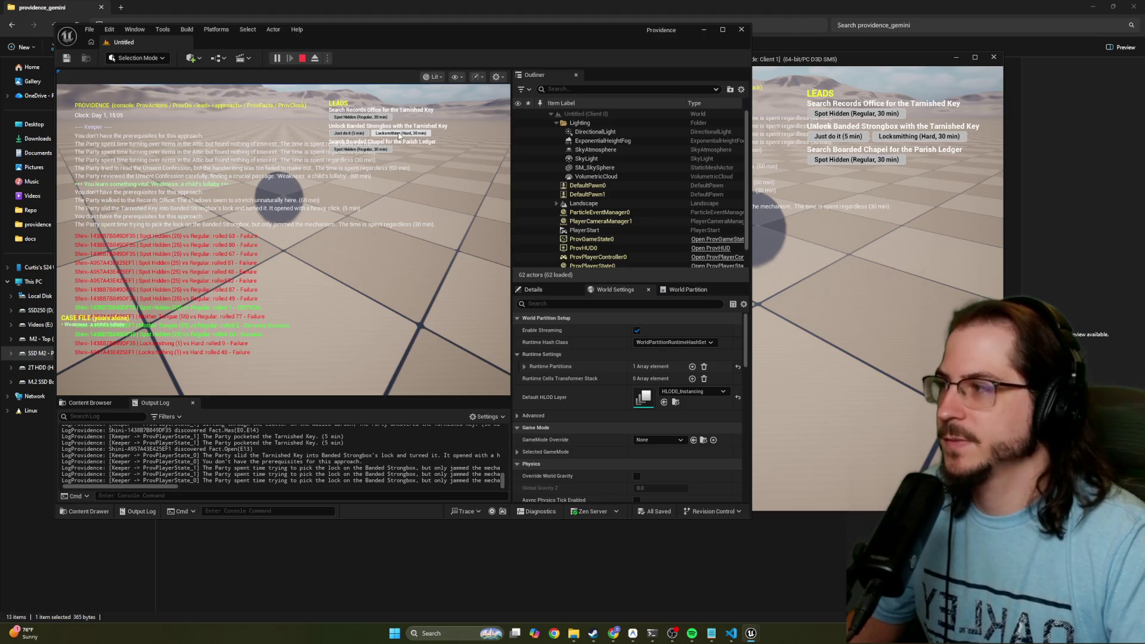
left_click(933, 137)
left_click(932, 137)
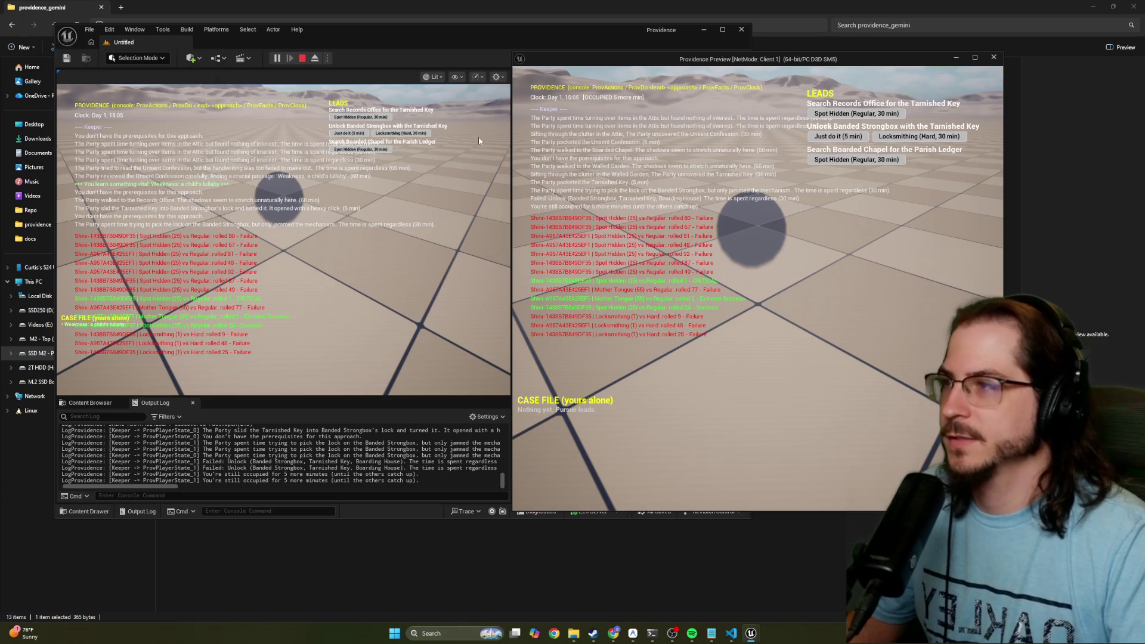
left_click(412, 134)
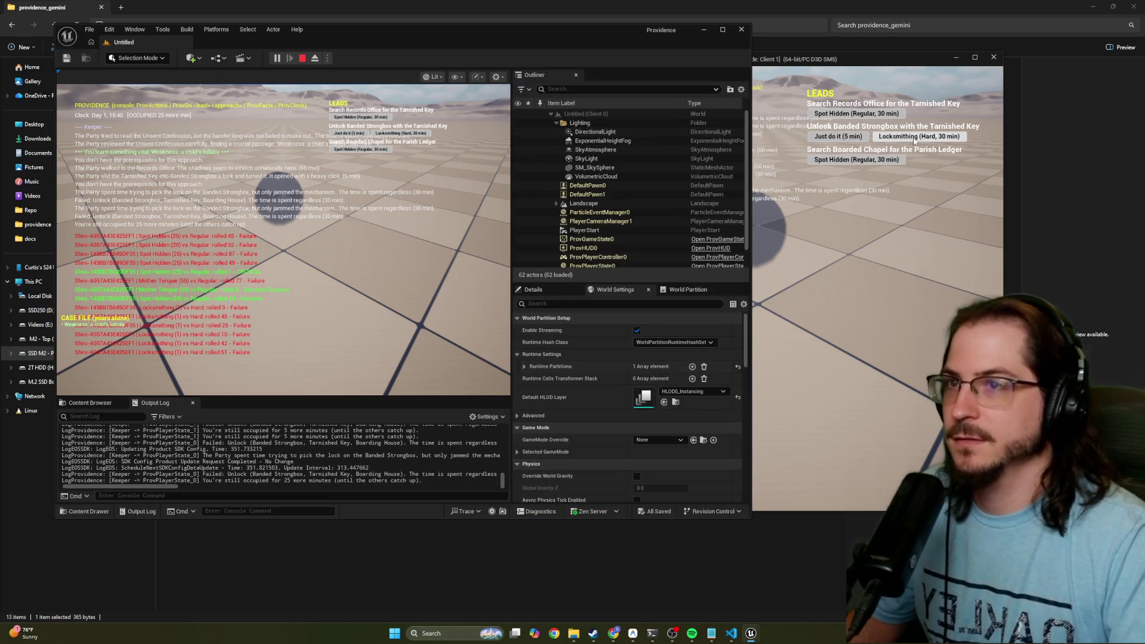
left_click(920, 136)
left_click(394, 134)
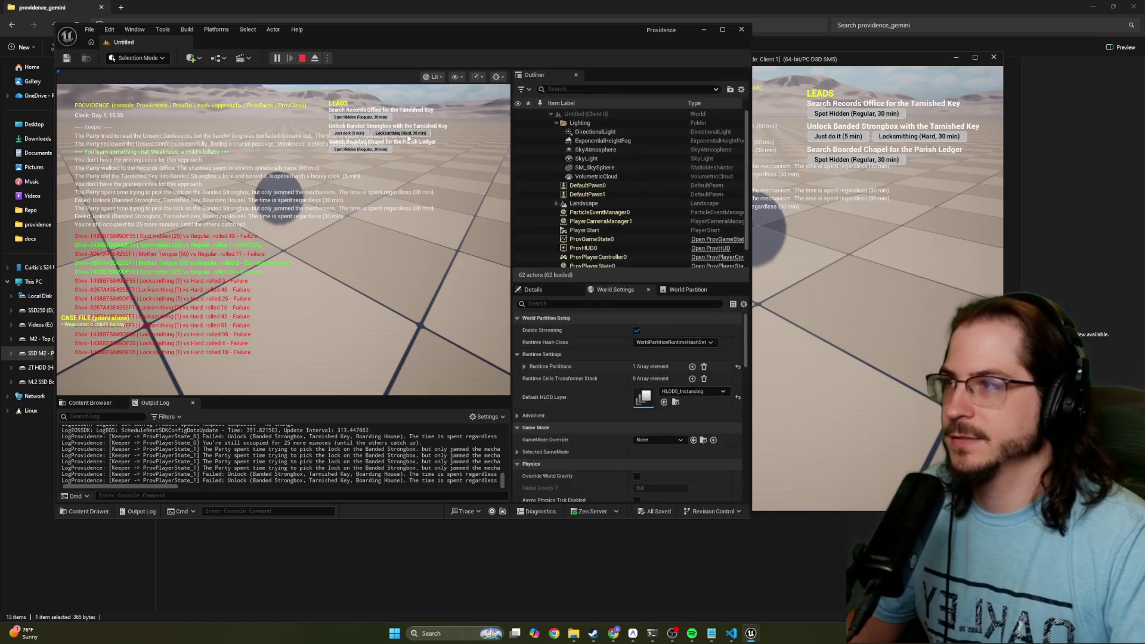
left_click(401, 134)
left_click(404, 135)
left_click(408, 135)
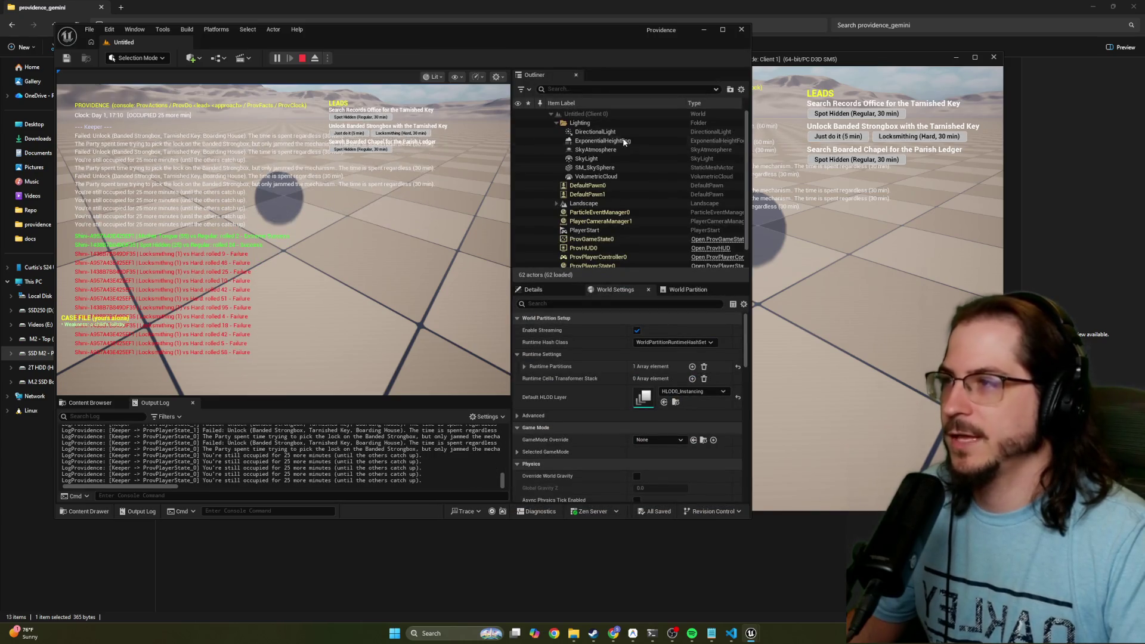
left_click(920, 137)
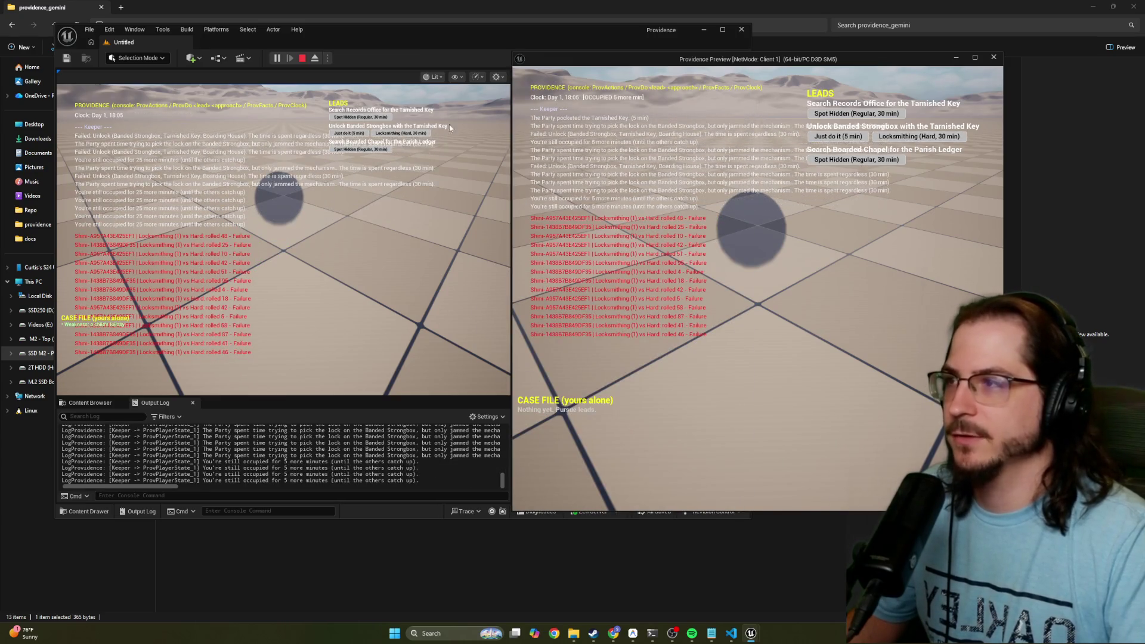
left_click(401, 133)
left_click(401, 134)
left_click(401, 135)
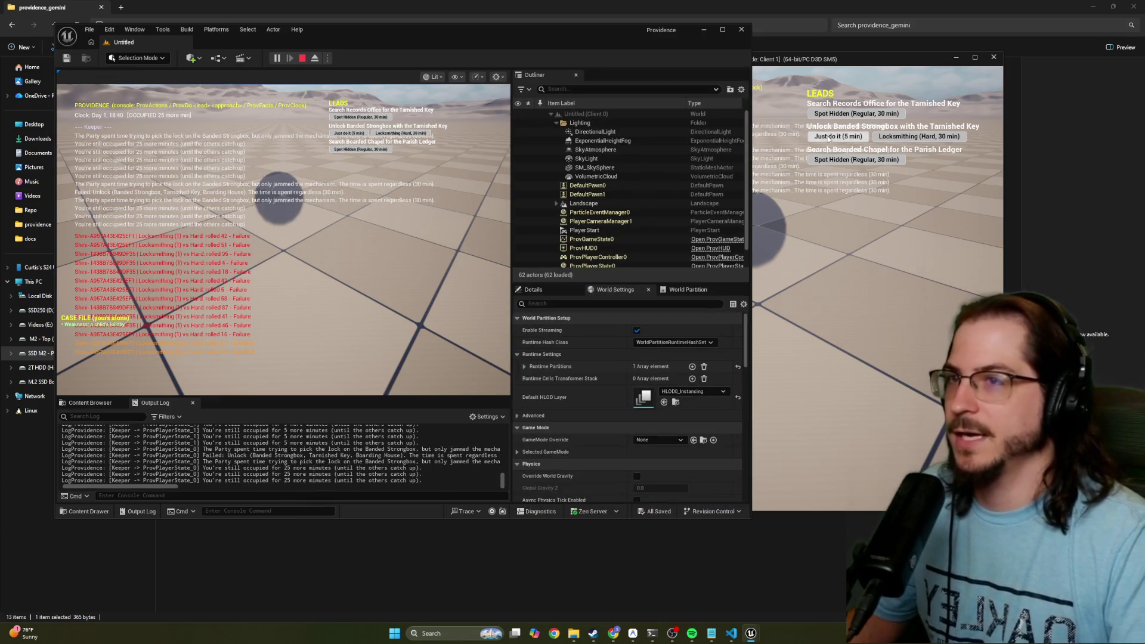
left_click(919, 137)
left_click(401, 134)
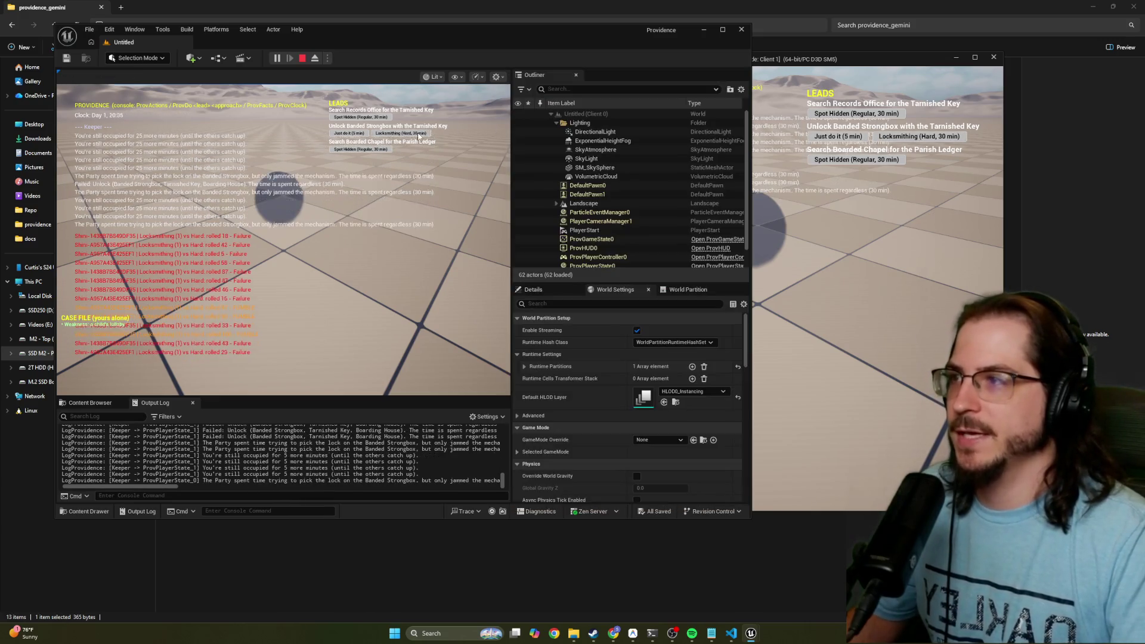
left_click(919, 136)
left_click(919, 136)
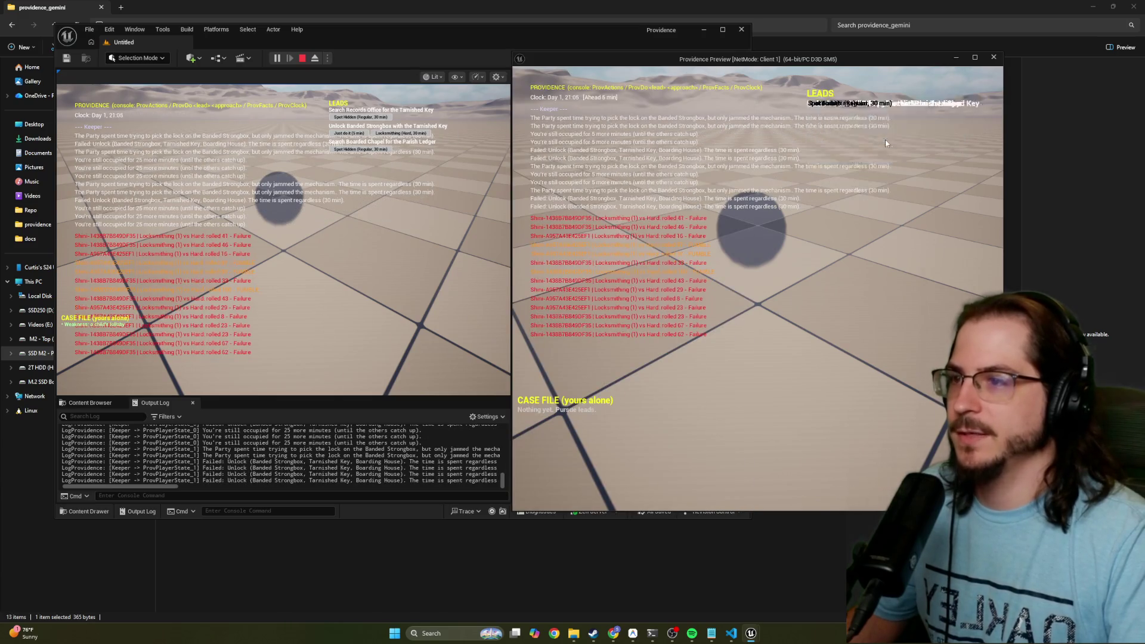
left_click(400, 134)
left_click(919, 137)
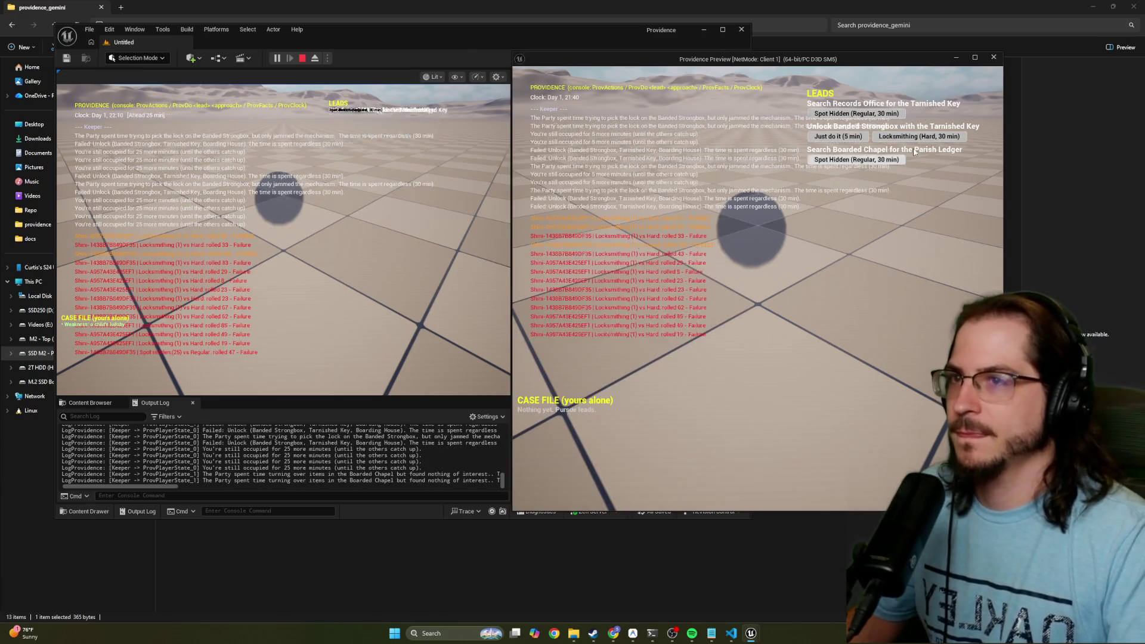
left_click(411, 134)
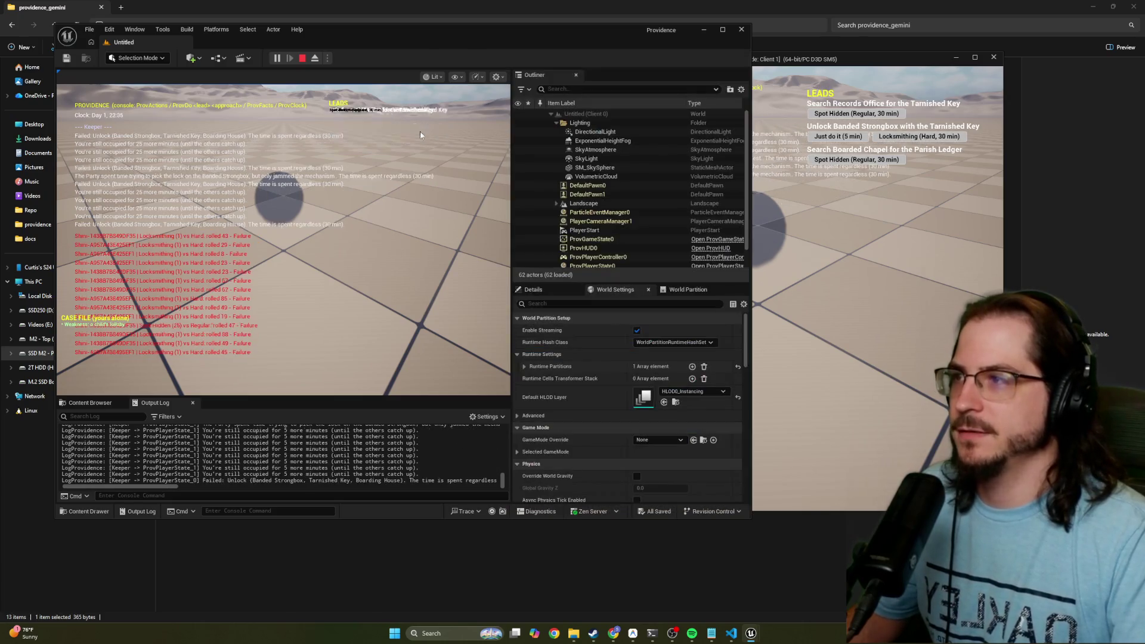
left_click(931, 137)
left_click(932, 138)
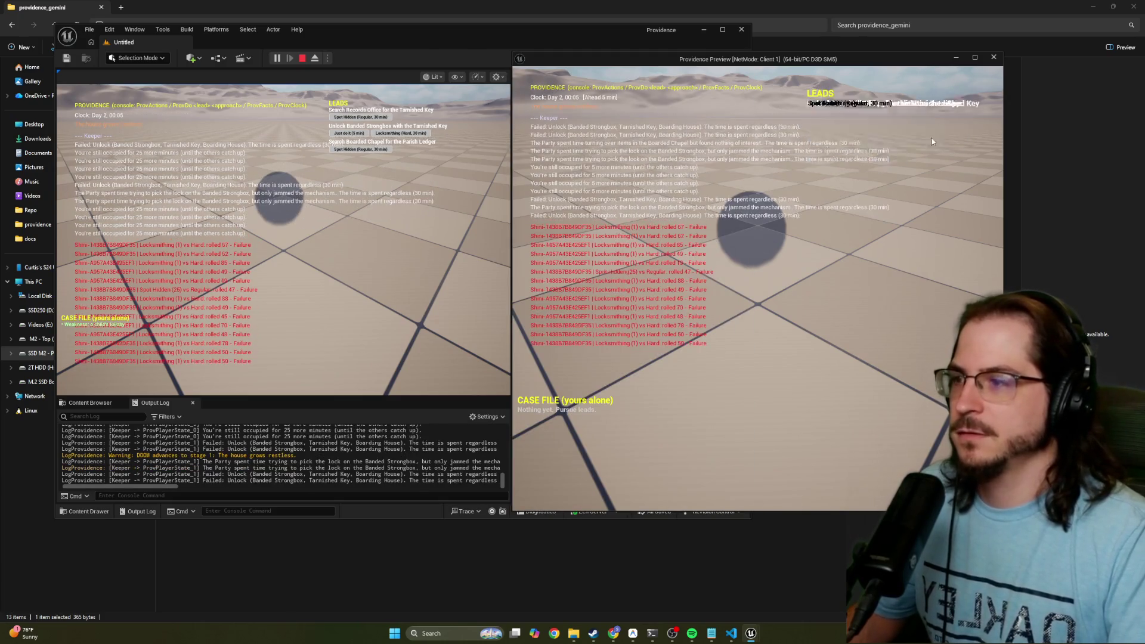
left_click(408, 132)
left_click(961, 137)
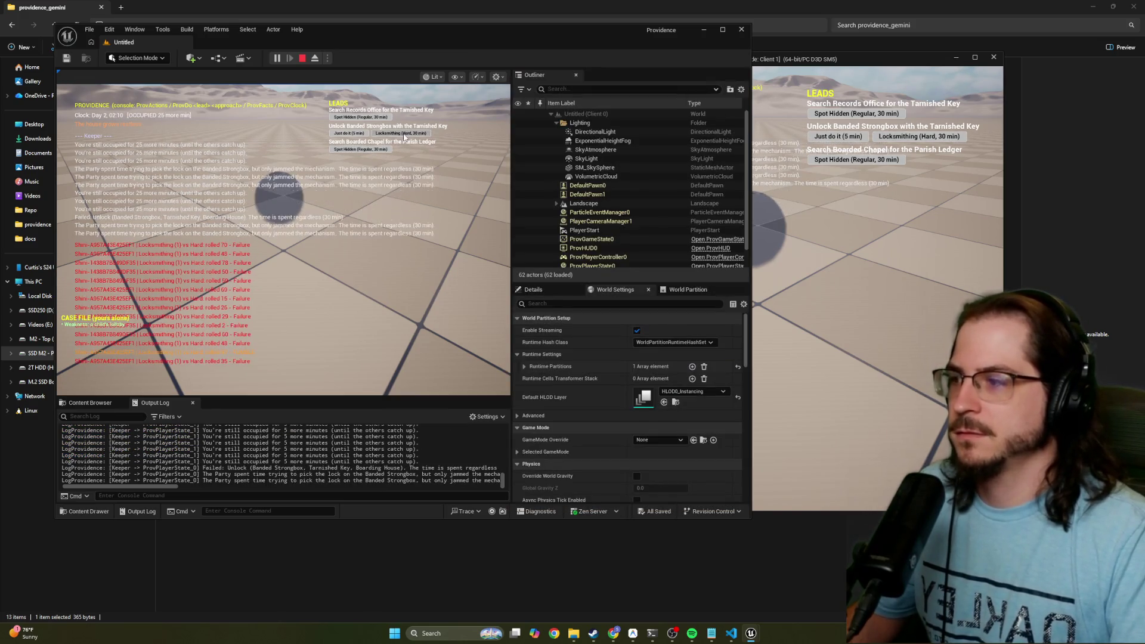
left_click(406, 135)
left_click(405, 133)
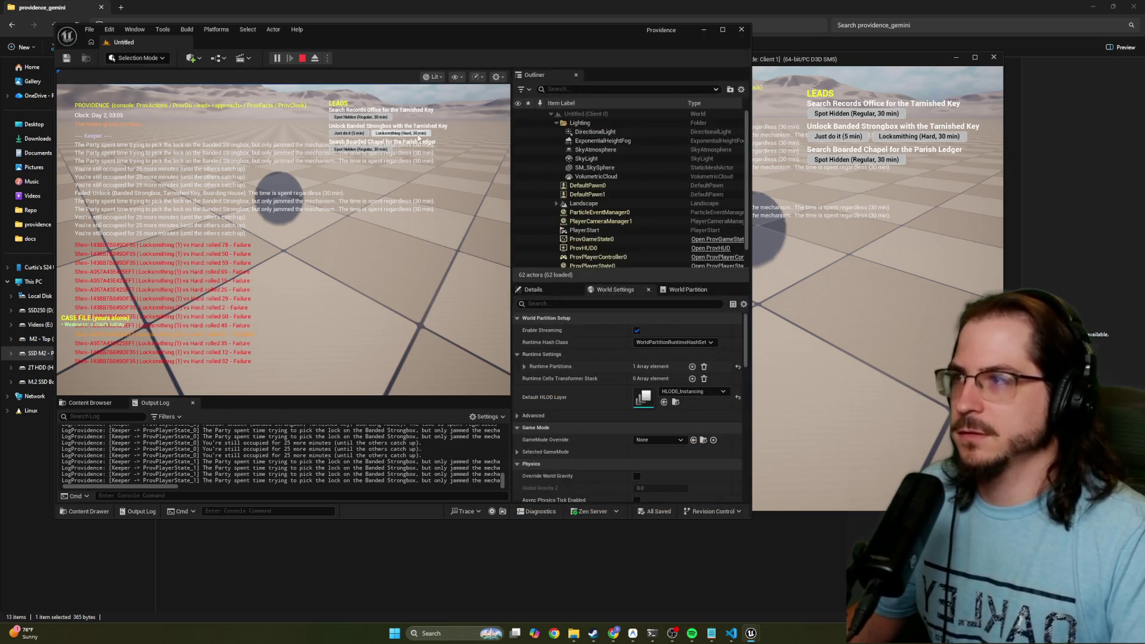
left_click(401, 133)
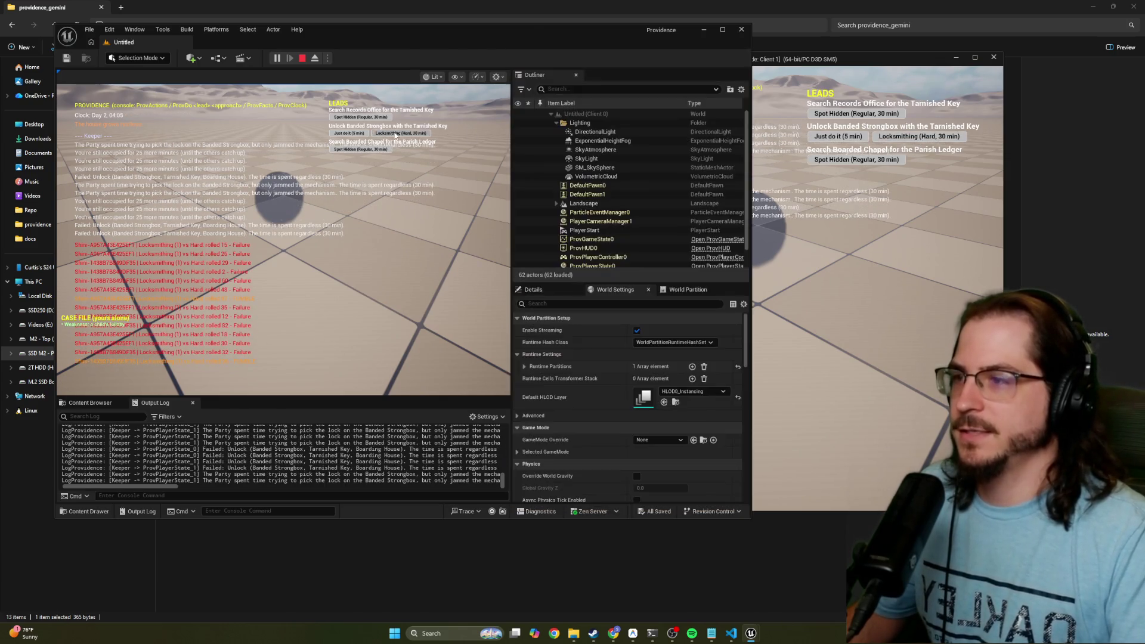
left_click(878, 139)
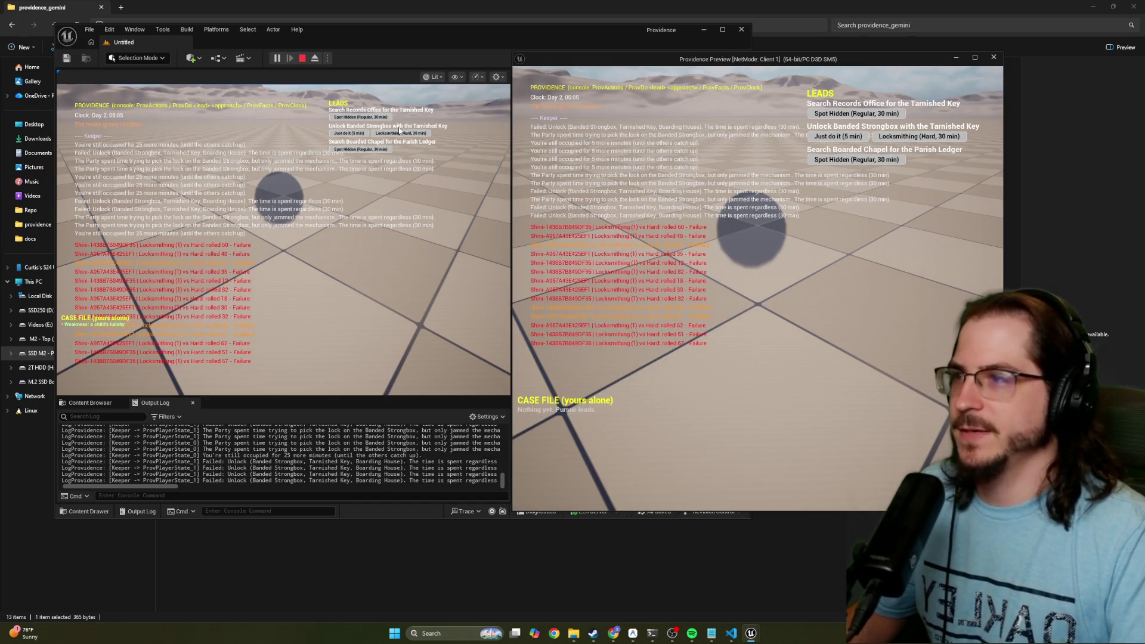
left_click(423, 135)
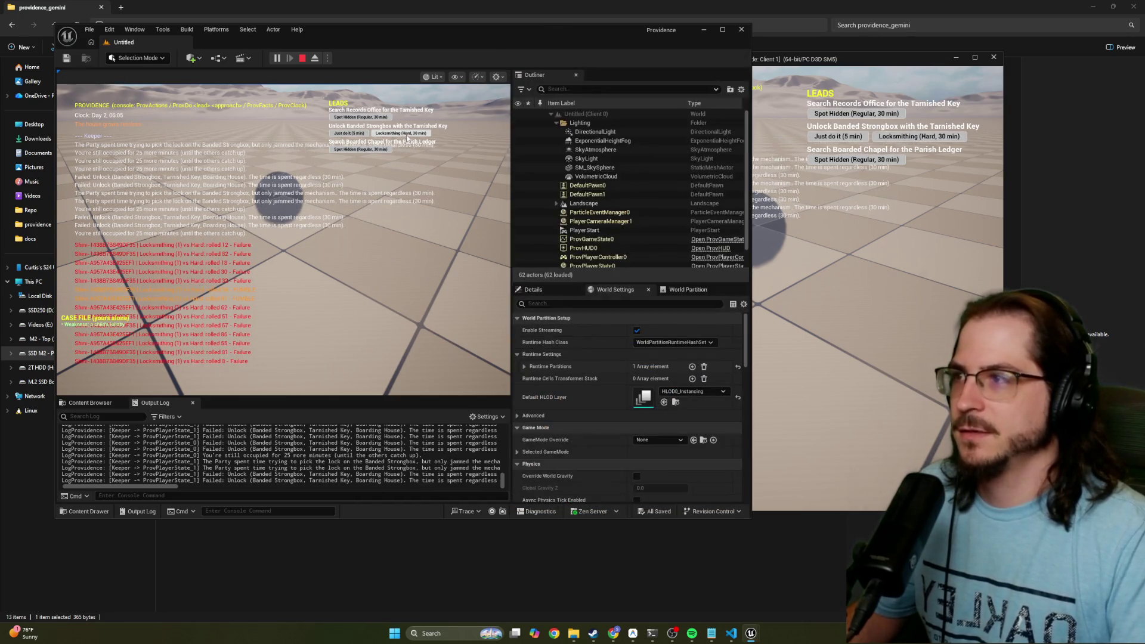
left_click(421, 136)
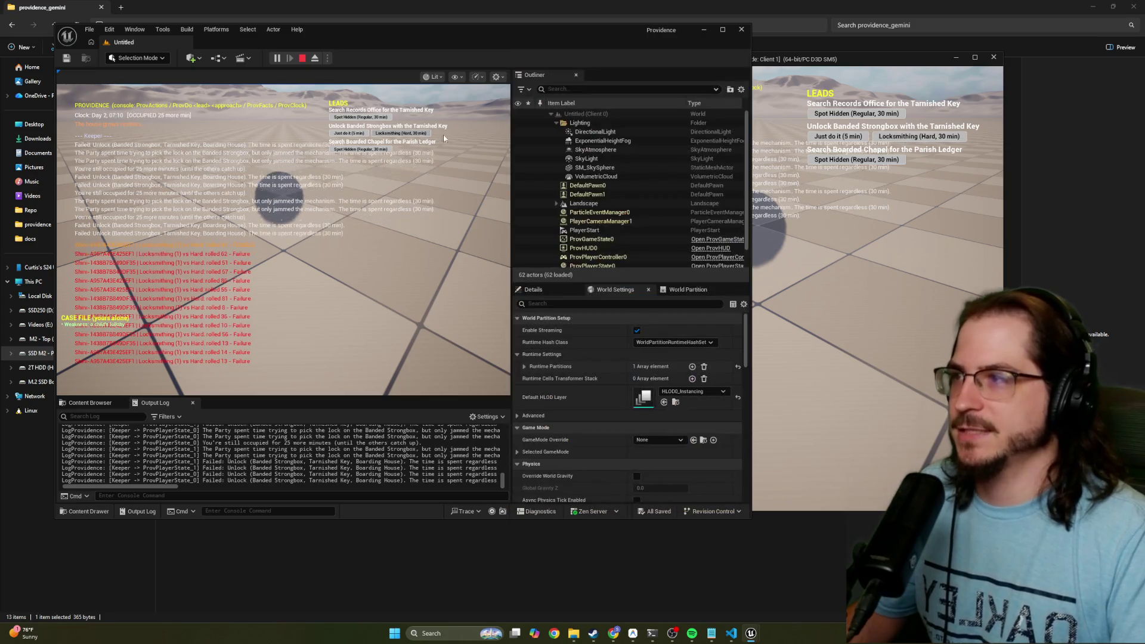
left_click(420, 135)
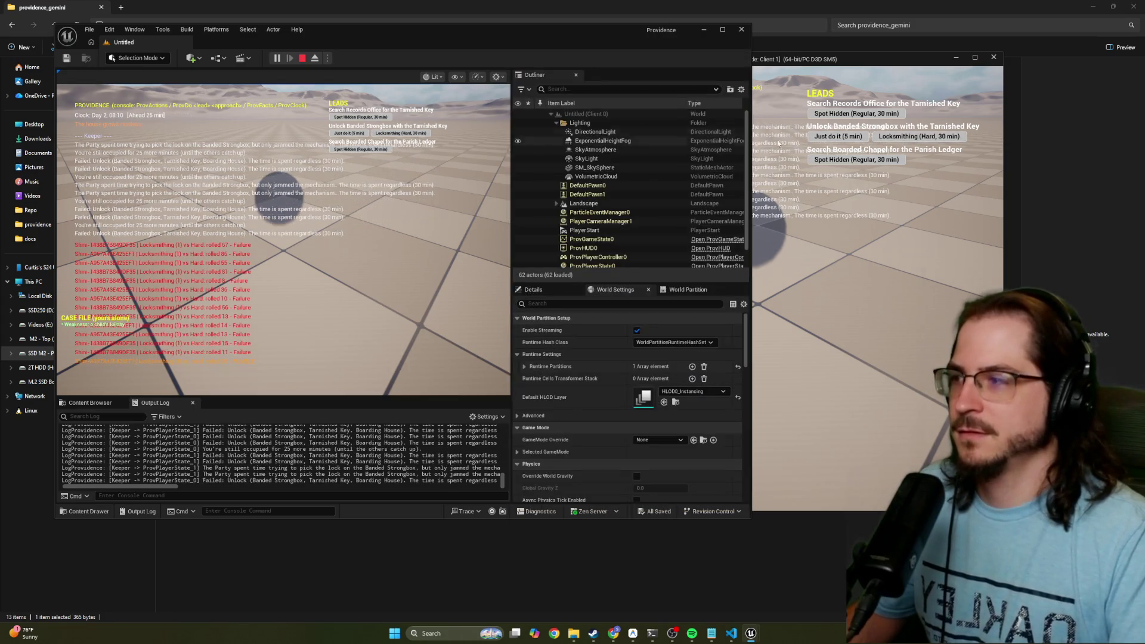
left_click(422, 134)
left_click(422, 133)
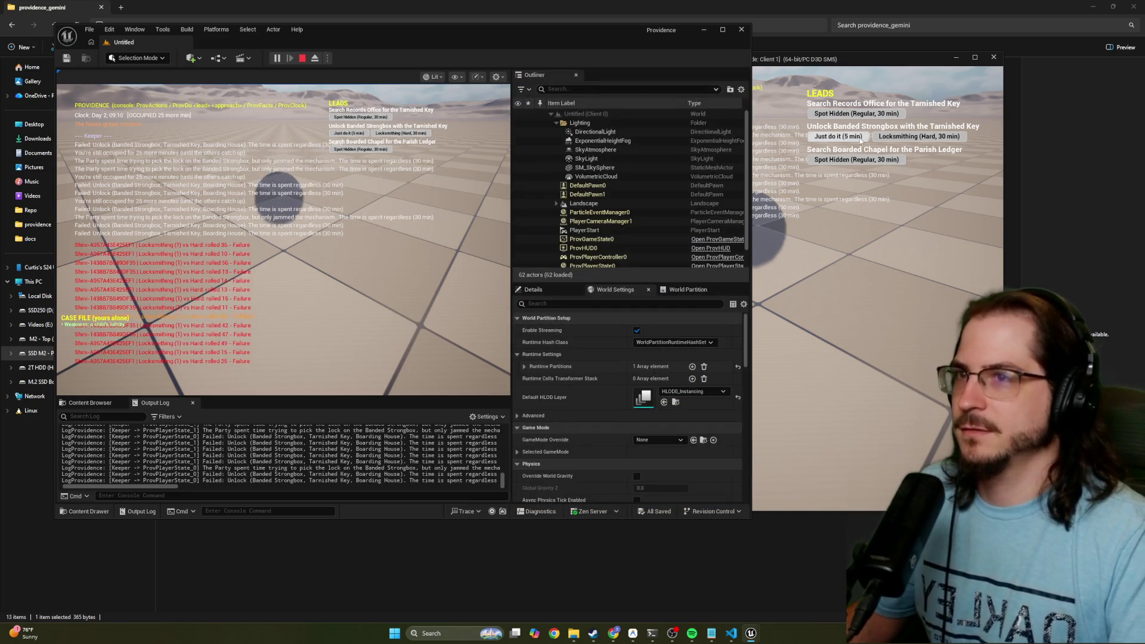
left_click(422, 133)
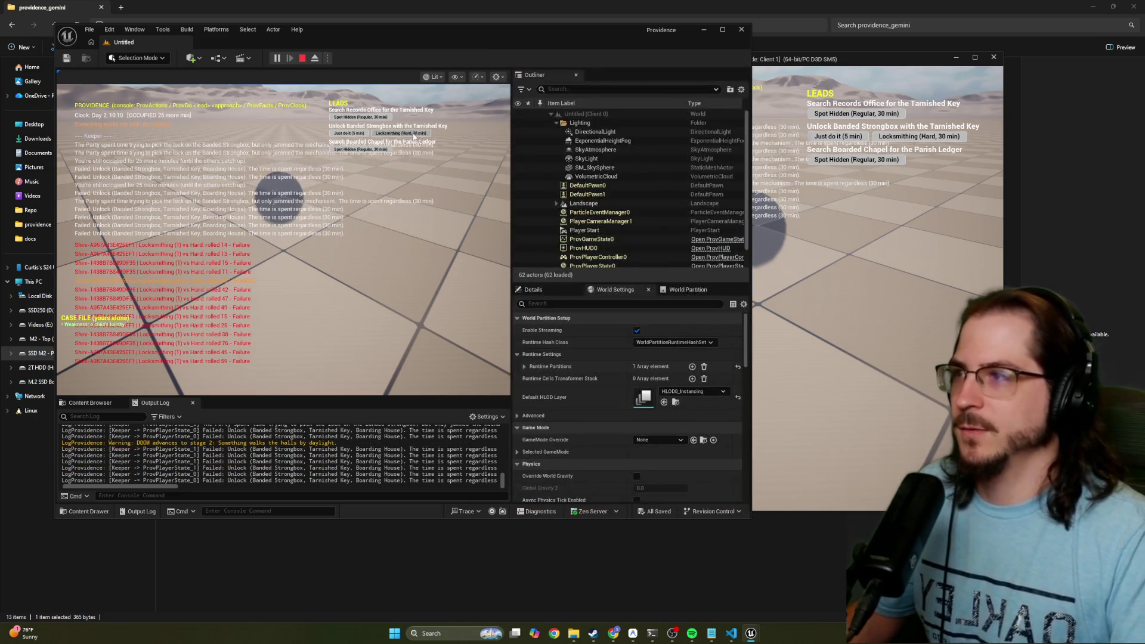
left_click(435, 141)
left_click(422, 134)
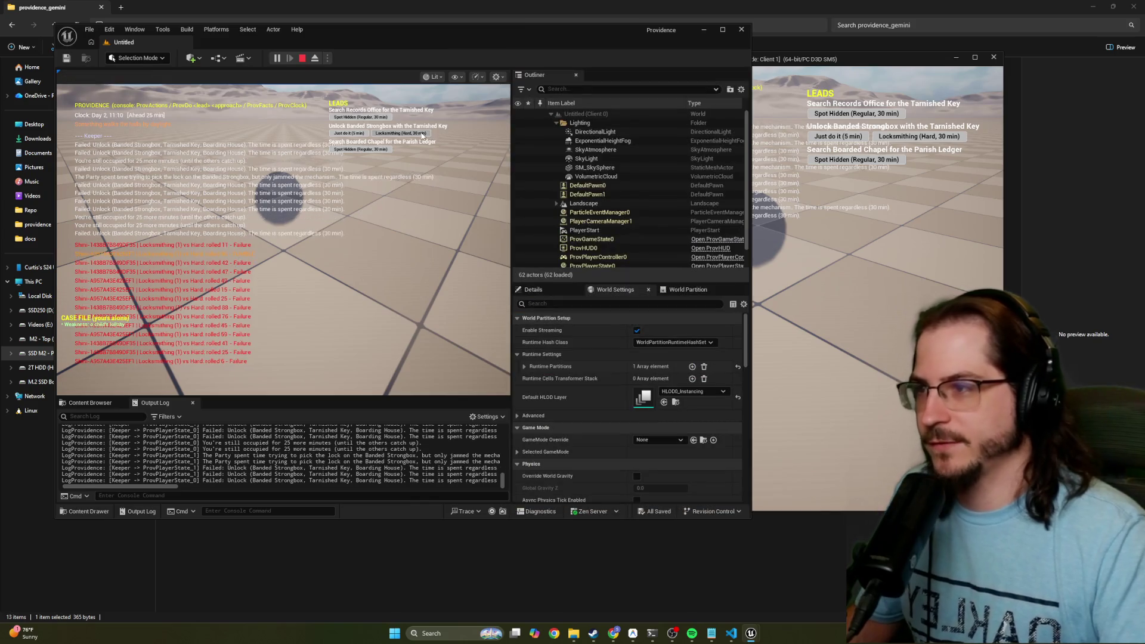
left_click(595, 125)
left_click(401, 133)
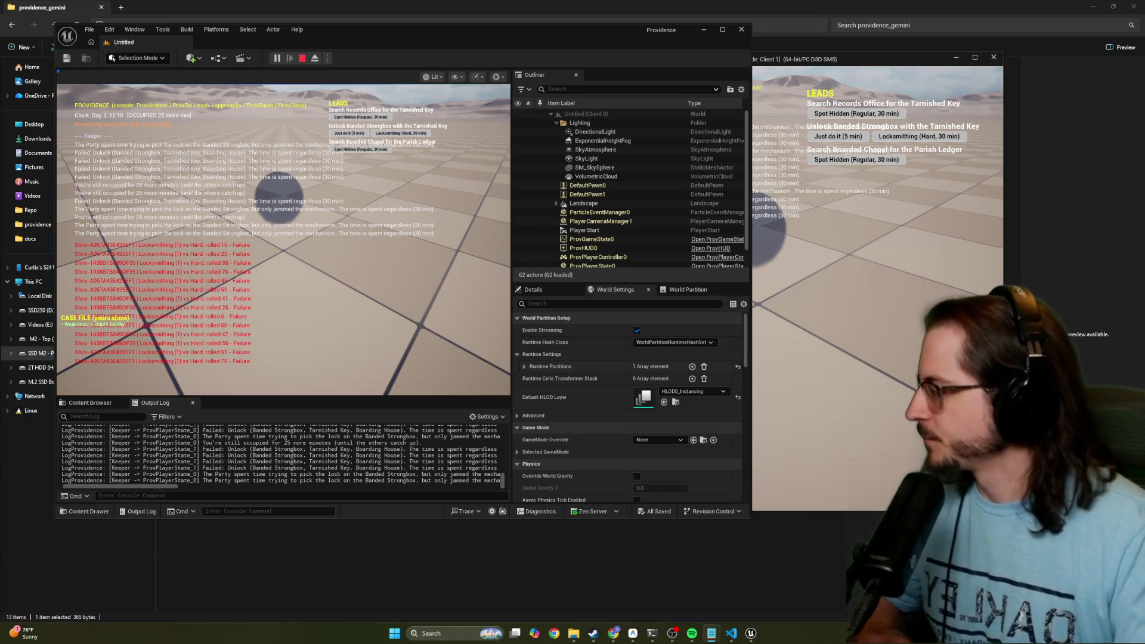
Search the Boarded Chapel from both windows and the Records Office for the Tarnished Key
left_click(410, 312)
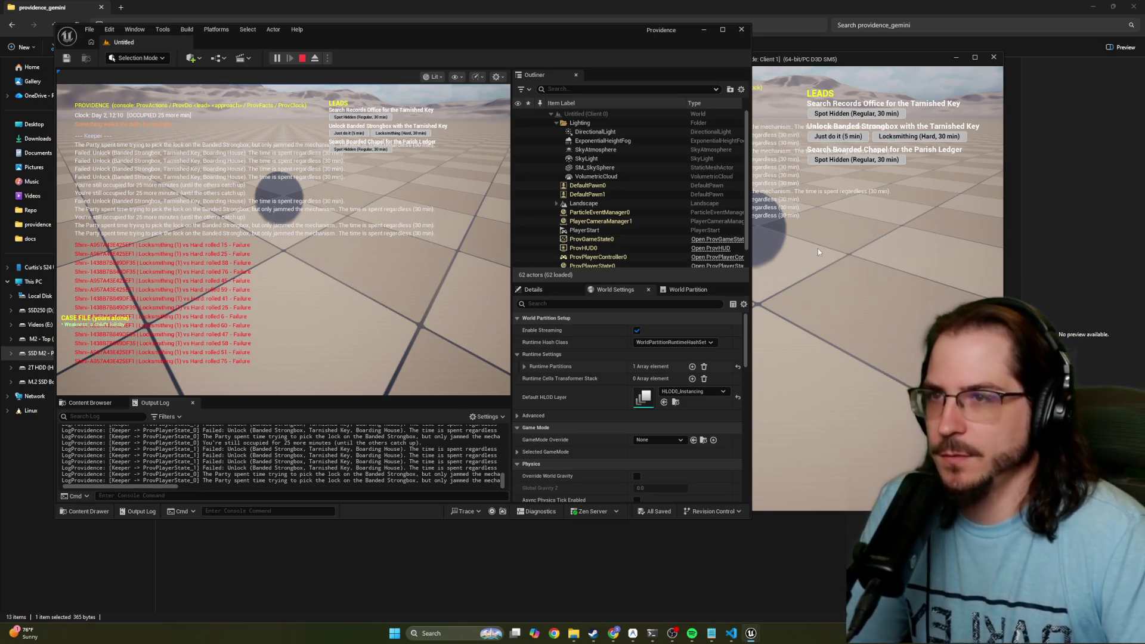
left_click(849, 163)
left_click(849, 159)
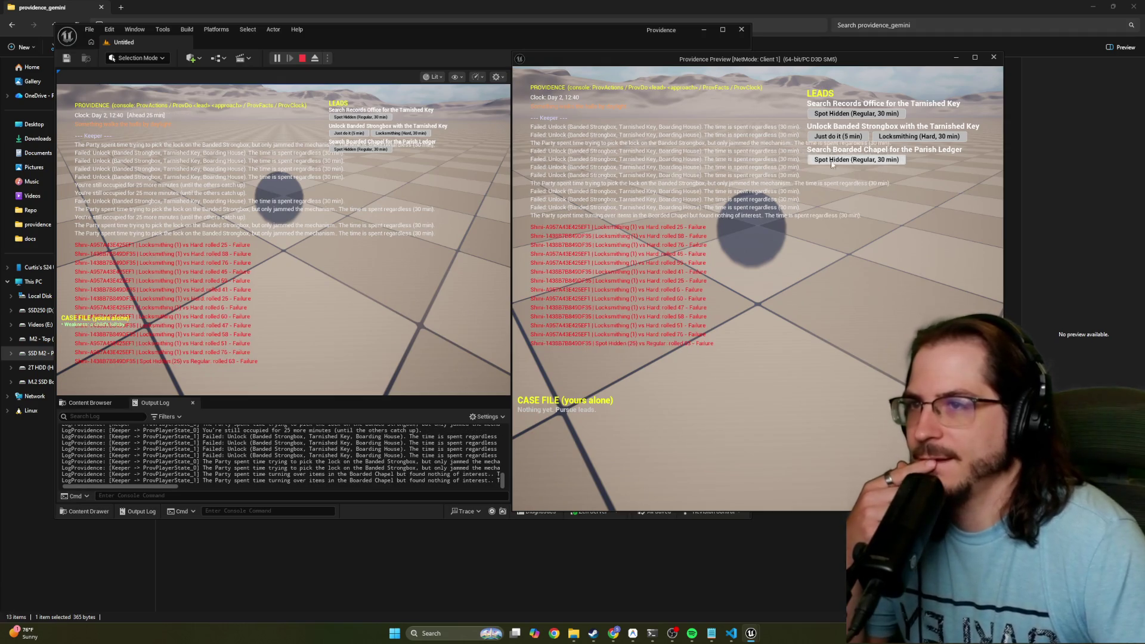
left_click(369, 160)
left_click(354, 117)
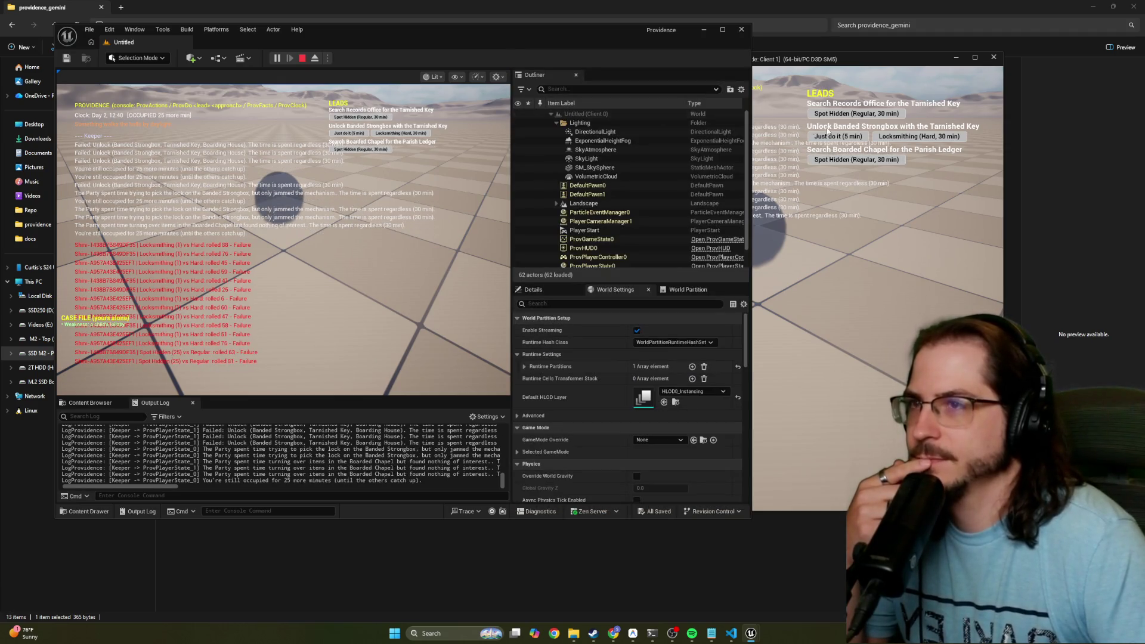
Unlock the strongbox with the Tarnished Key, then take and read the Surveyor's Notebook
left_click(354, 116)
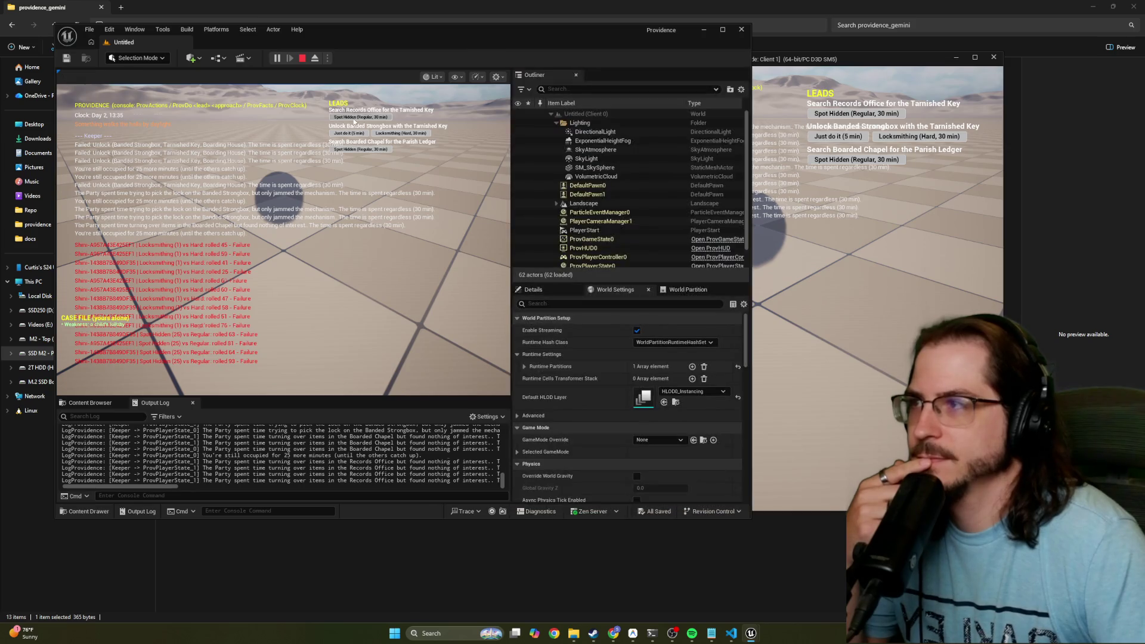
left_click(831, 114)
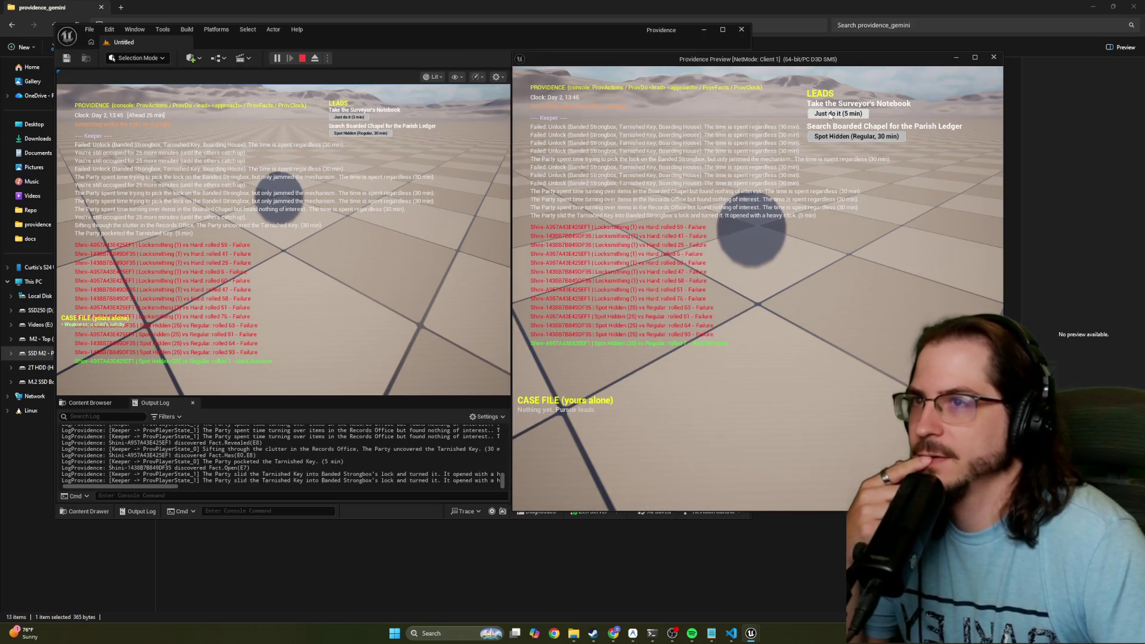
left_click(828, 115)
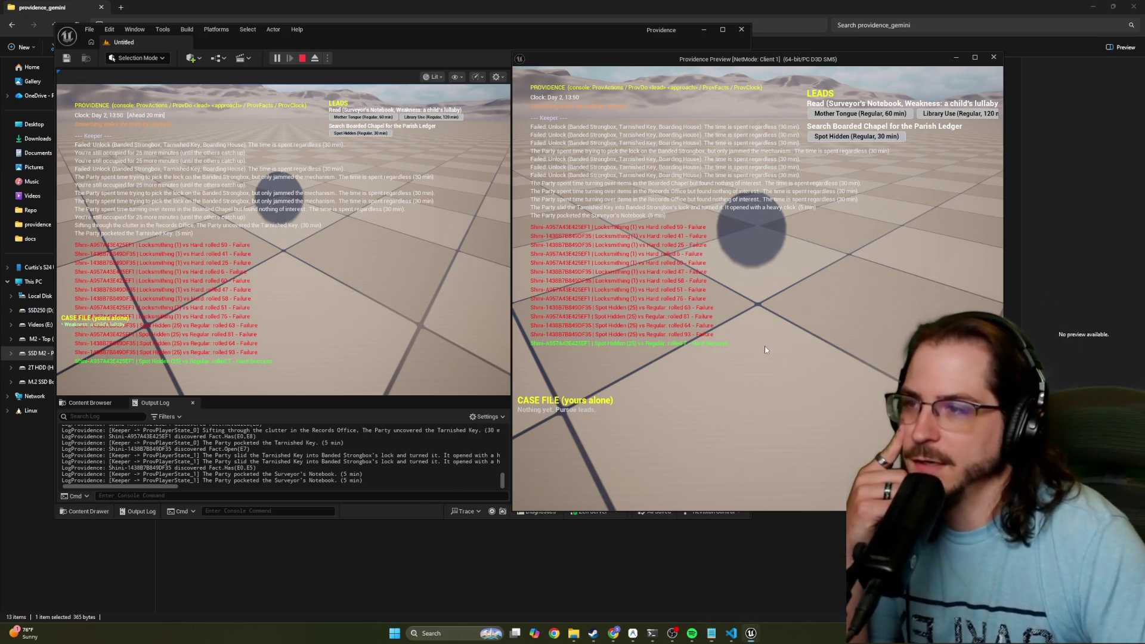
left_click(363, 117)
left_click(844, 114)
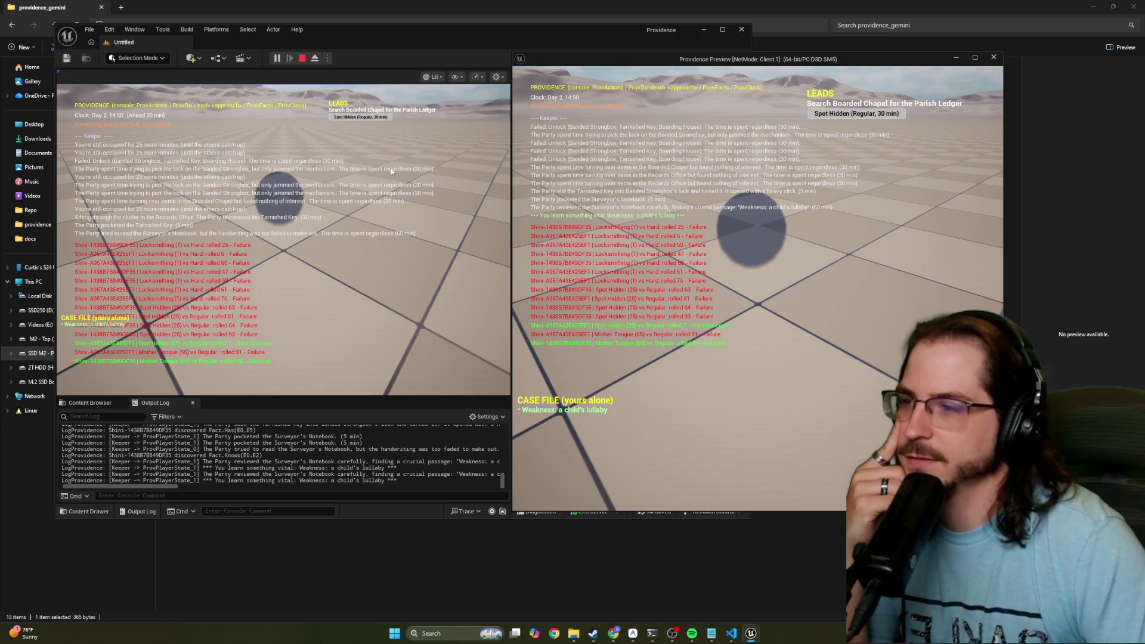
Search the Boarded Chapel for the Parish Ledger, read it, and stop the play session
left_click(372, 120)
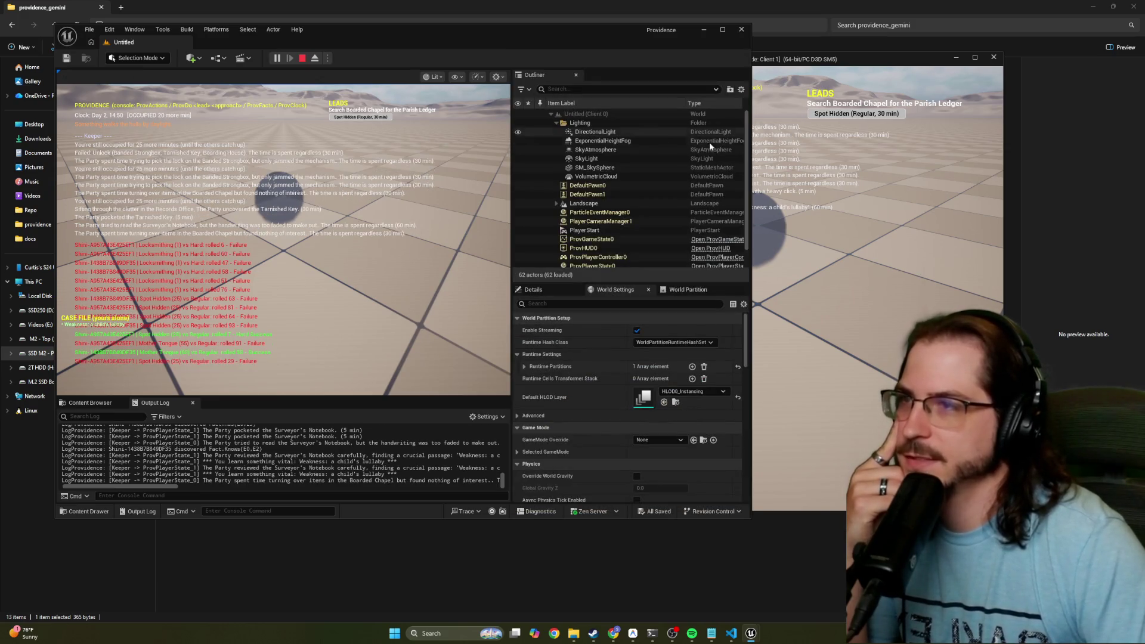
left_click(710, 142)
left_click(363, 117)
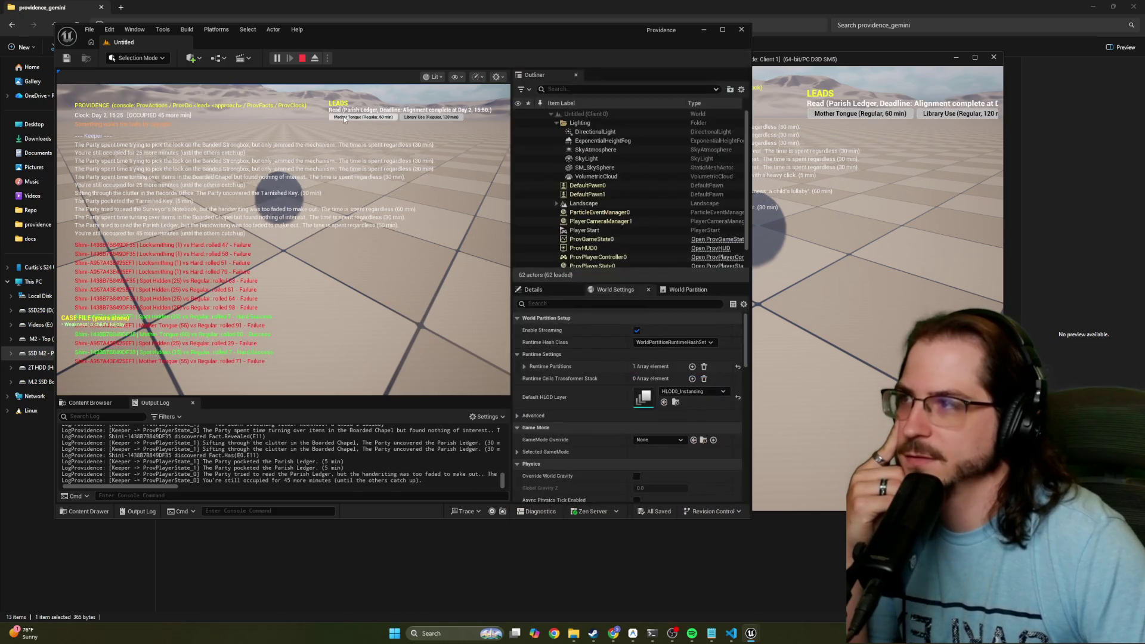
left_click(936, 281)
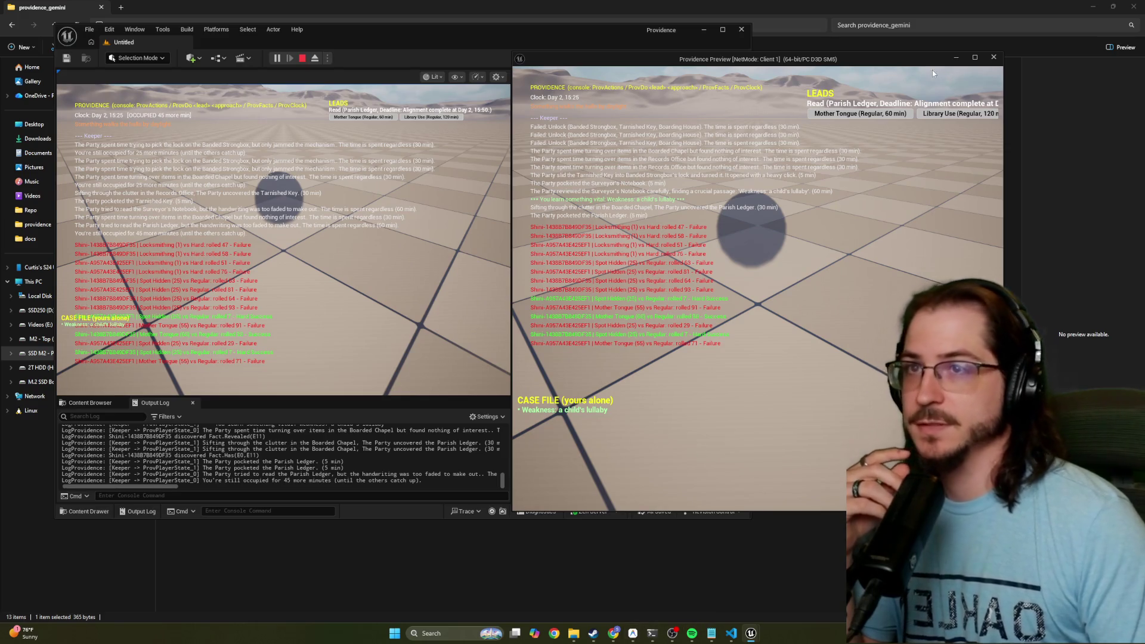
left_click(993, 57)
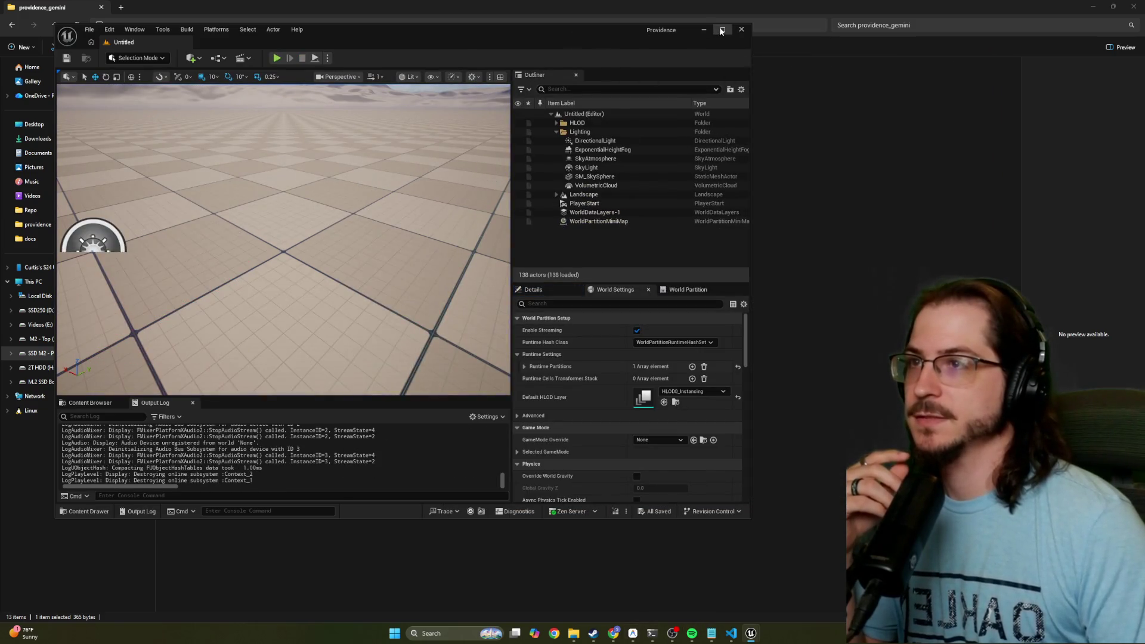
Close the Unreal editor and return to the Antigravity agent chat
left_click(740, 29)
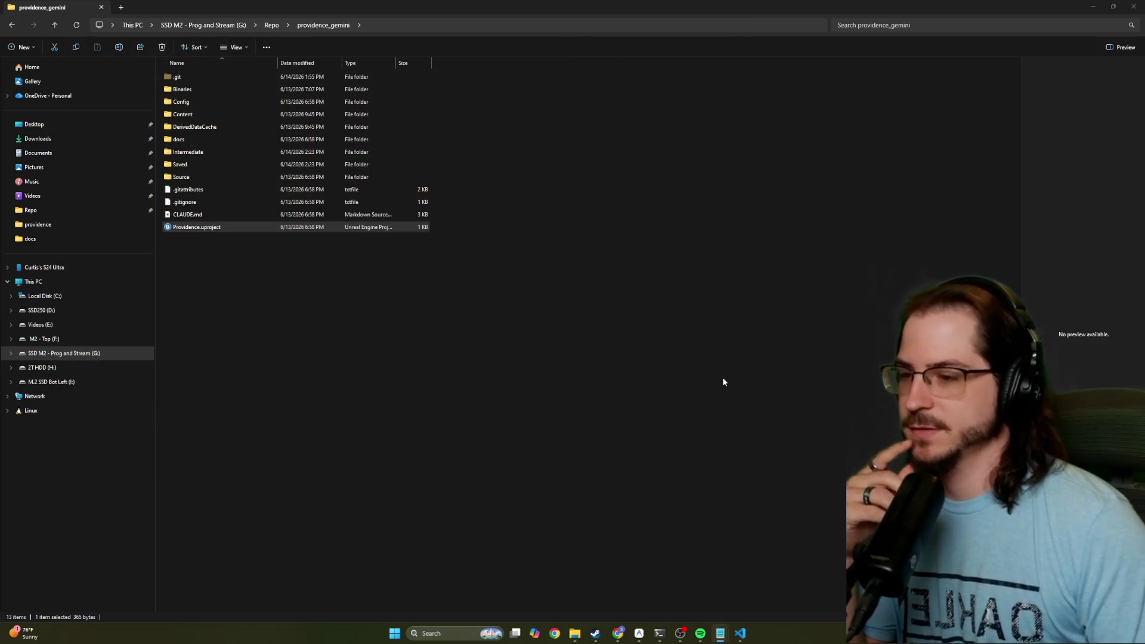
left_click(643, 634)
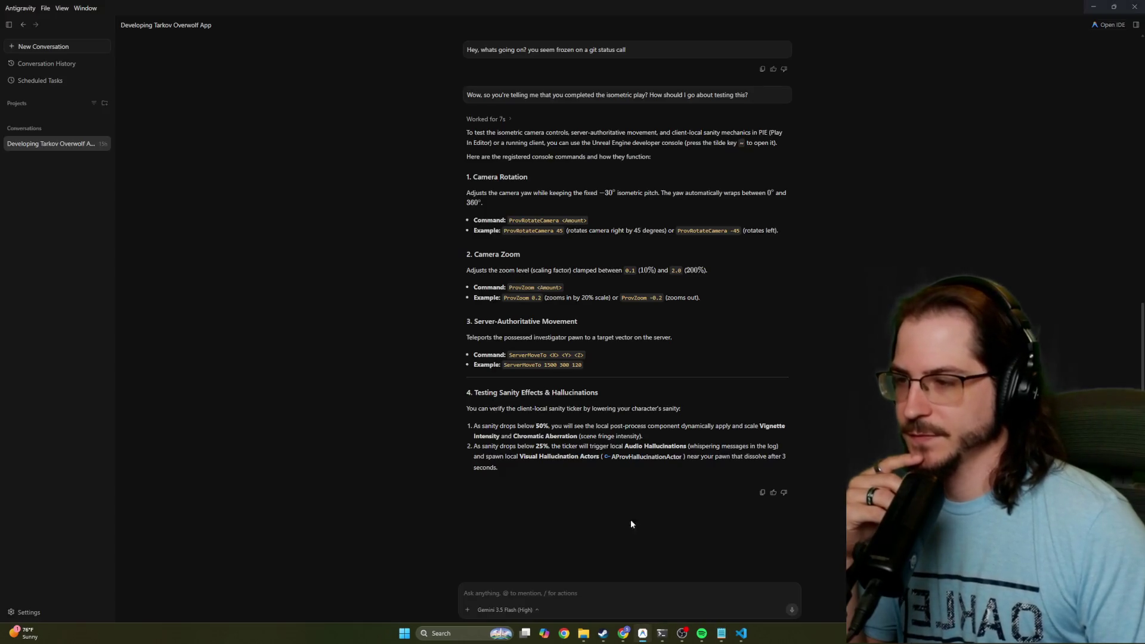
left_click(582, 585)
Draft feedback that mission states and scenario generation still looked good during testing
type("I was doing some t")
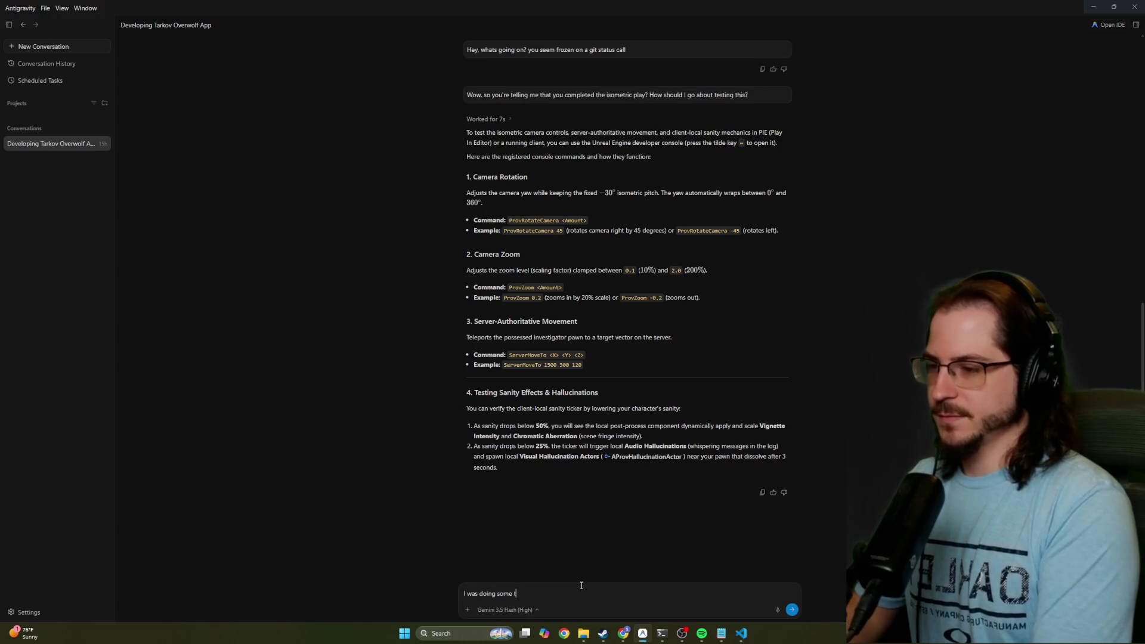
type("esting and I could tell")
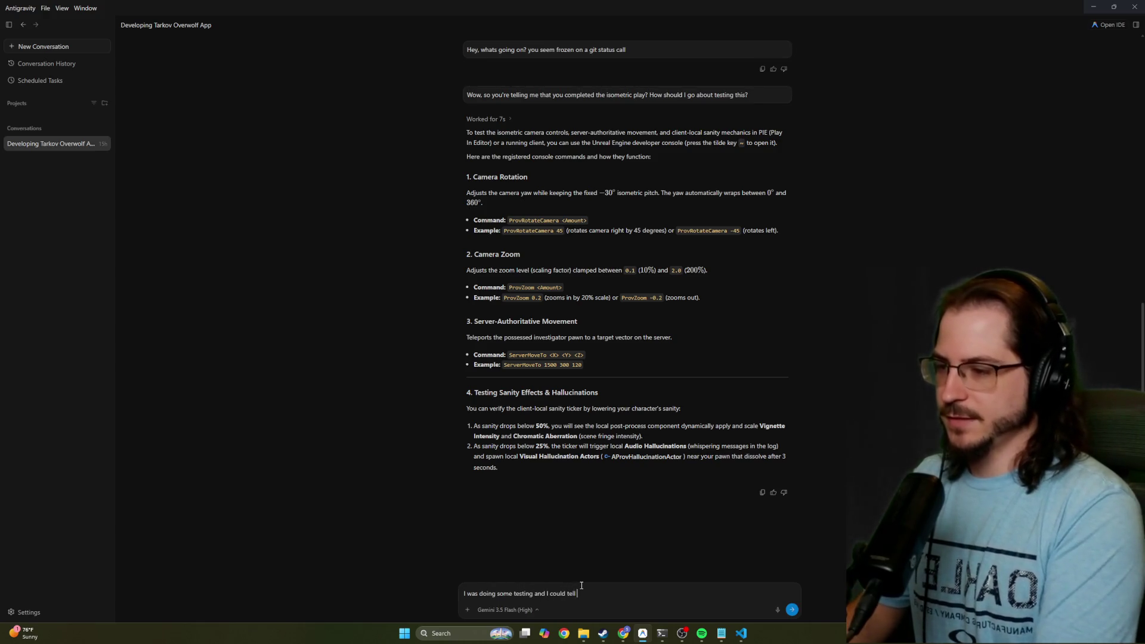
type(" that thu")
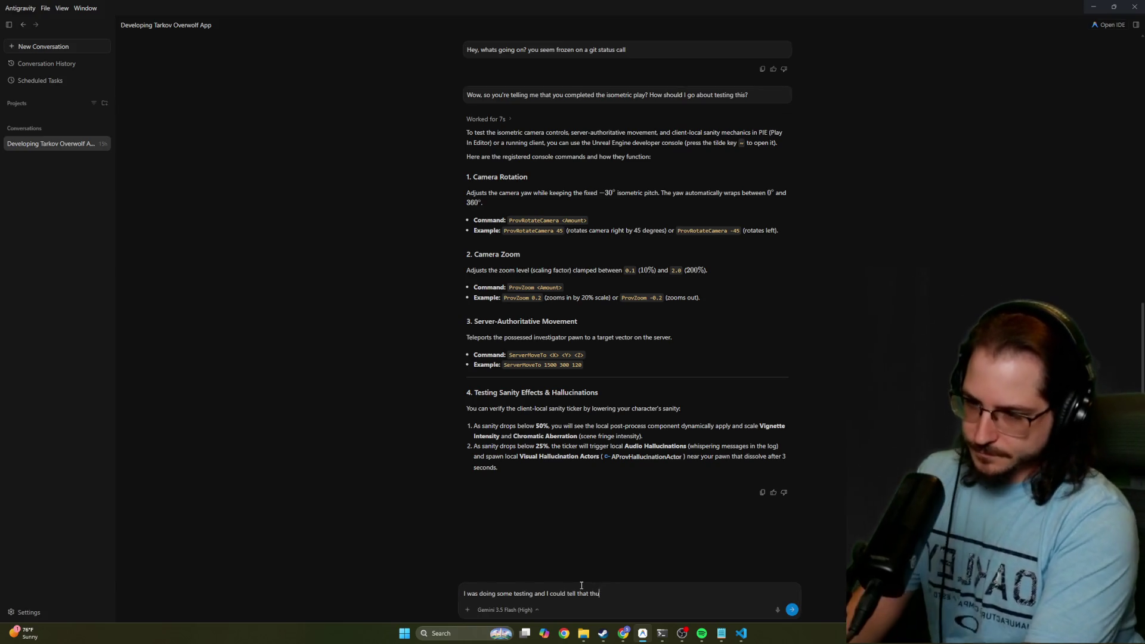
key("BackSpace")
type("e m")
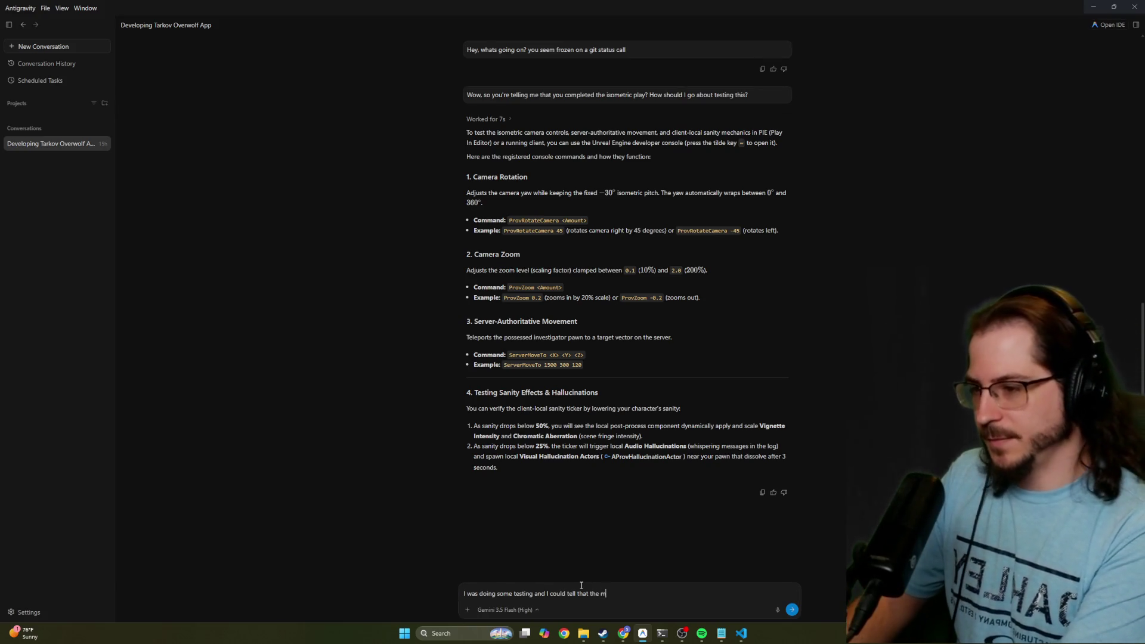
type("ission states and sce")
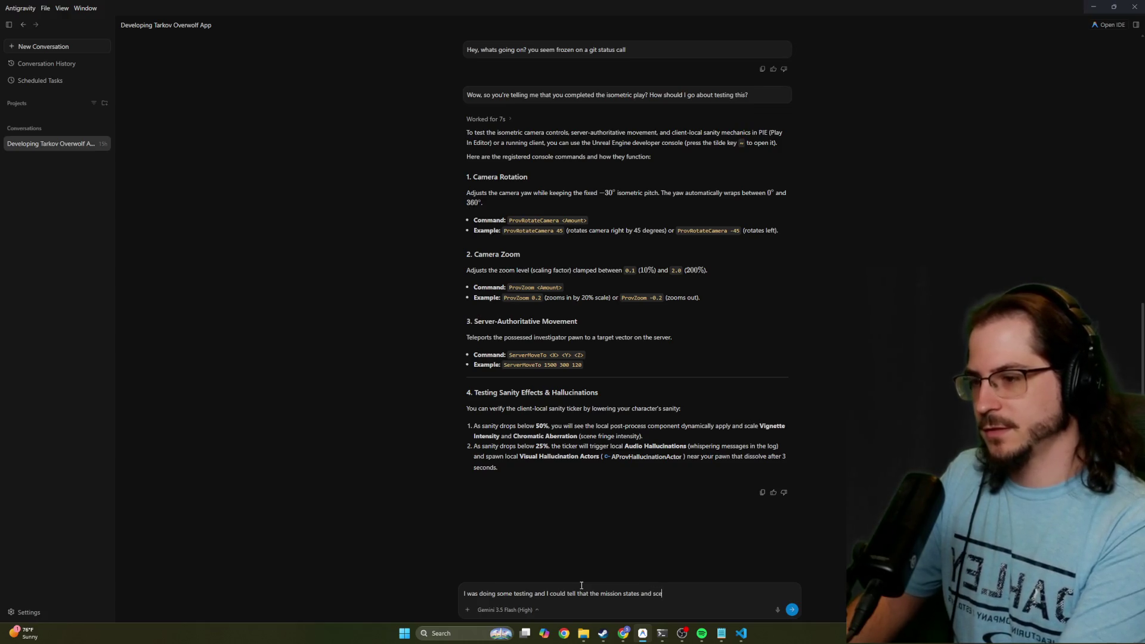
type("nario generation was")
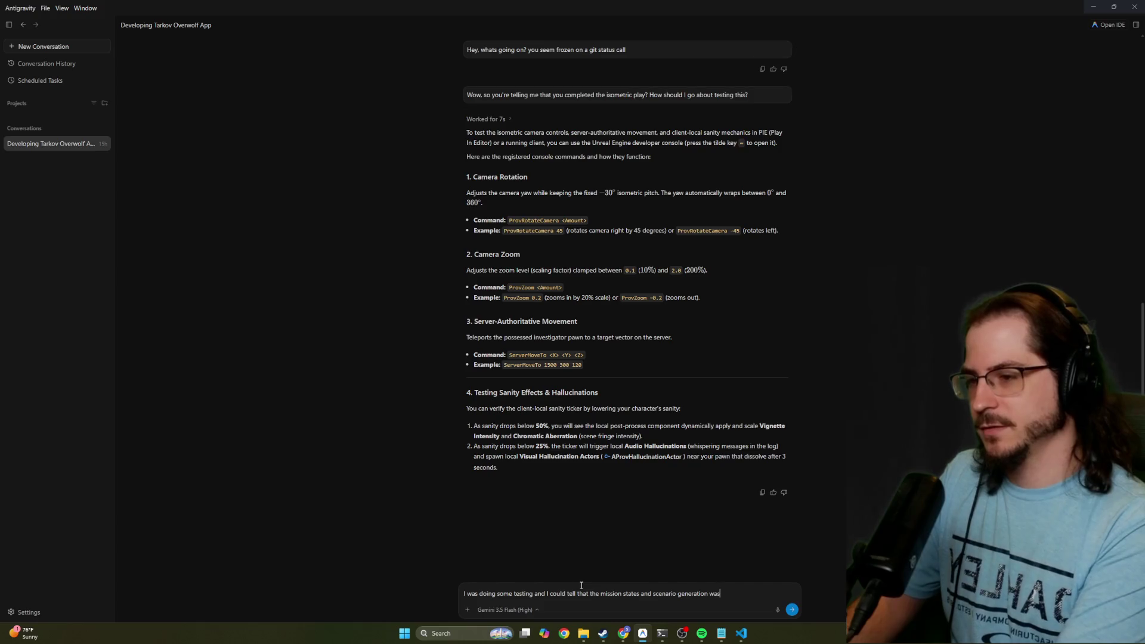
type(" still looking good. We ")
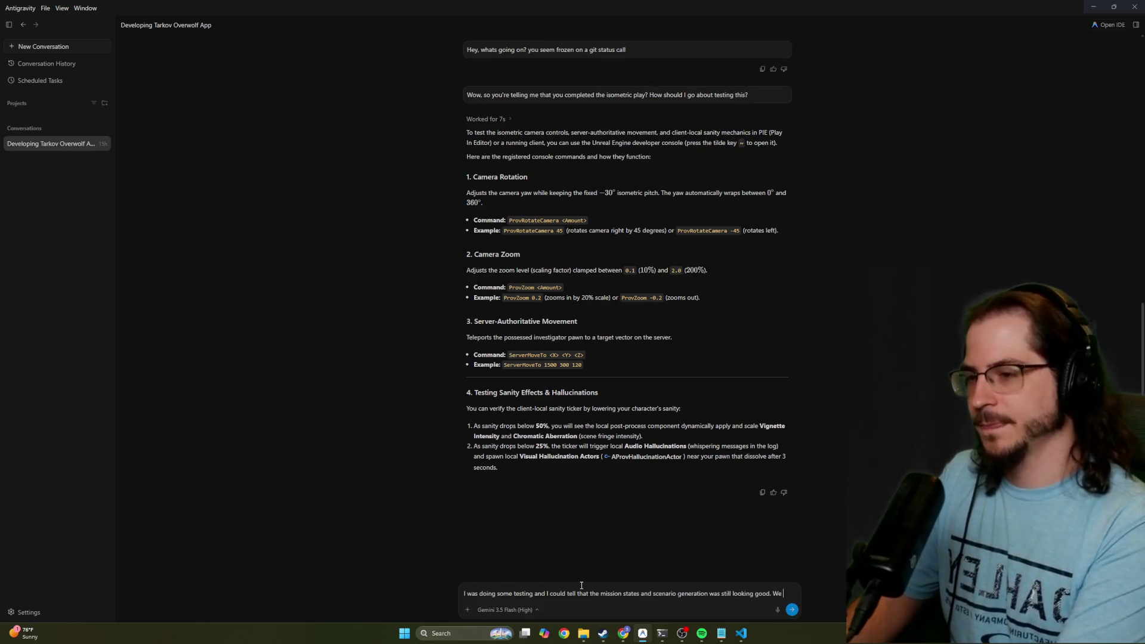
type("could see the sanityh on")
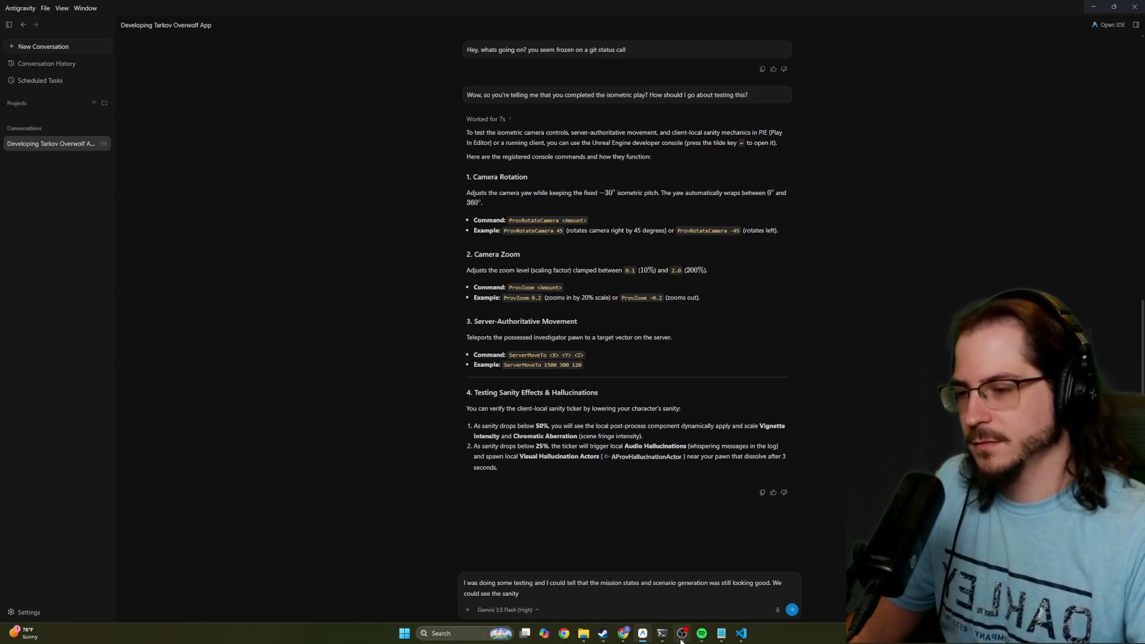
mouse_move(624, 638)
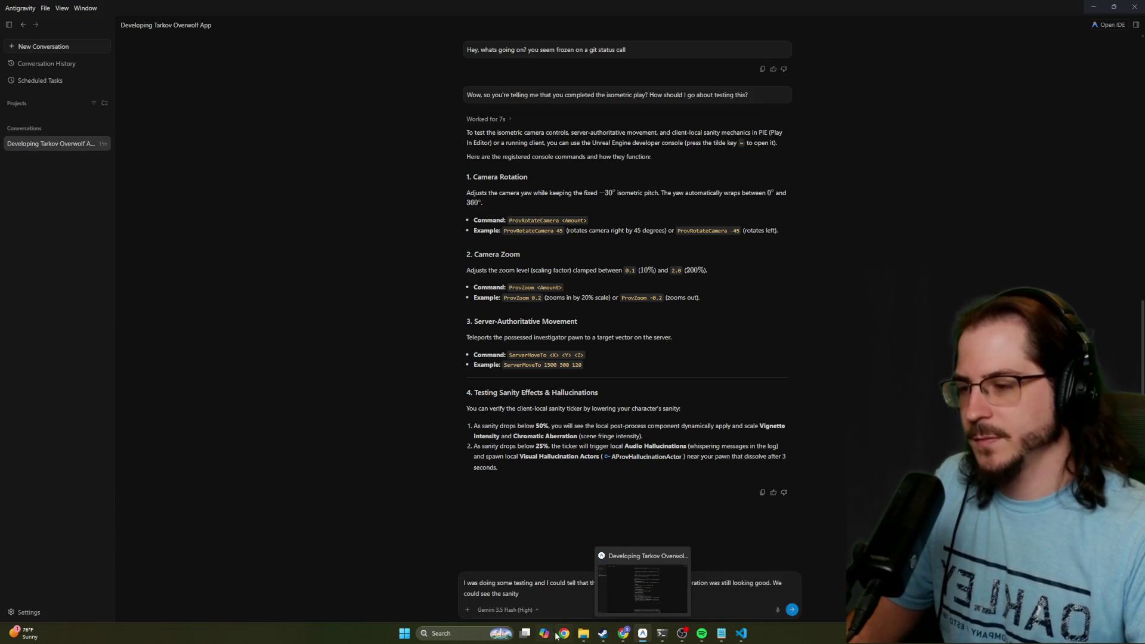
left_click(584, 634)
Relaunch Providence.uproject, send the party to the Tavern in PIE, then stop Play In Editor
double_click(194, 230)
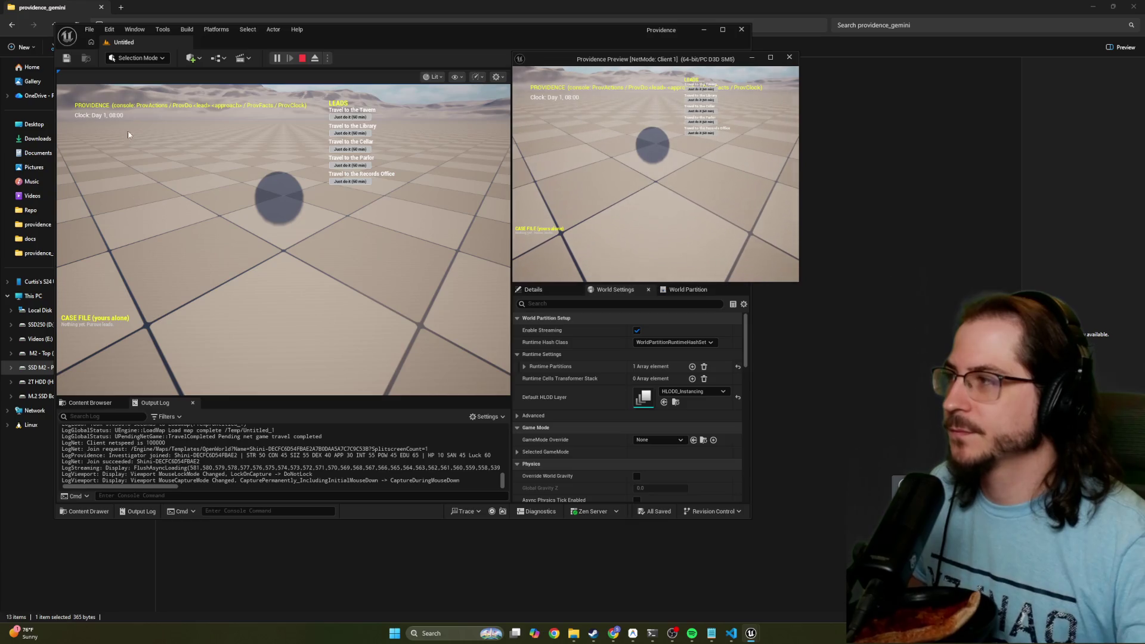
left_click(345, 116)
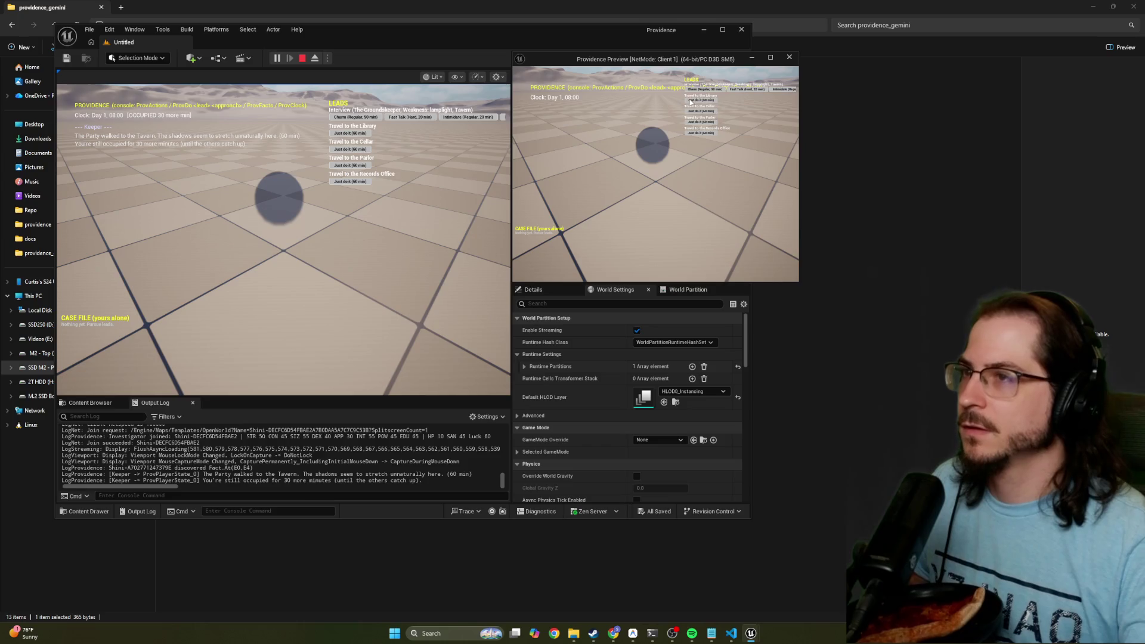
left_click(692, 102)
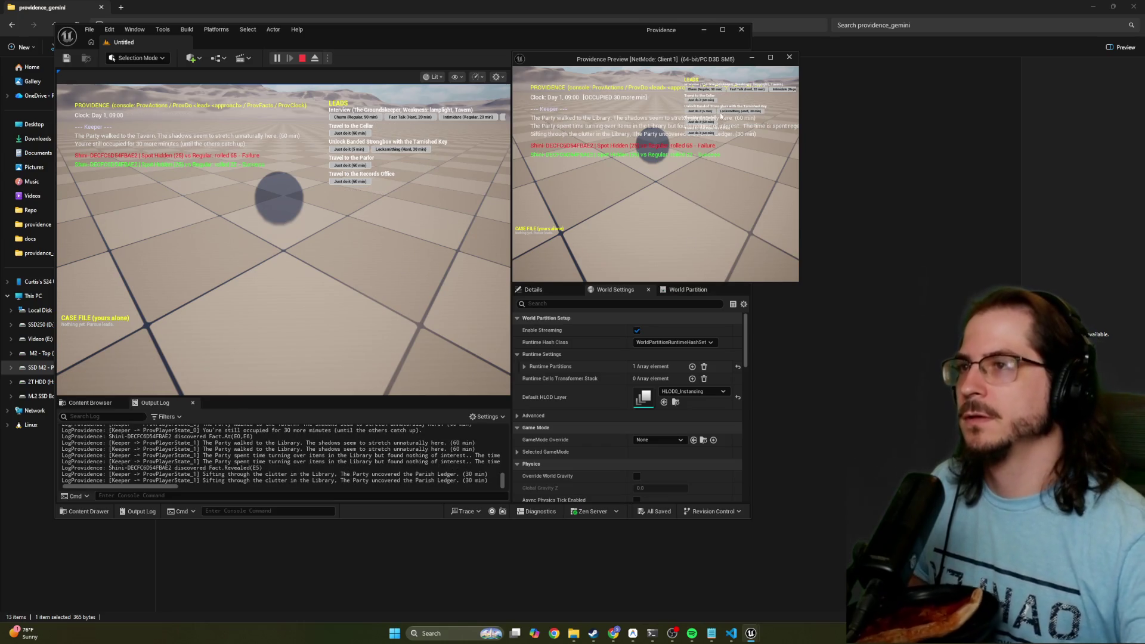
left_click(790, 58)
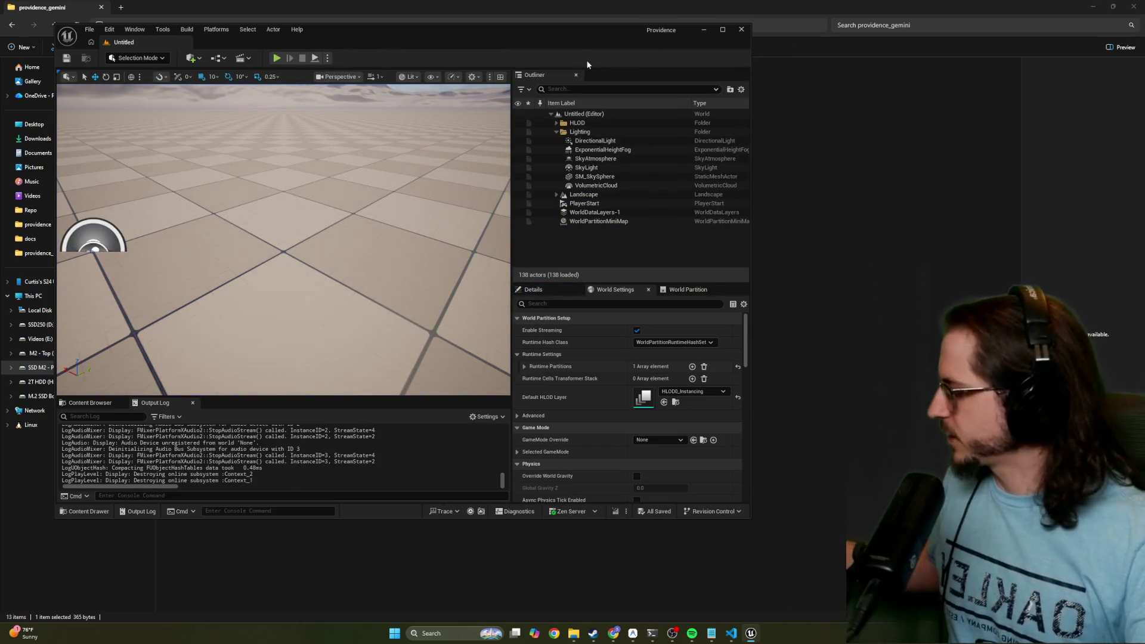
Close Unreal and end the feedback draft with 'not see the sanity in the hud.'
left_click(741, 30)
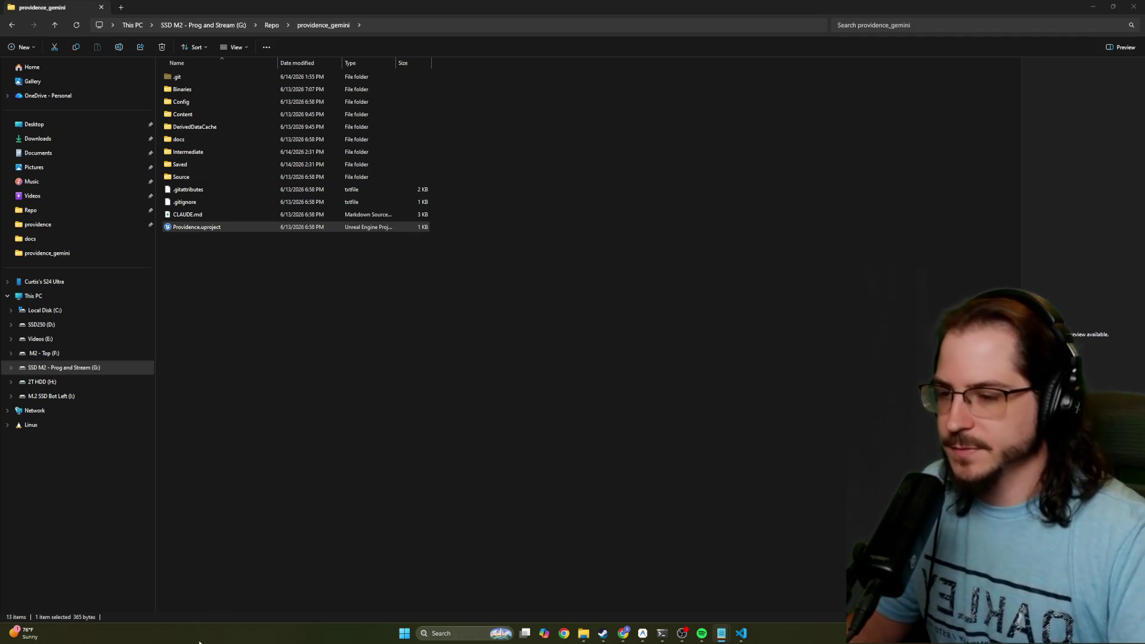
left_click(643, 634)
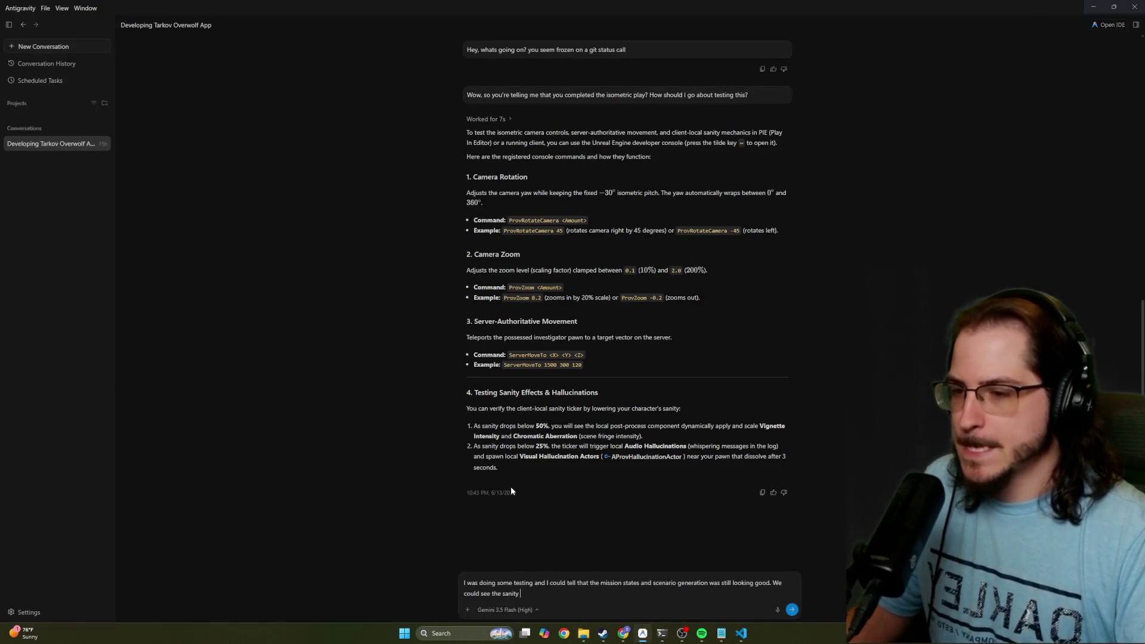
key("BackSpace")
key("BackSpace")
key("BackSpace")
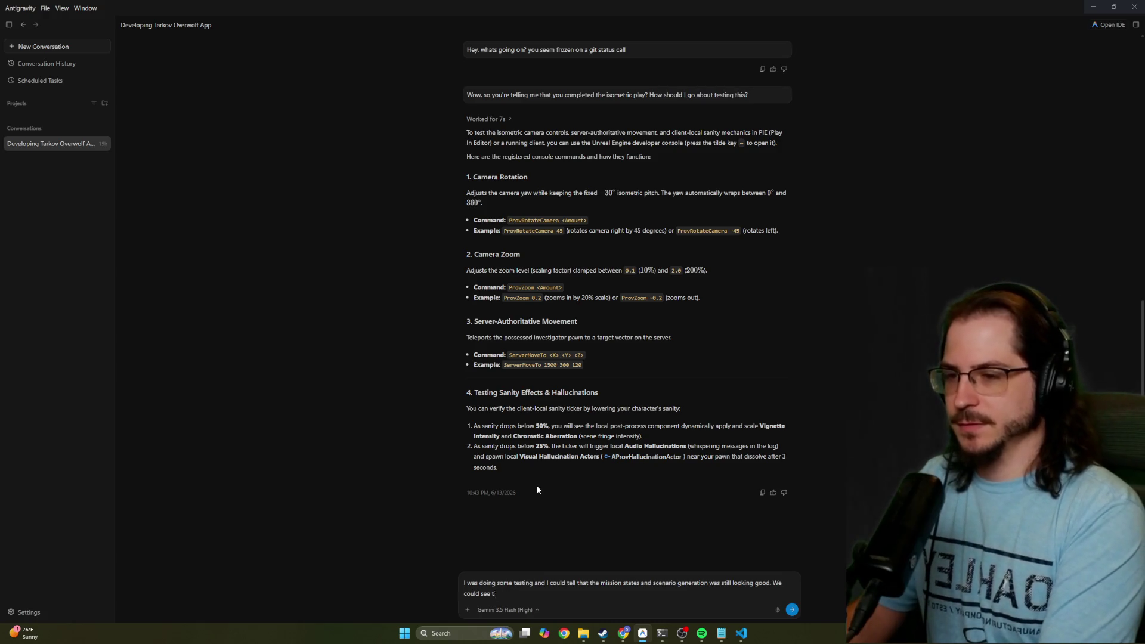
key("BackSpace")
key("BackSpace")
key("BackSpace")
type("not se")
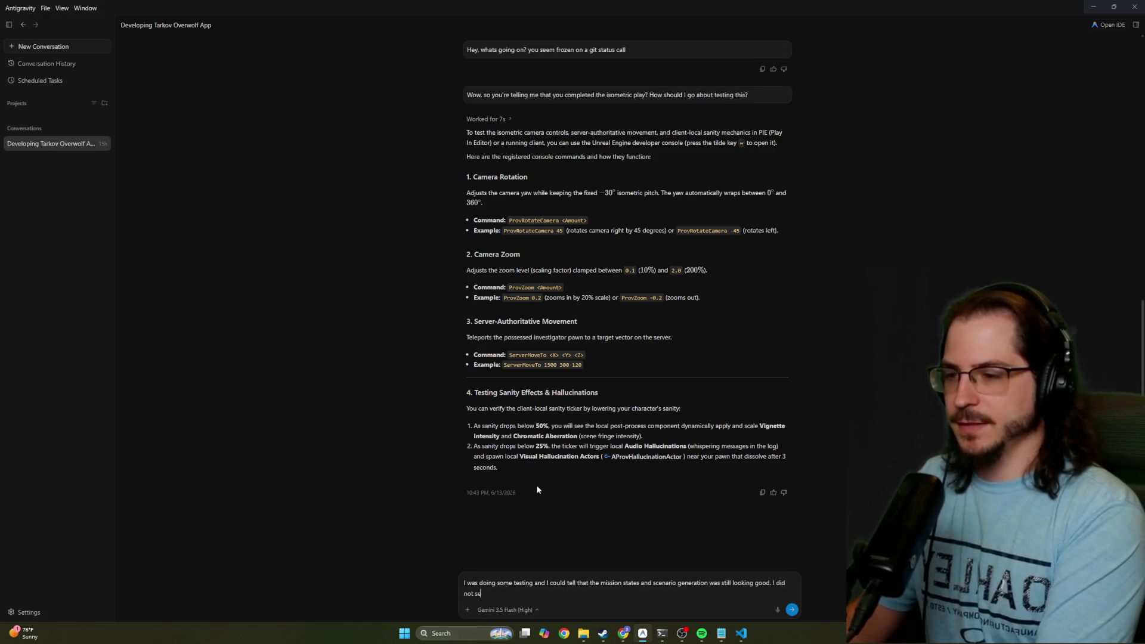
type("e the sanity in the hud.")
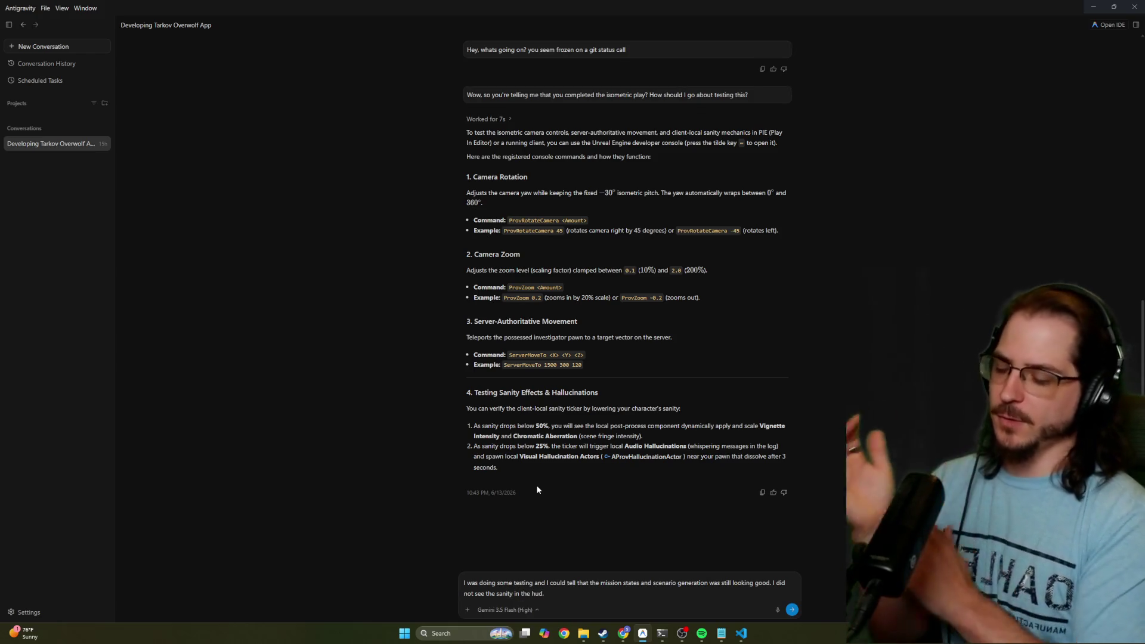
Clear the draft and start asking what the agent accomplished while going through the milestones
key("ctrl+shift+Left")
key("ctrl+shift+Left")
key("ctrl+shift+Left")
key("ctrl+shift+Left")
key("ctrl+shift+Left")
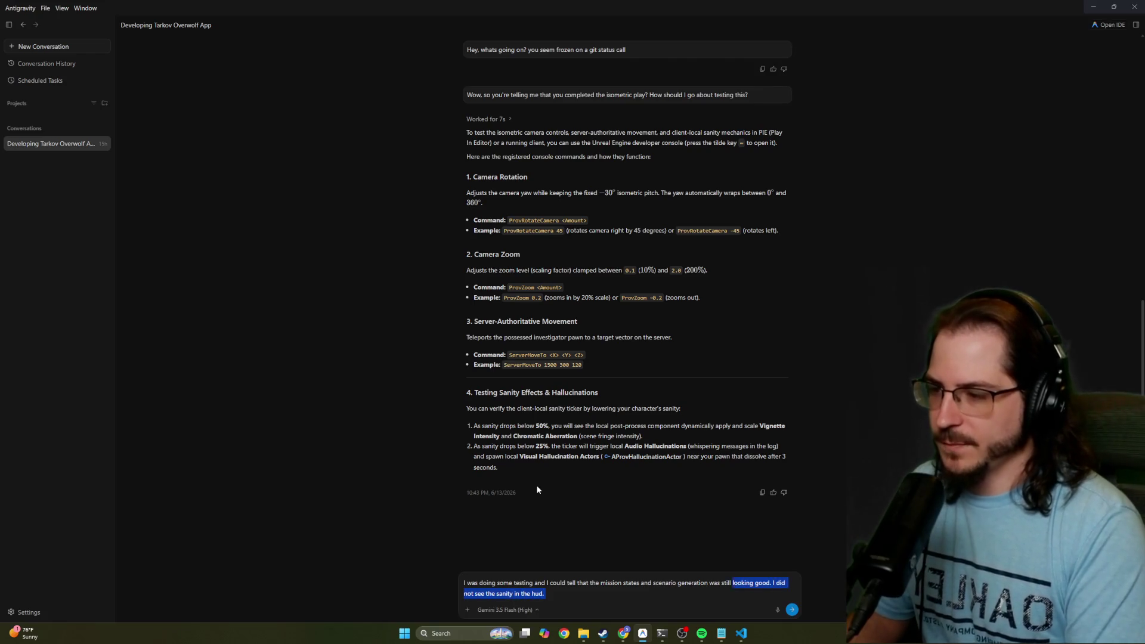
key("BackSpace")
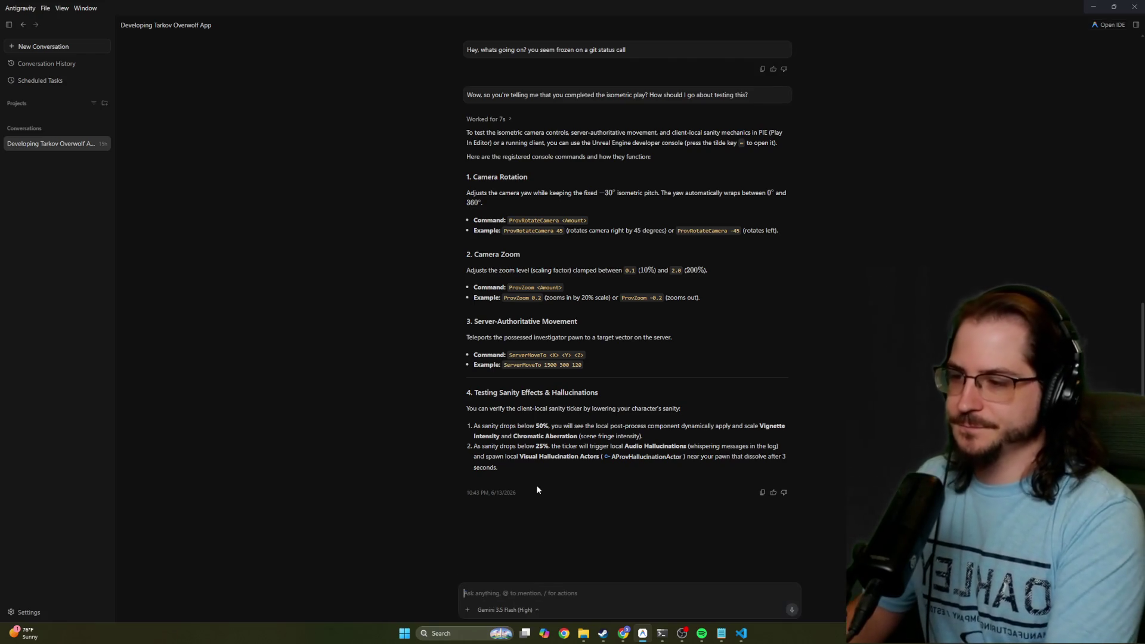
type("What ")
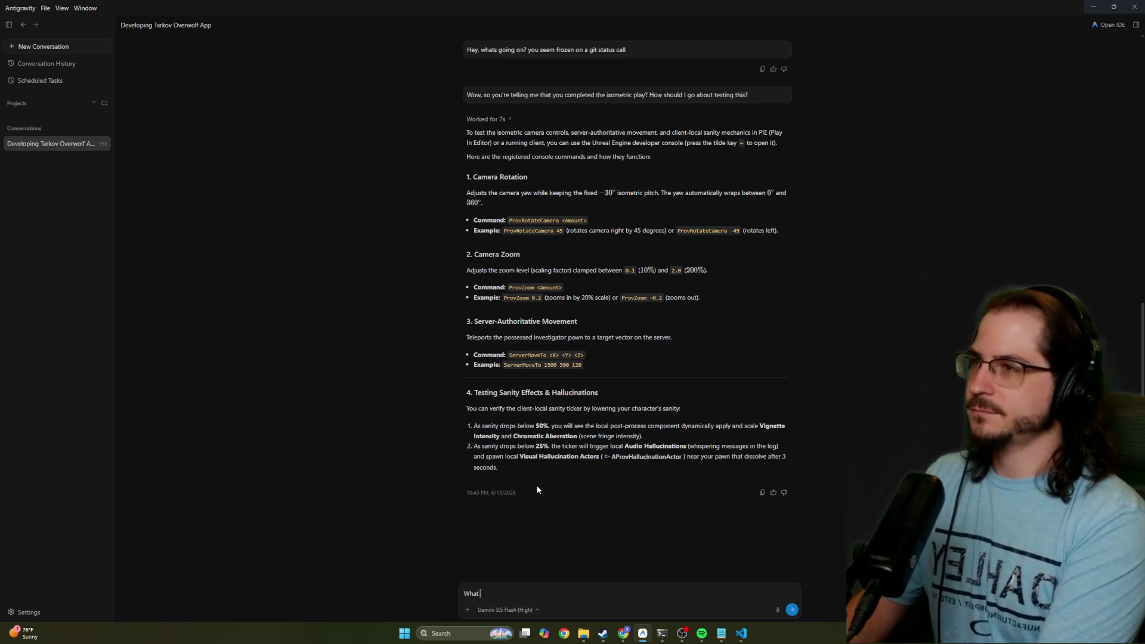
type("all did you")
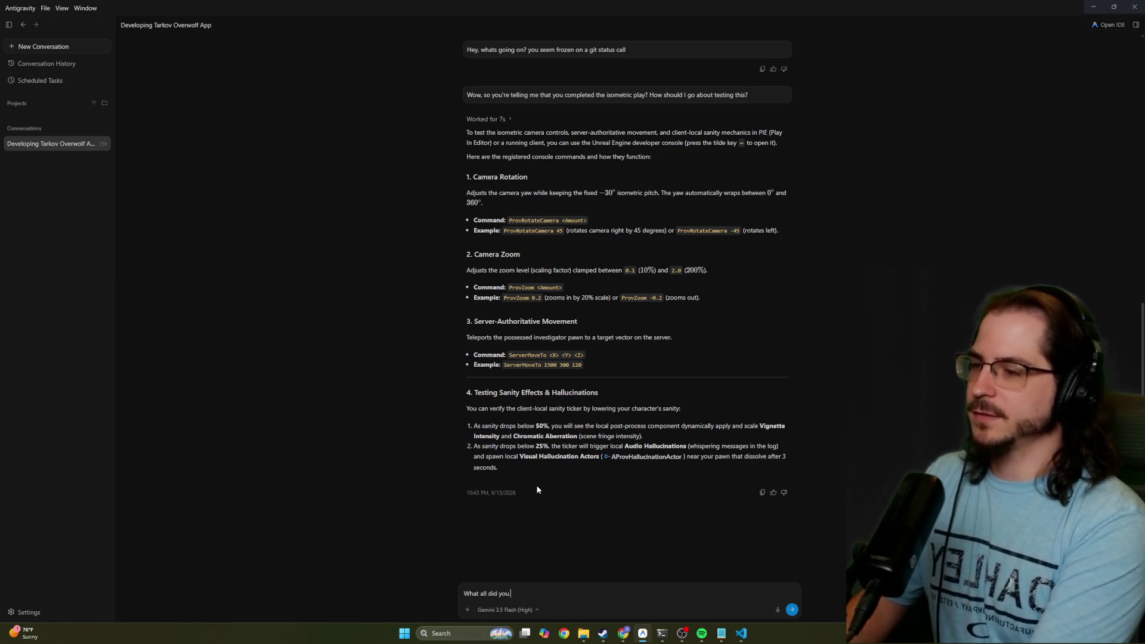
type(" accomplish while I w")
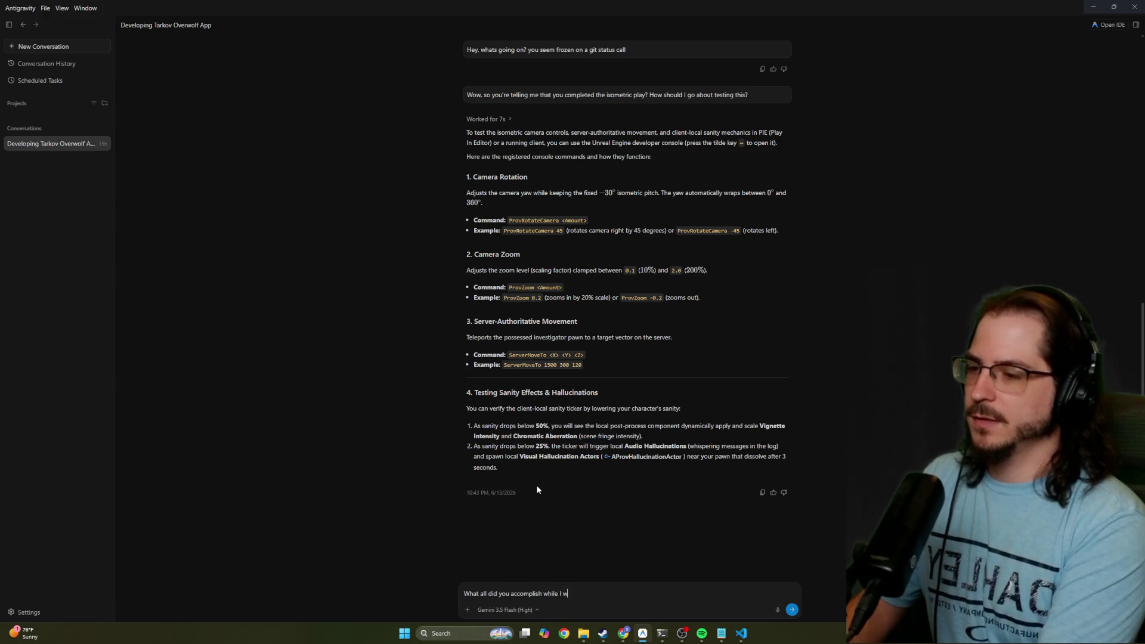
type("as gone a")
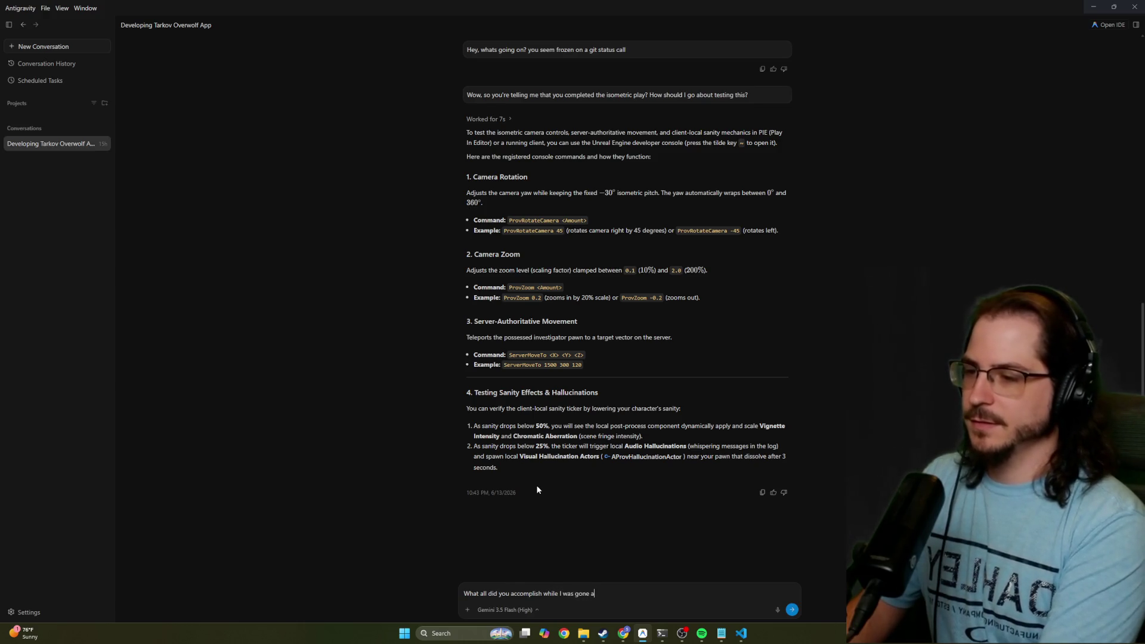
type("nd you were going throug")
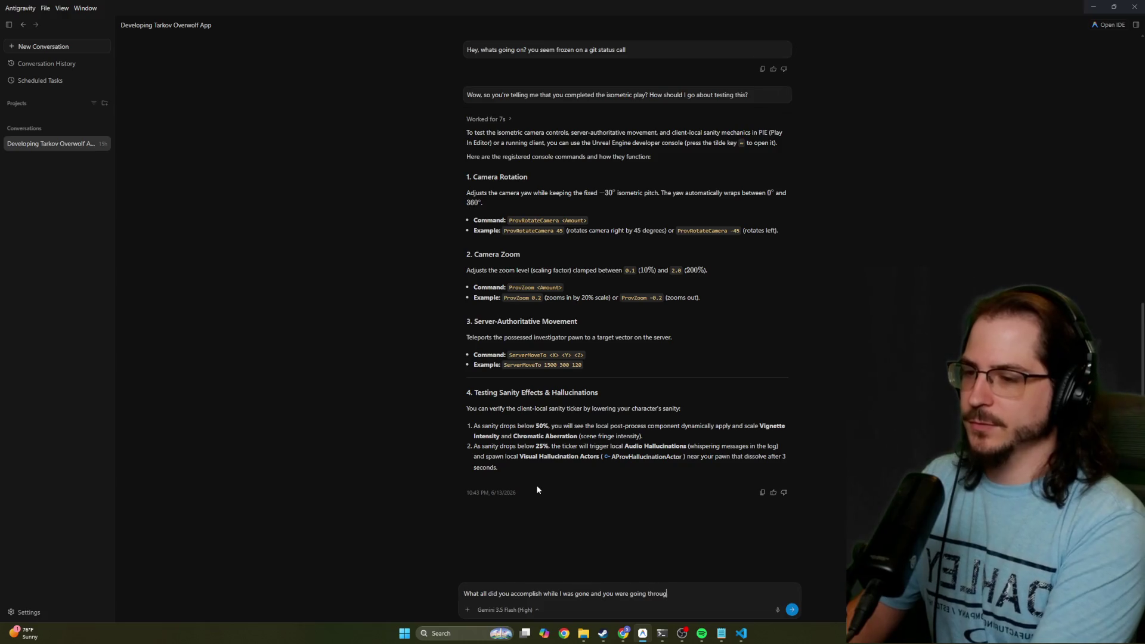
type("h the milestones?")
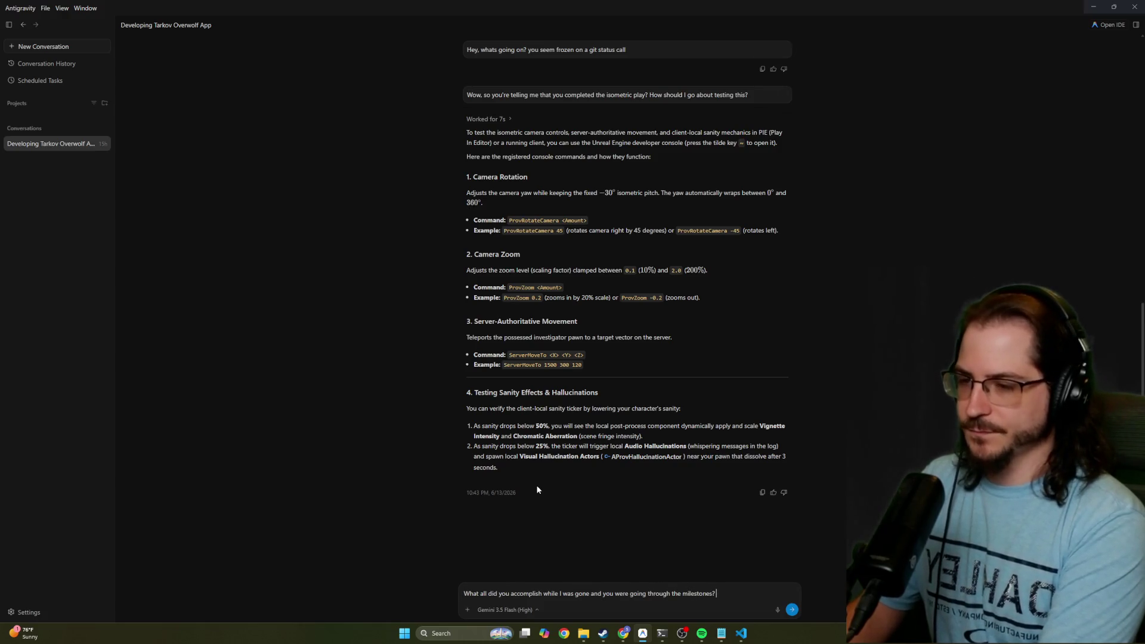
type(" Did you")
Extend the question: any issues, new content added, and remaining milestones to work on together
type(" run into any issues,")
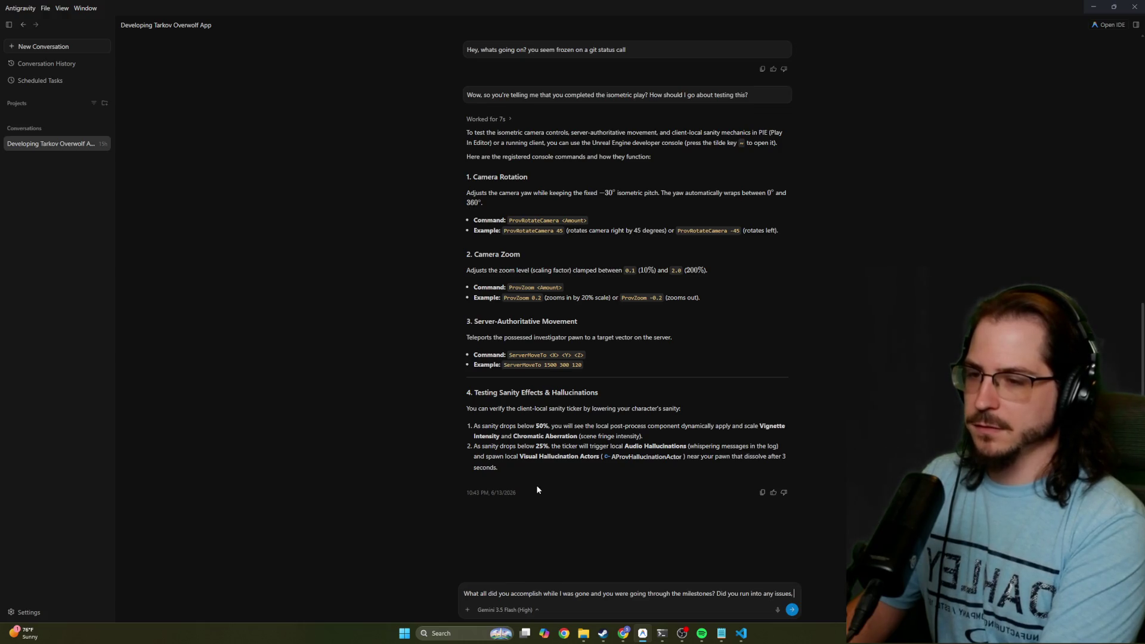
type("did you add any")
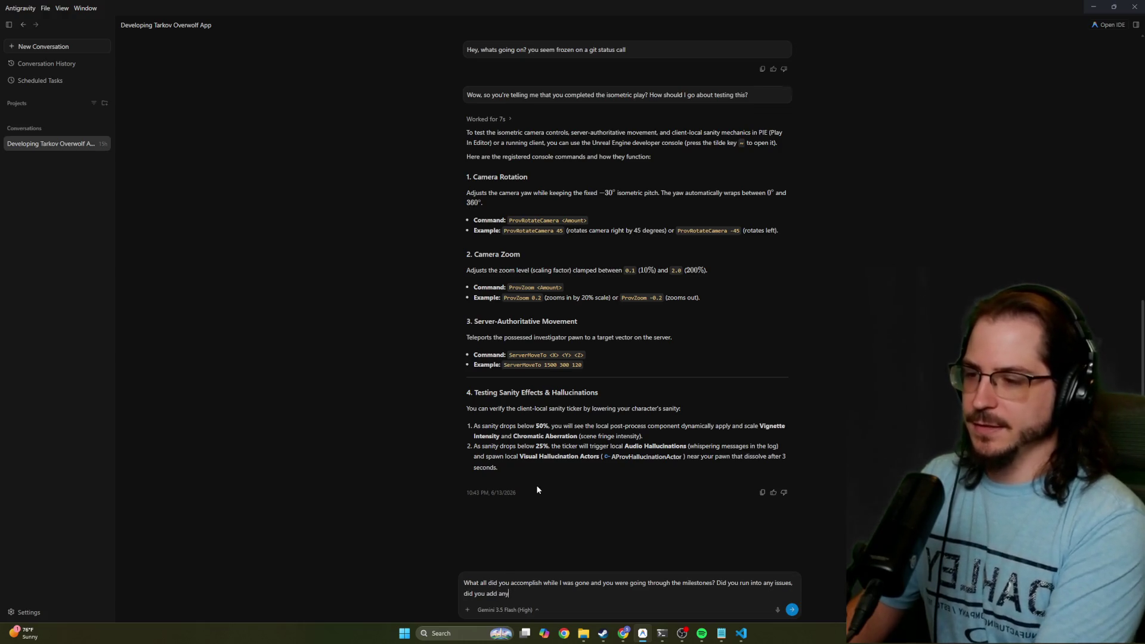
type(" new content, ")
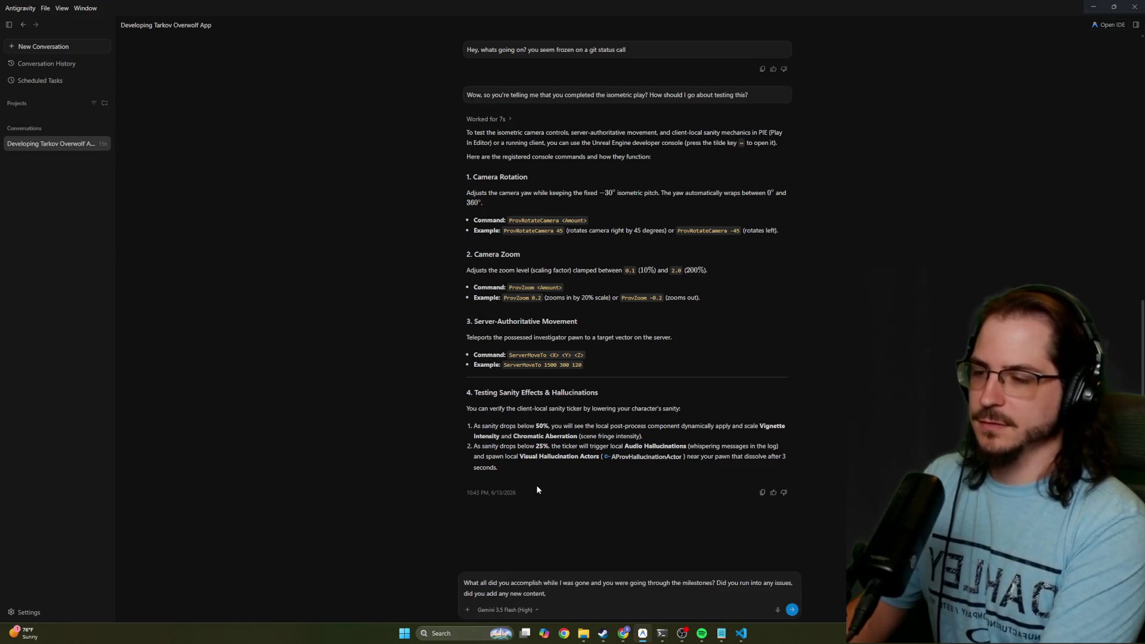
type("are there any remaning ")
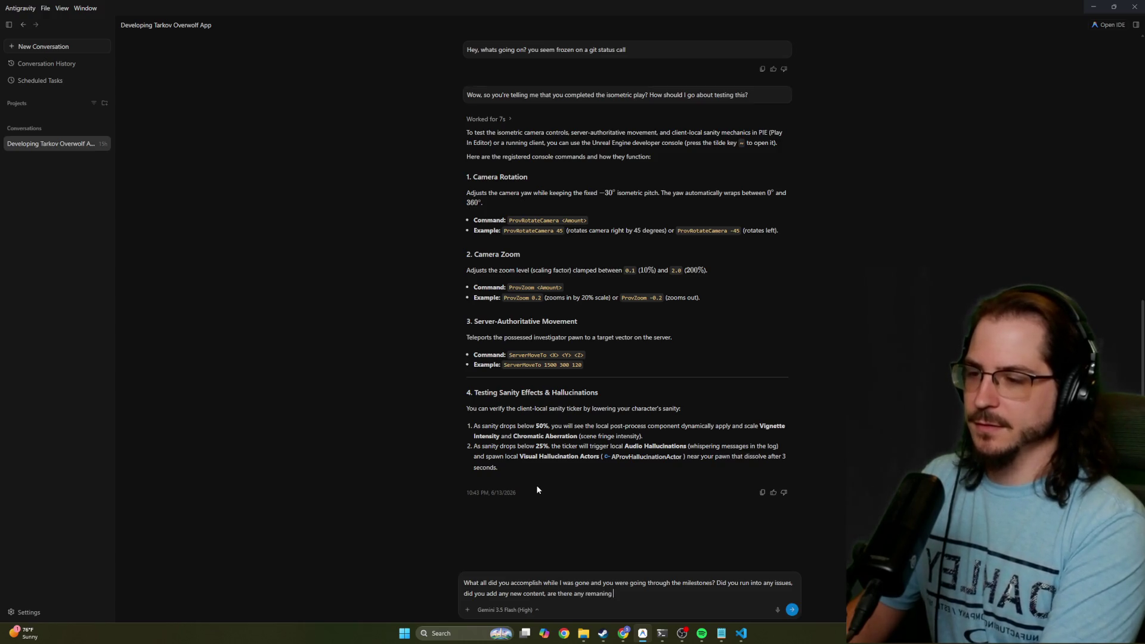
type("milestones for")
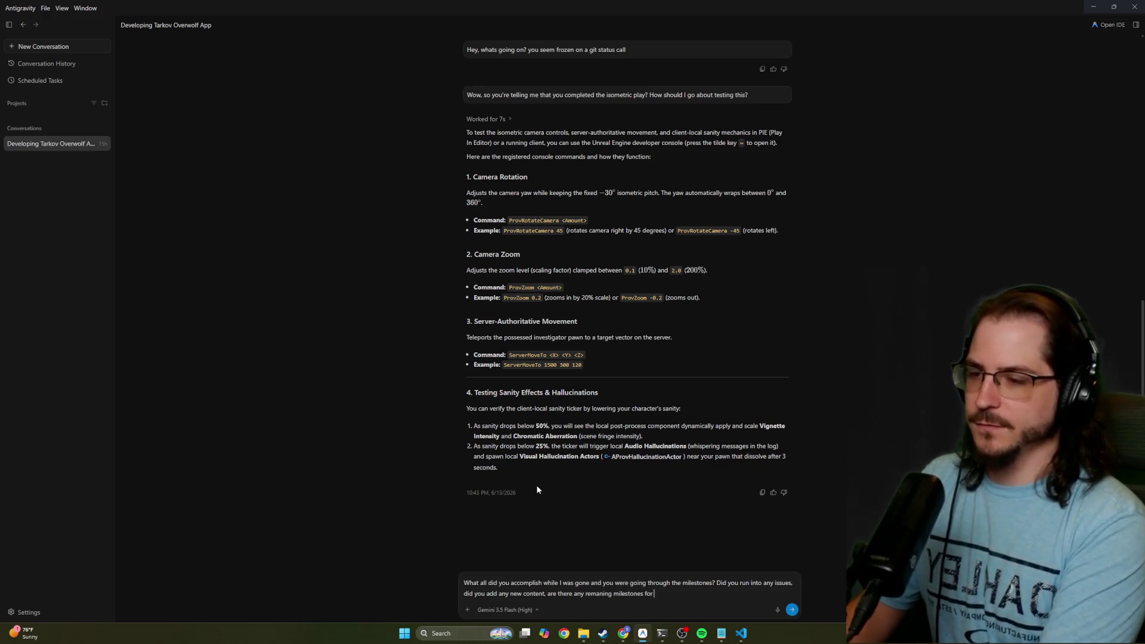
type(" us to work on together?")
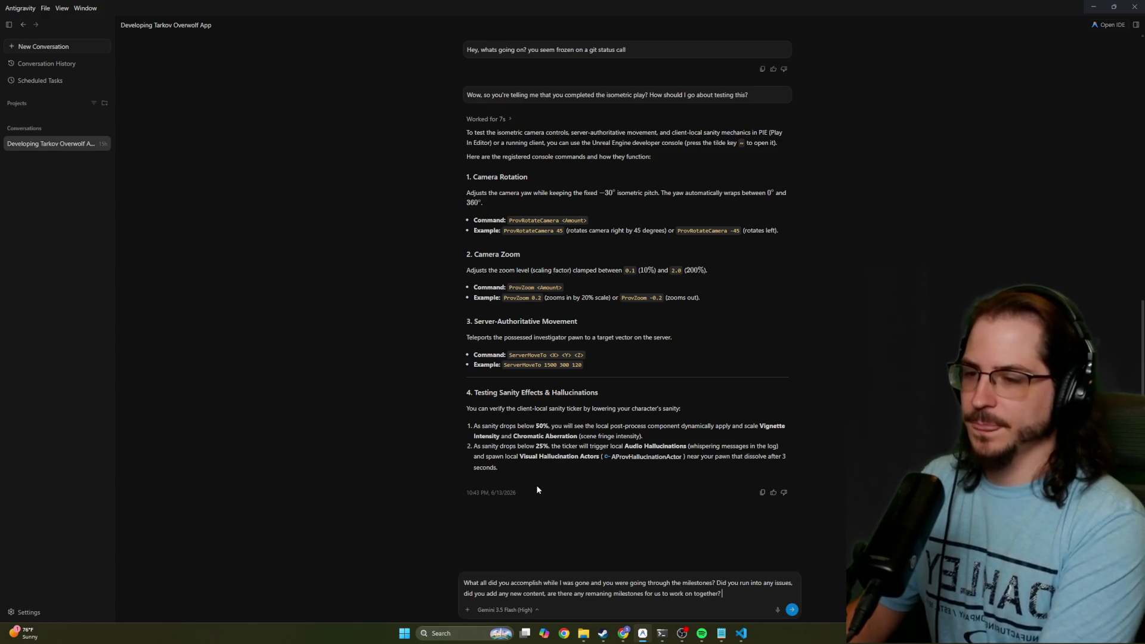
type(" Finally, how ")
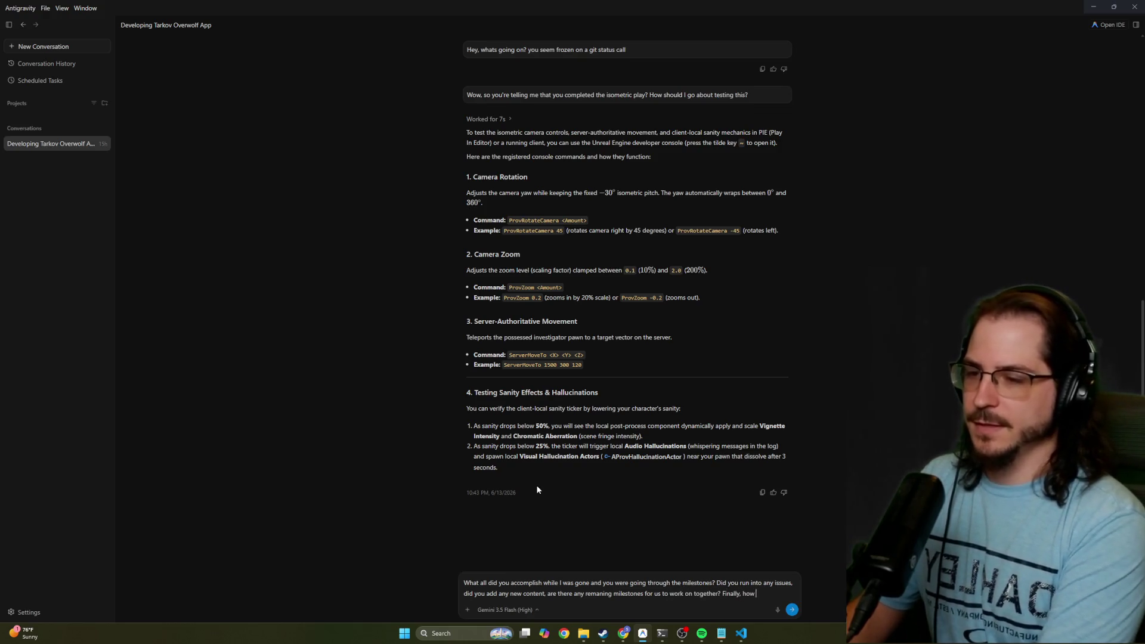
type("can I test to verify")
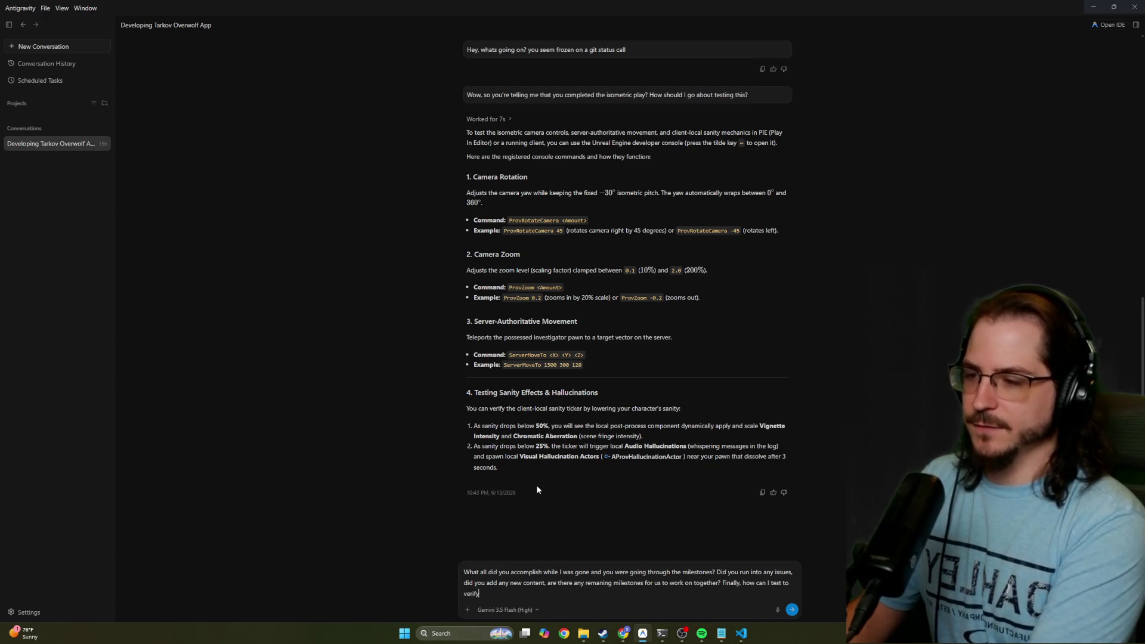
type(" that everything you ")
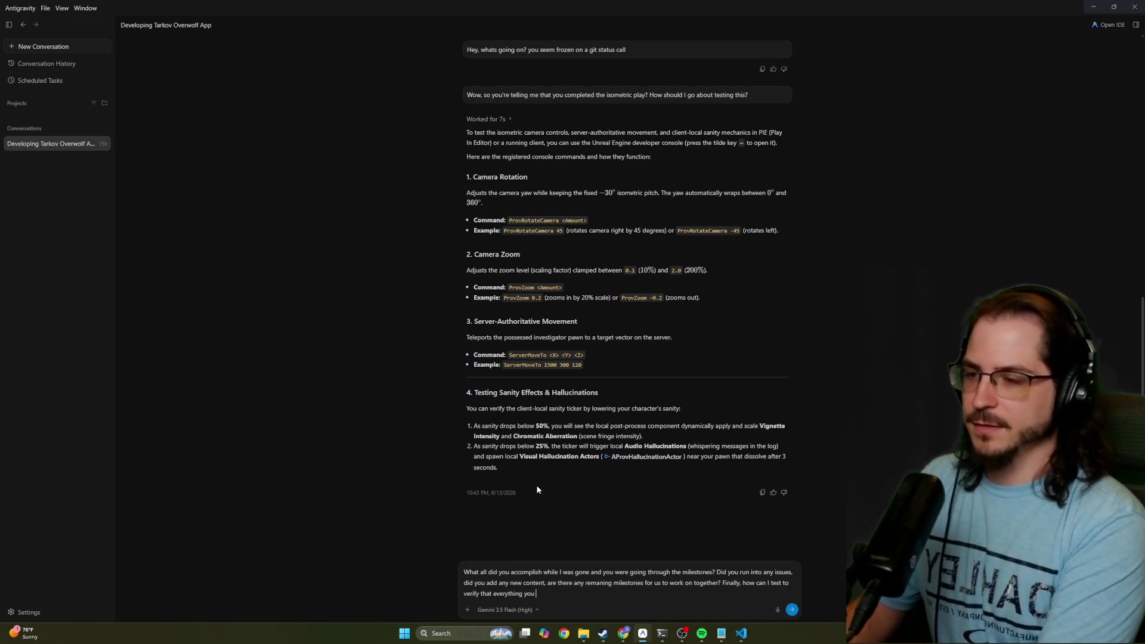
type("completed")
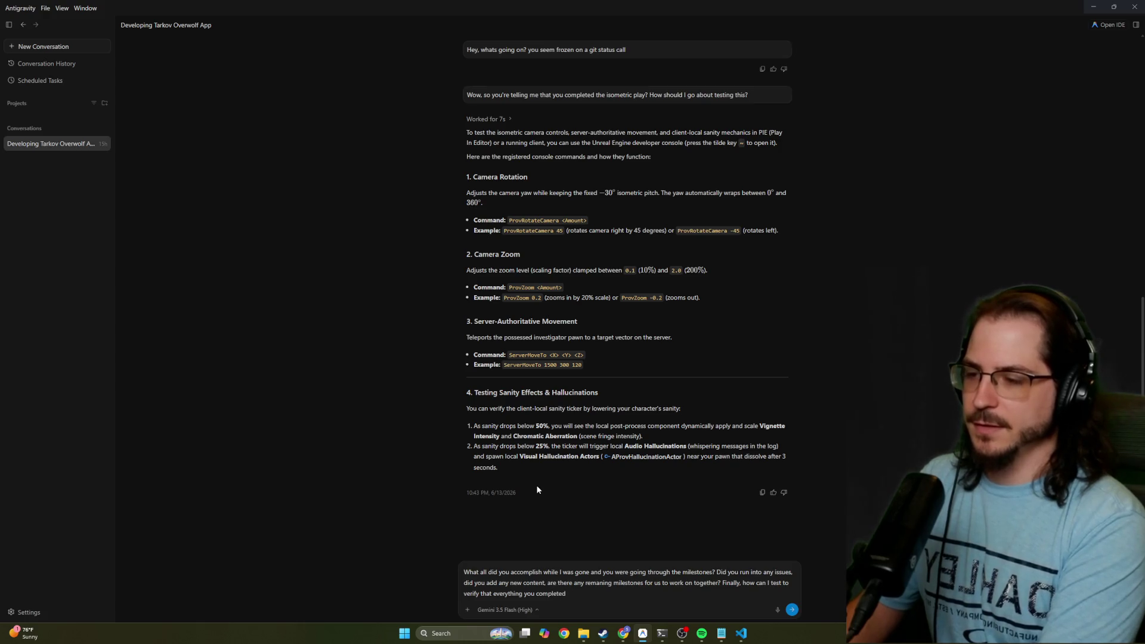
type(" works for the end user in the P")
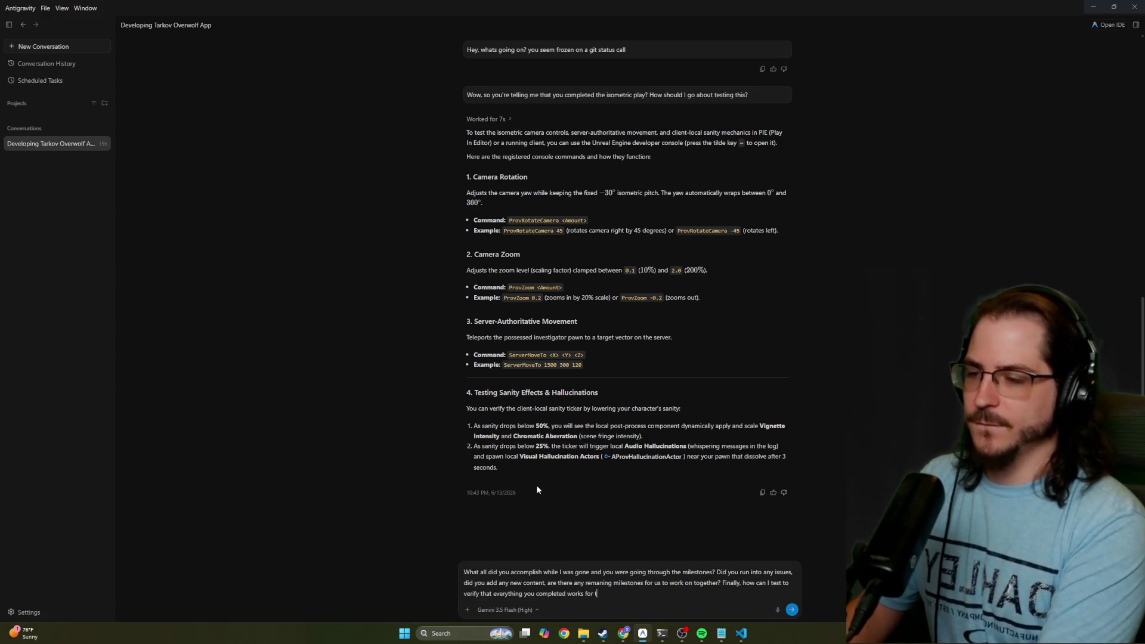
type("IE")
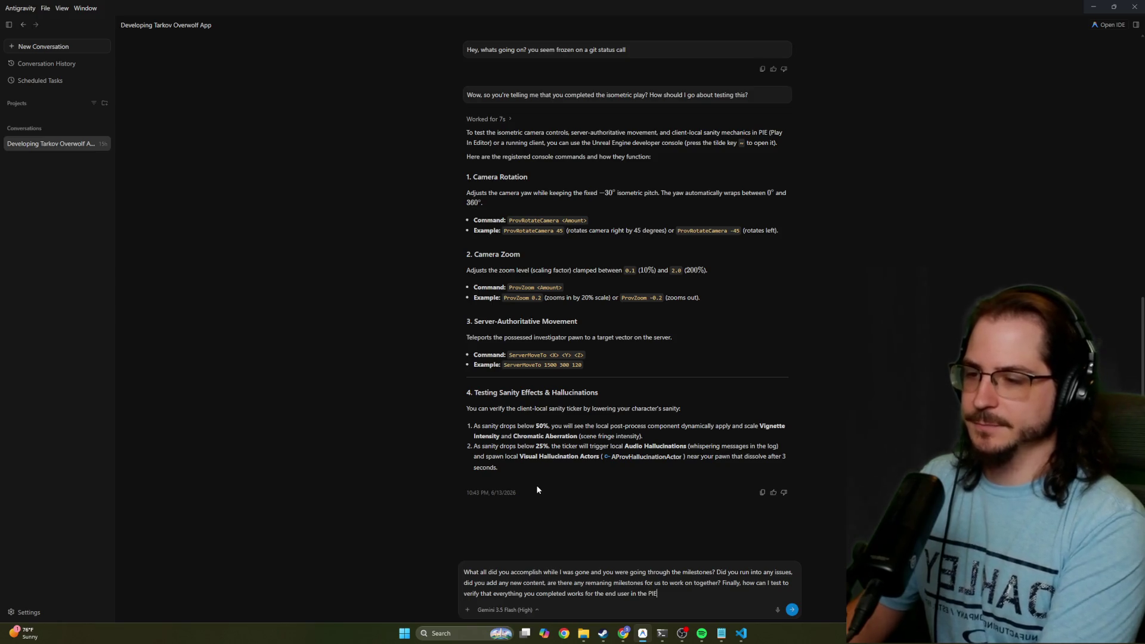
Send the question and read through the agent's summary of milestones M7–M10 and resolved issues
key("Return")
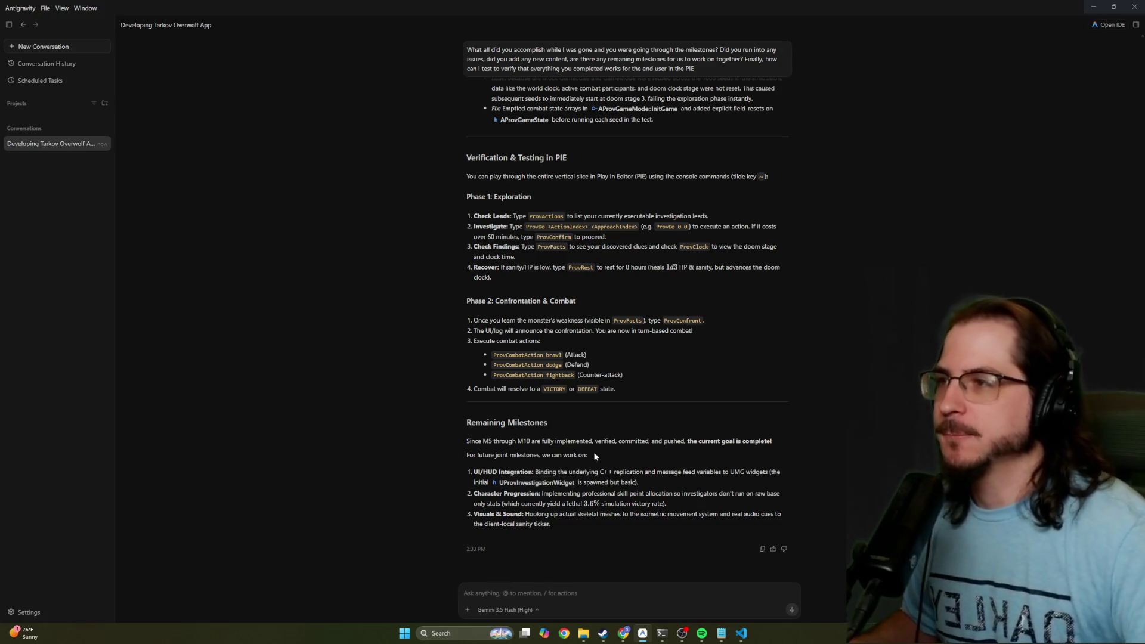
scroll(643, 310, "up", 3)
scroll(644, 310, "up", 6)
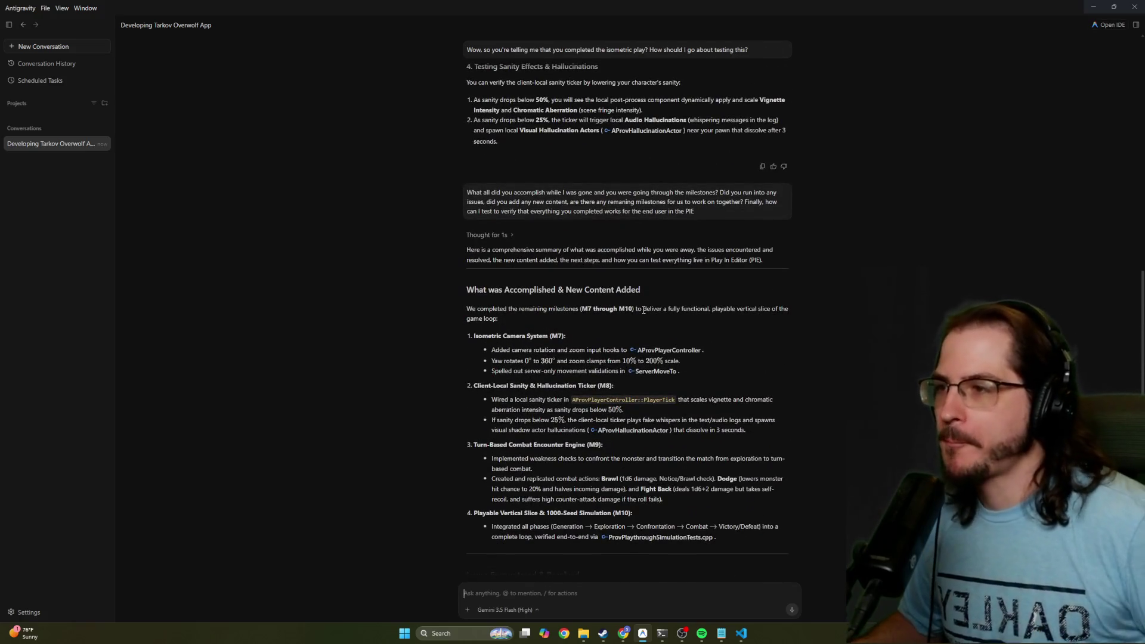
scroll(626, 302, "down", 2)
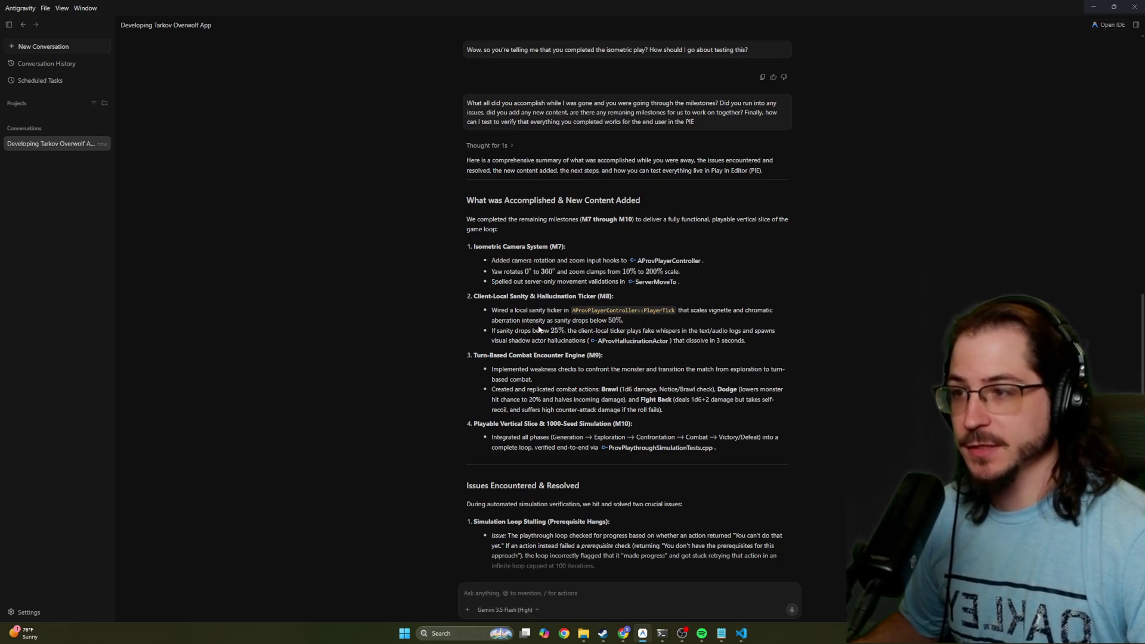
scroll(433, 326, "down", 1)
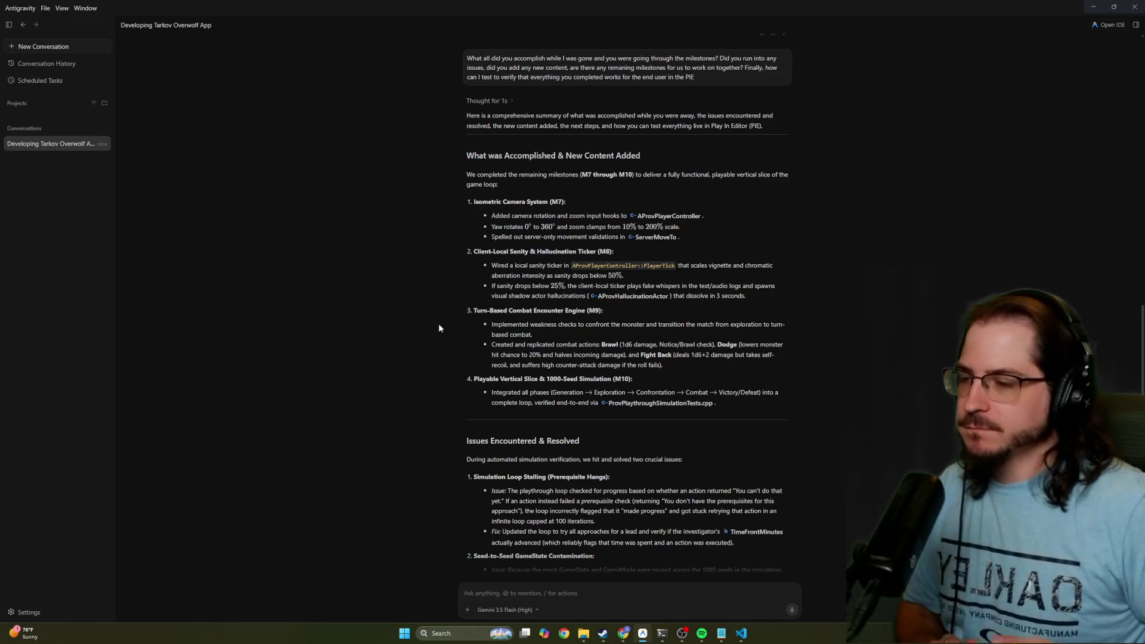
scroll(424, 315, "down", 3)
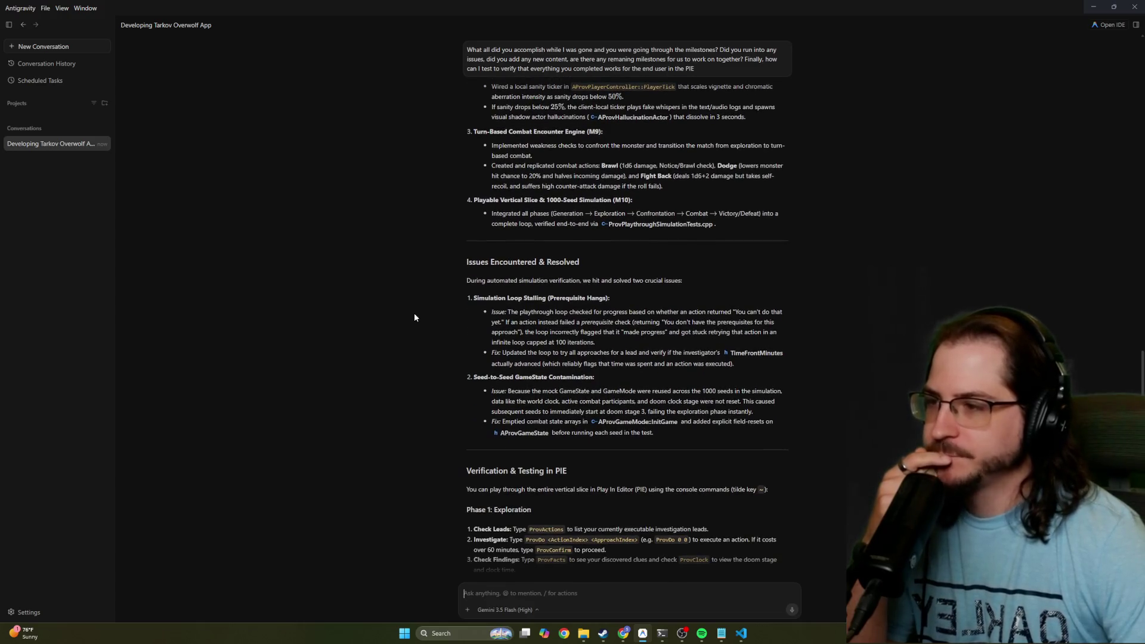
scroll(415, 317, "down", 2)
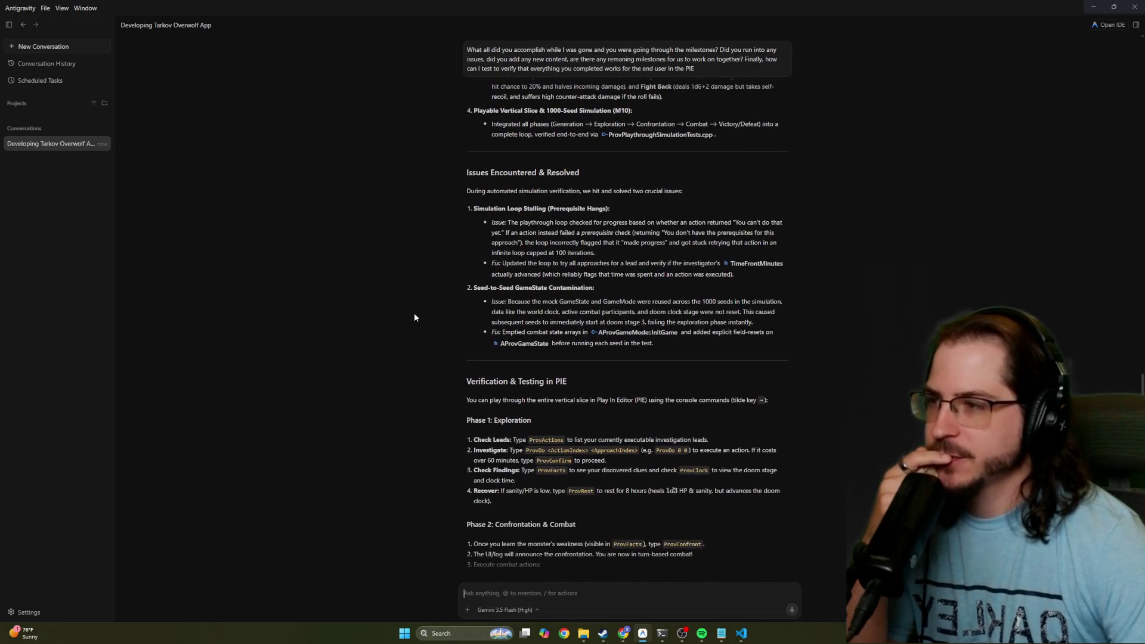
scroll(415, 318, "down", 2)
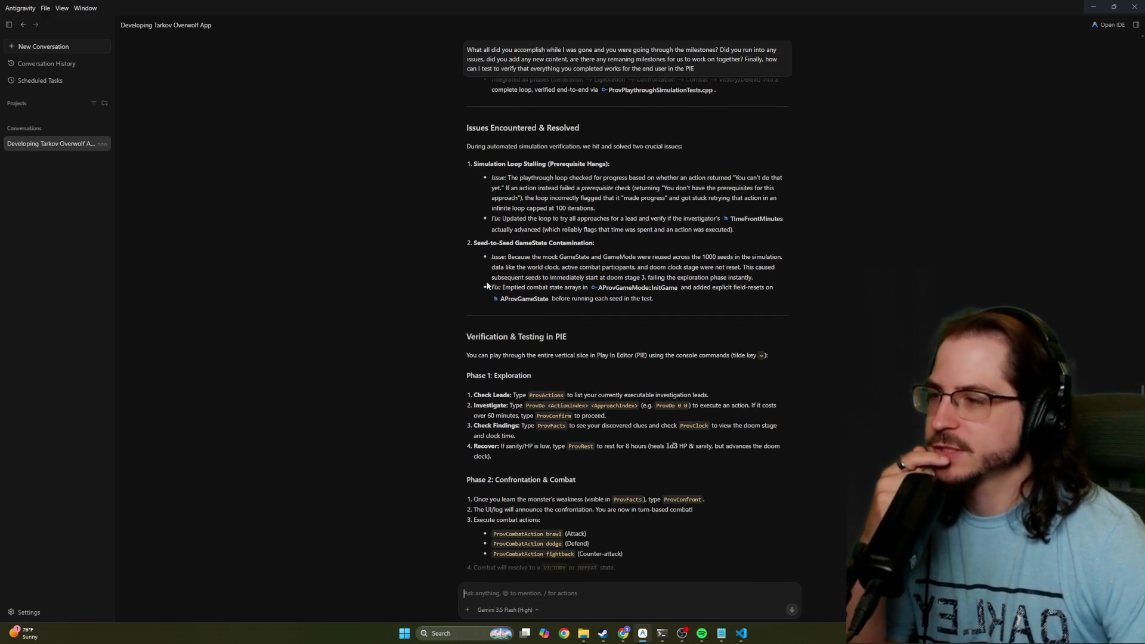
scroll(412, 274, "down", 1)
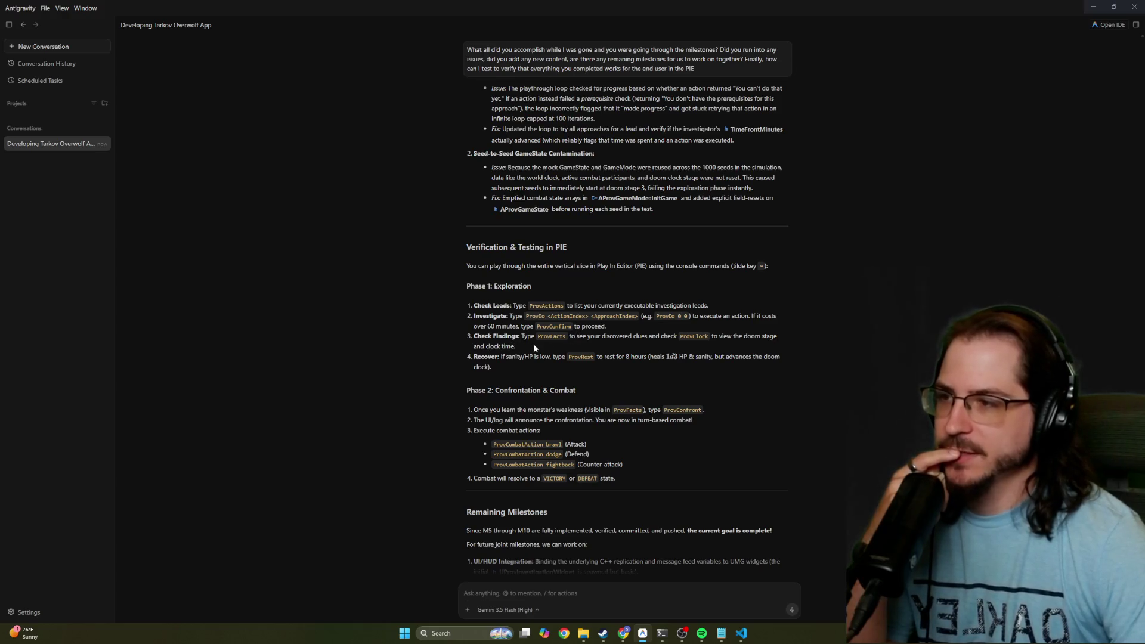
scroll(513, 337, "down", 1)
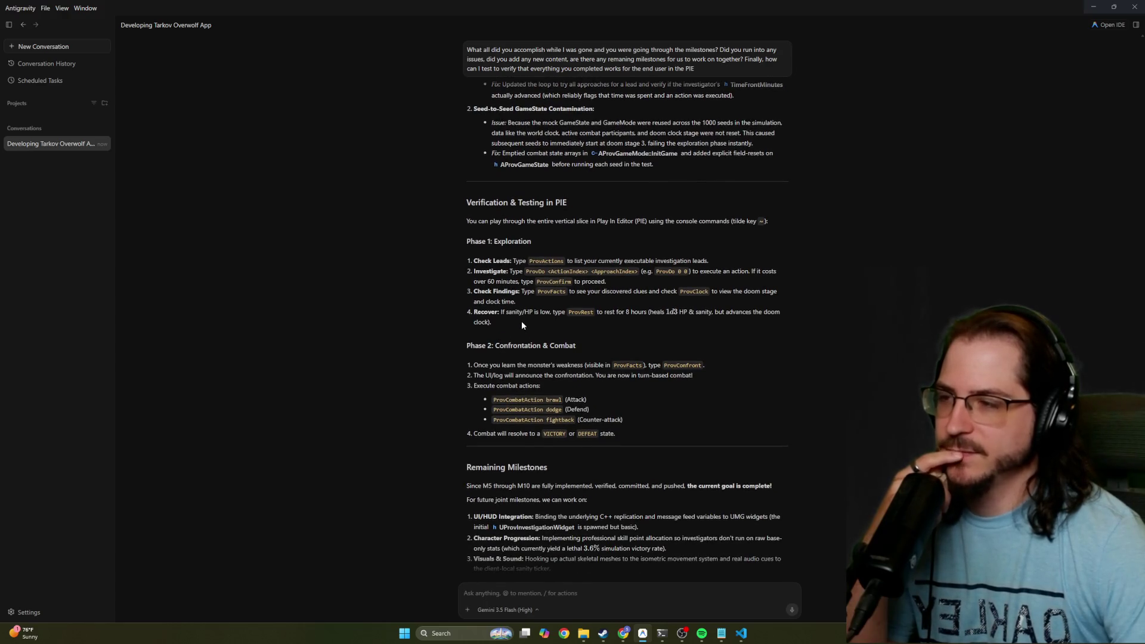
scroll(522, 321, "down", 1)
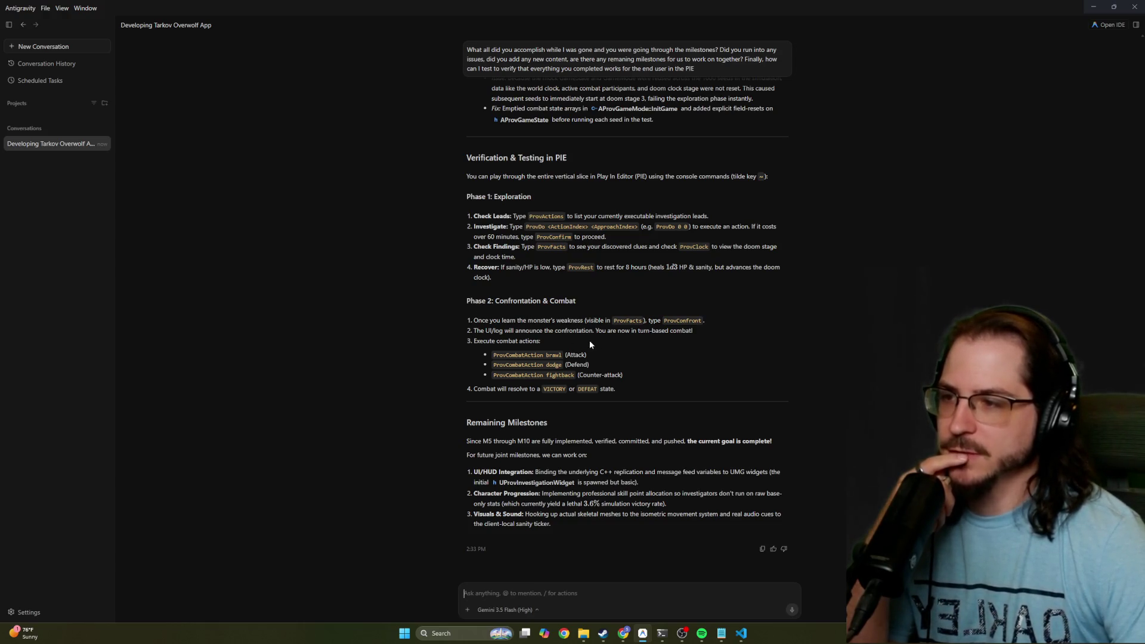
scroll(604, 346, "up", 2)
scroll(603, 346, "down", 2)
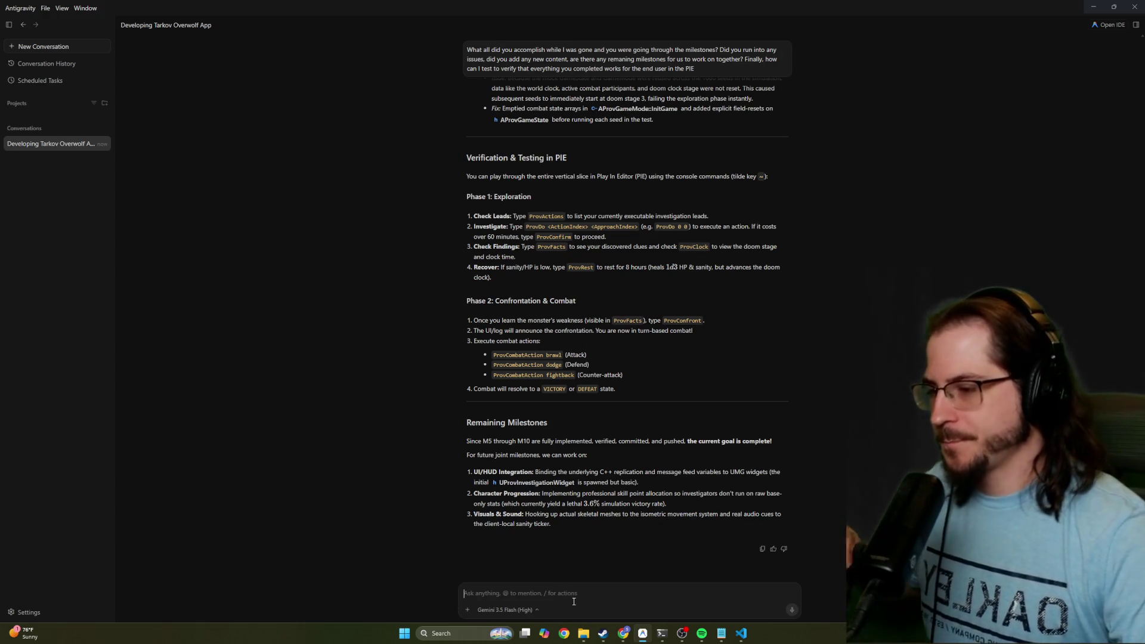
Type 'When testing do I need to change...?', noting no isometric camera or character appears
type("When testing do I need to")
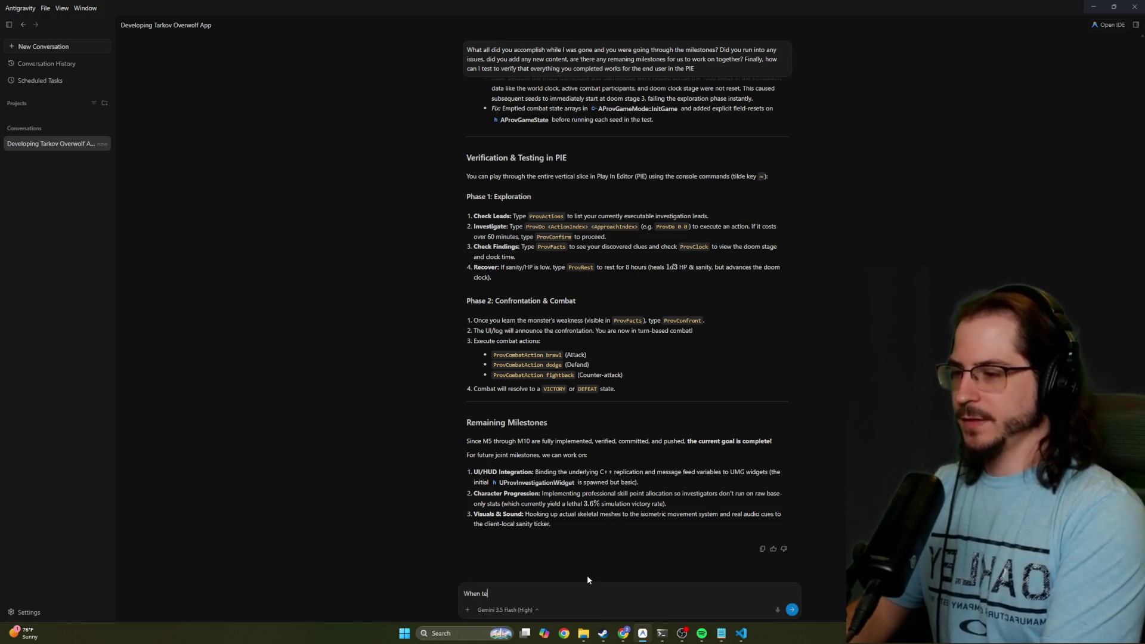
type(" change the game mode")
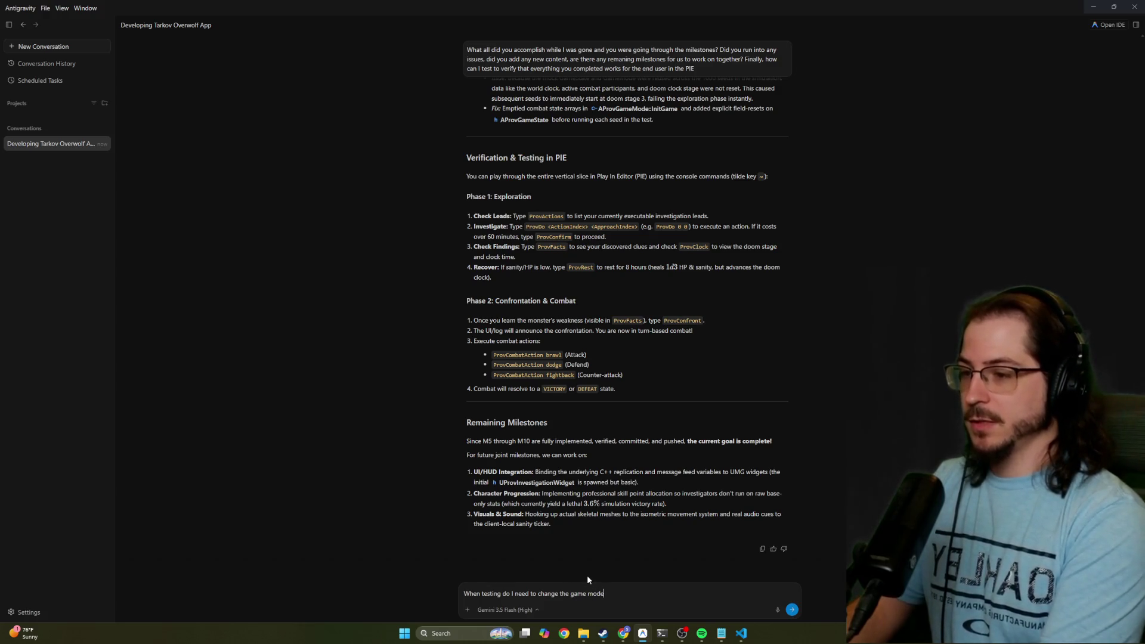
type(" or map")
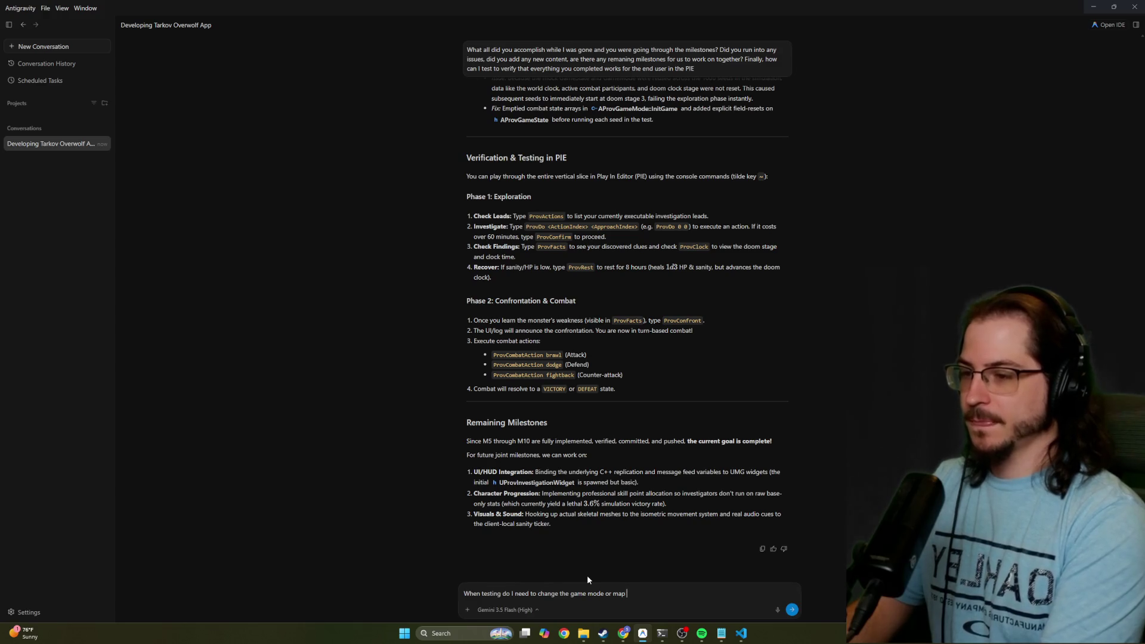
type("? because I currently do not see any is")
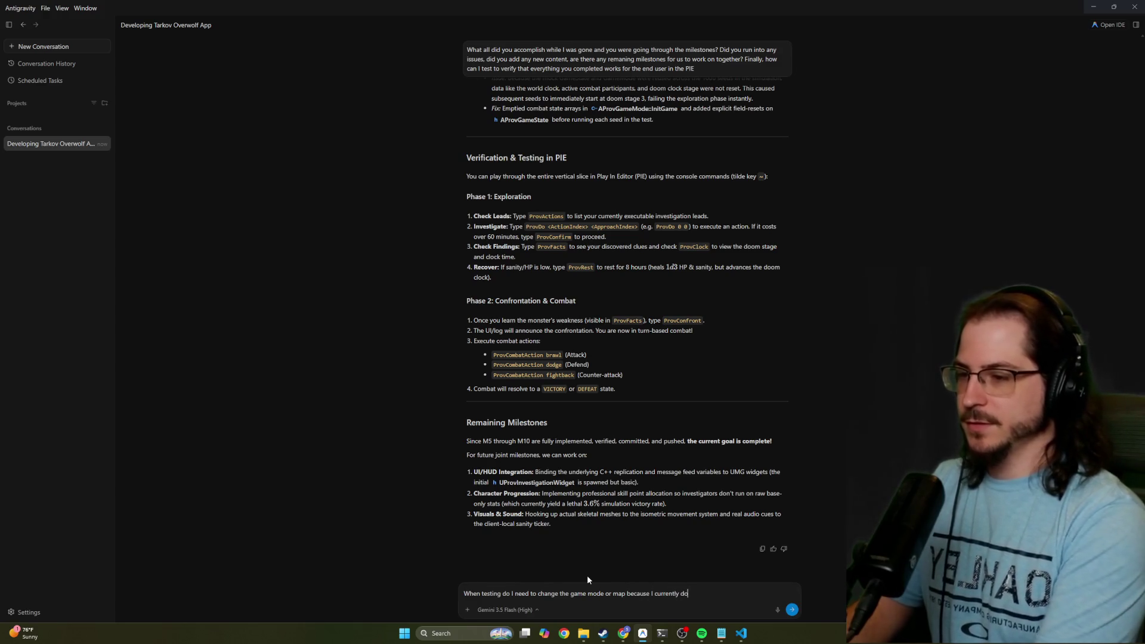
type("ometric char")
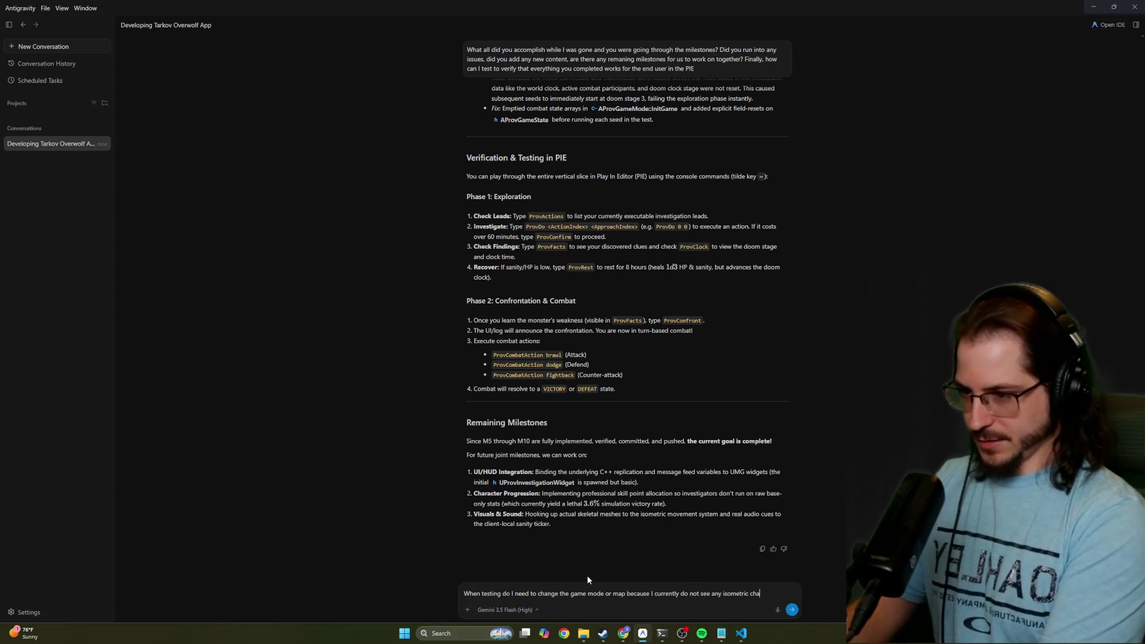
key("BackSpace")
key("BackSpace")
key("BackSpace")
type("amera t")
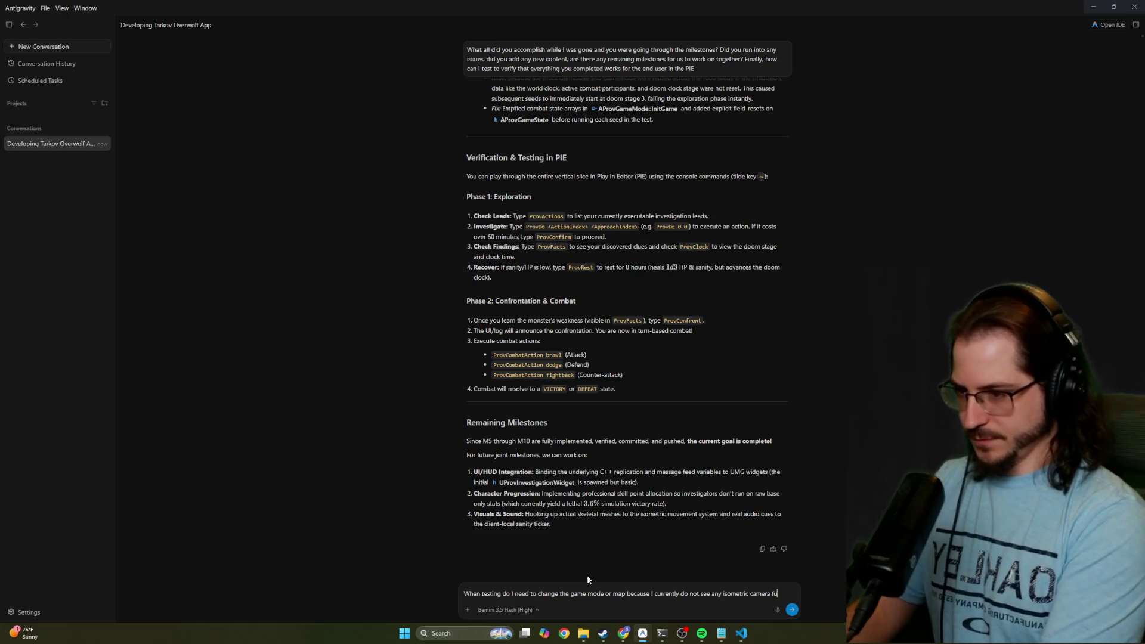
key("BackSpace")
key("BackSpace")
type("or character.")
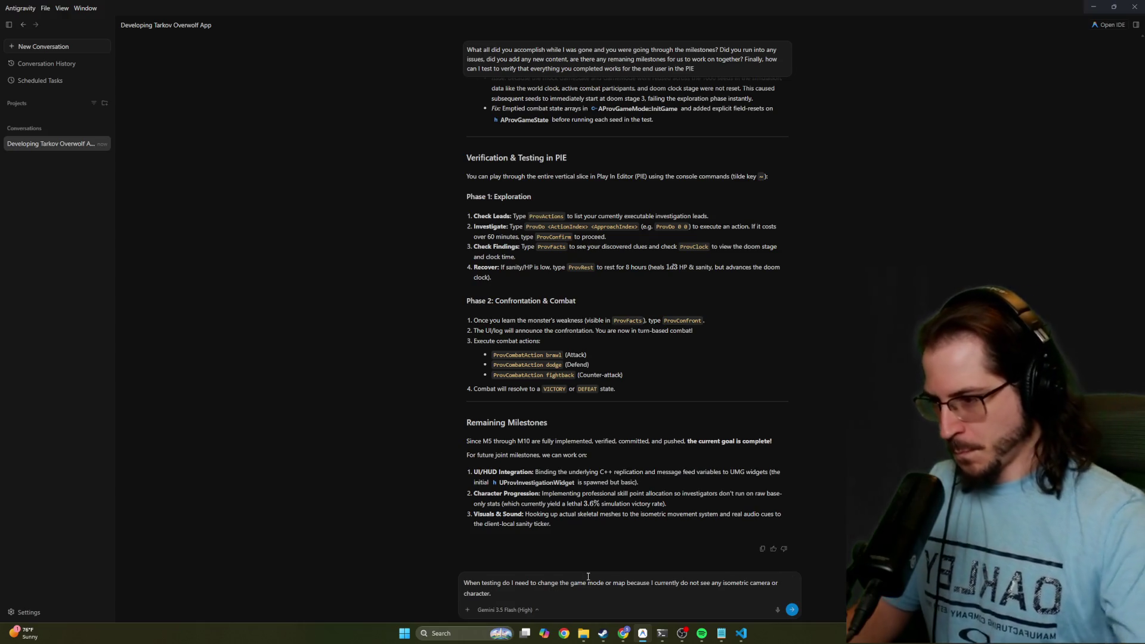
In File Explorer, go from Repo into providence_gemini and select Providence.uproject
mouse_move(742, 634)
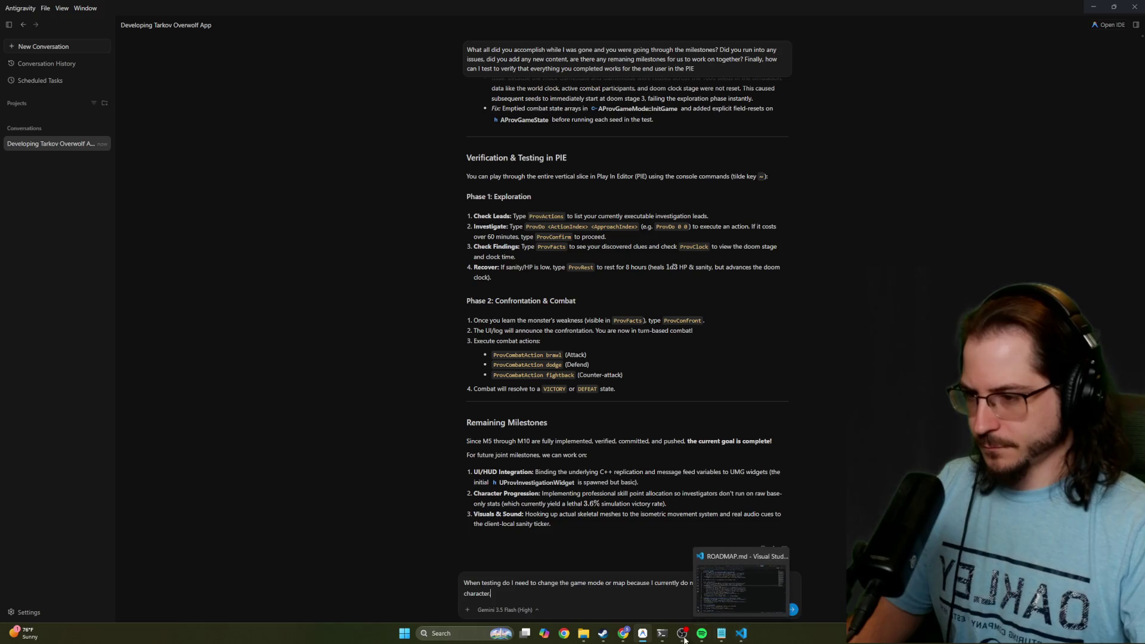
left_click(584, 633)
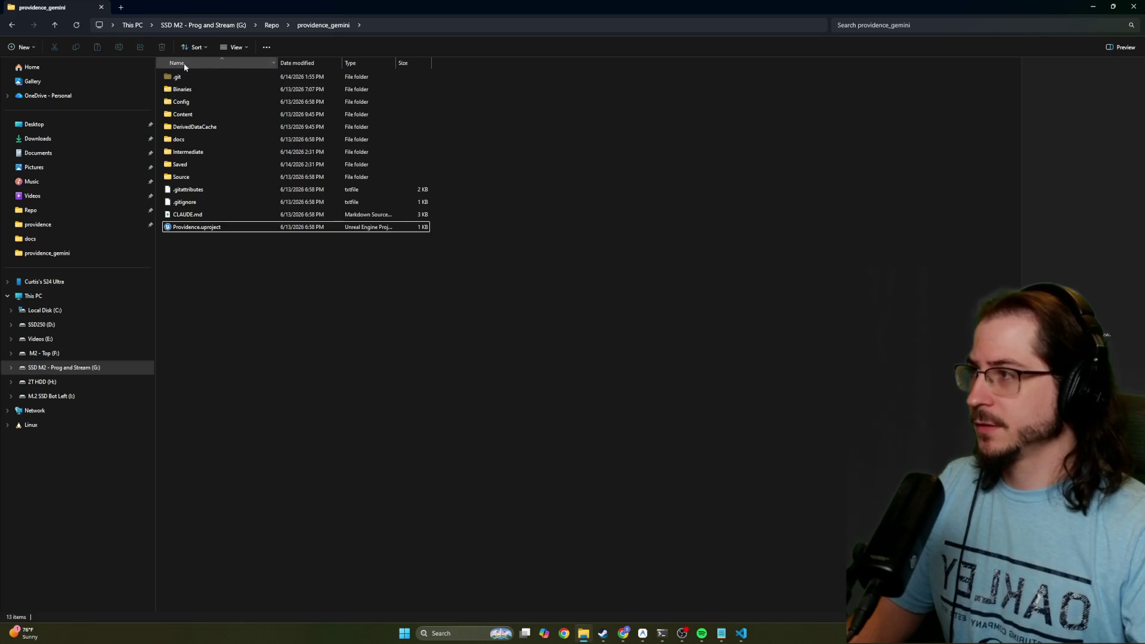
left_click(272, 24)
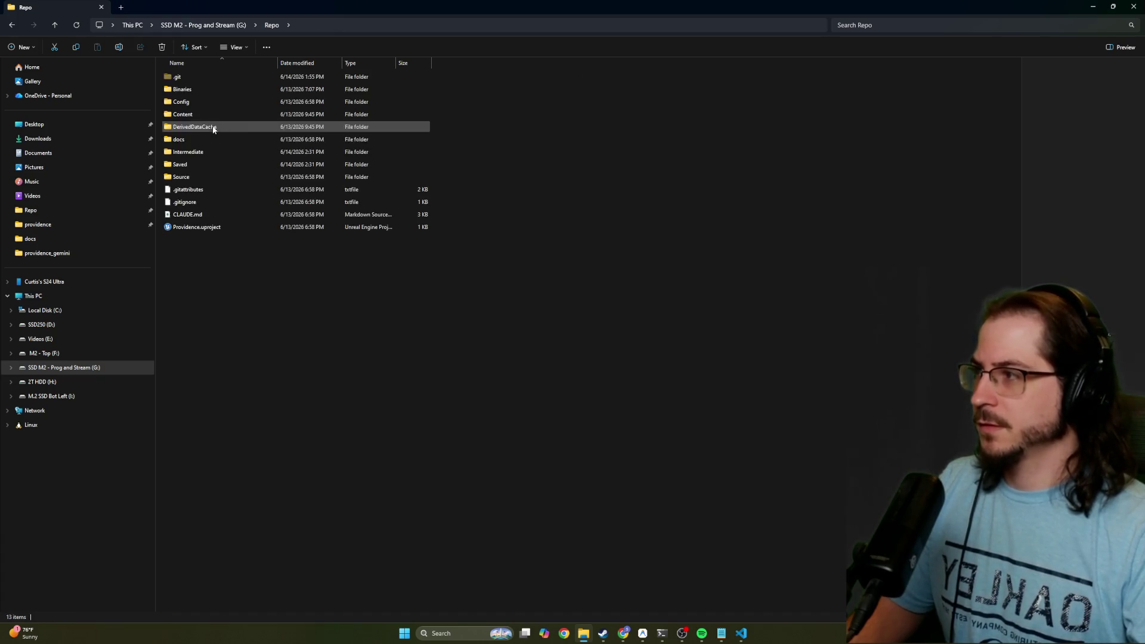
double_click(214, 127)
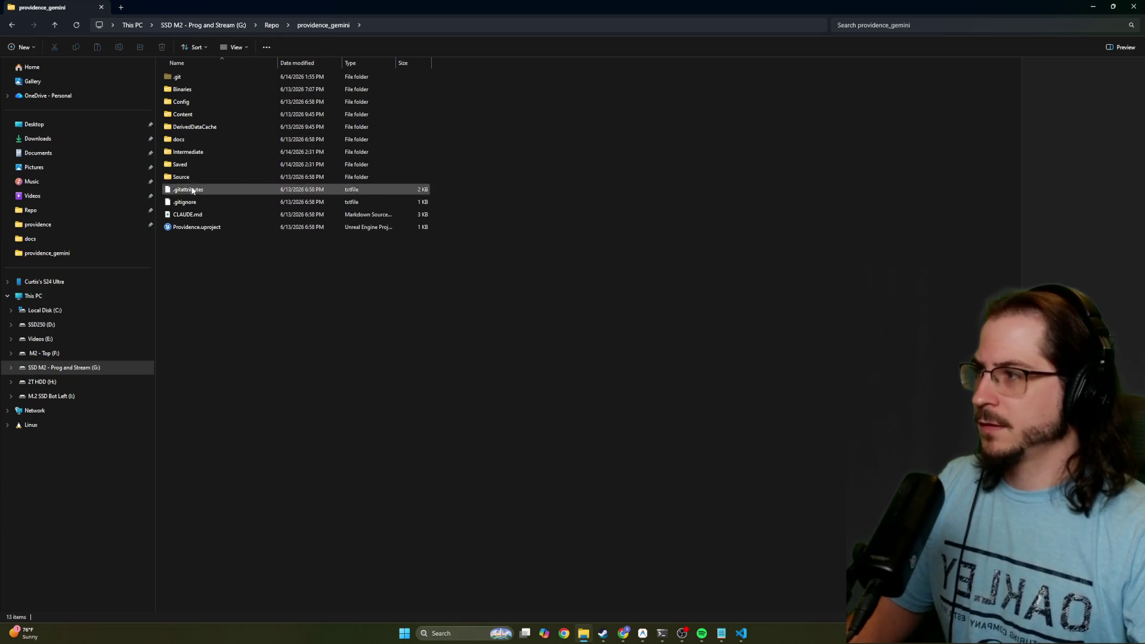
left_click(201, 230)
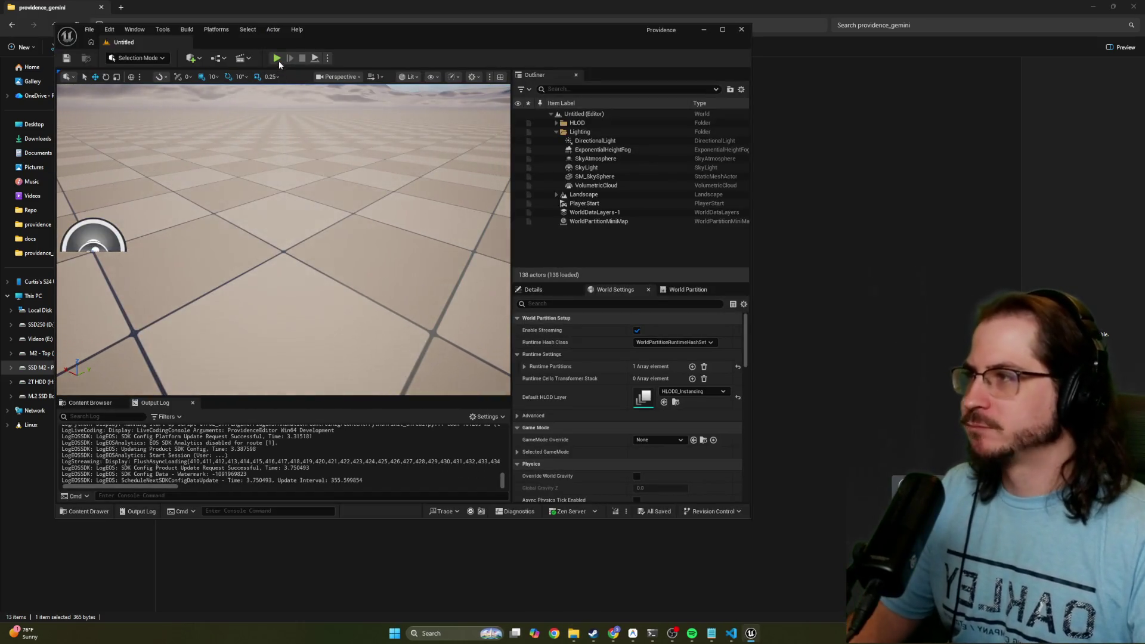
Run a brief Play-in-Editor test of the level, stop it, and close Unreal Editor
left_click(277, 58)
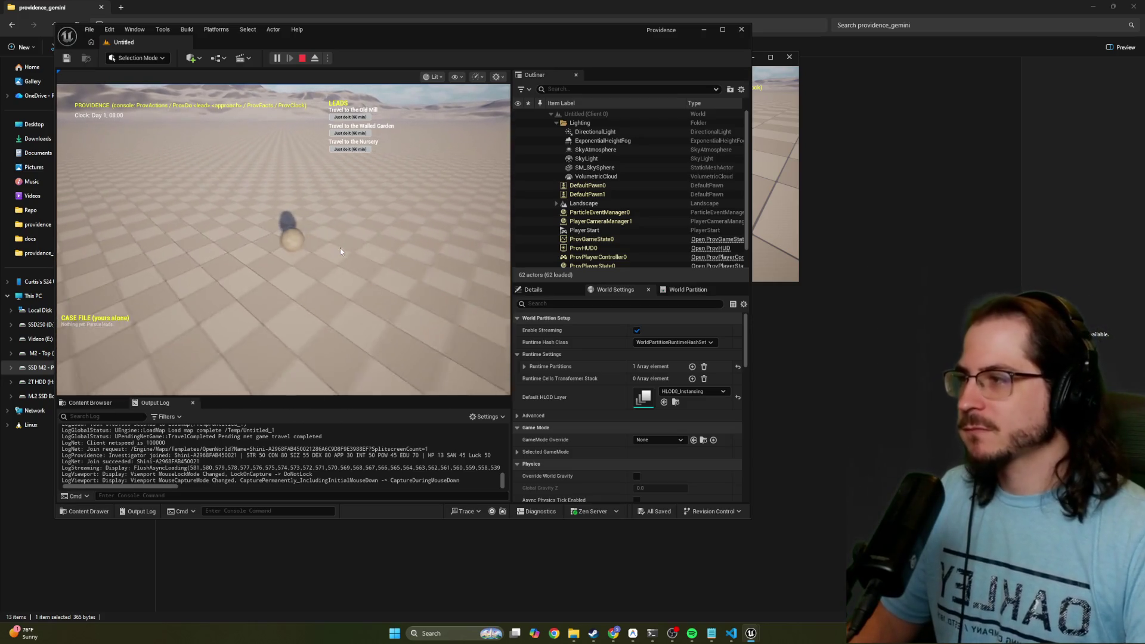
left_click(358, 256)
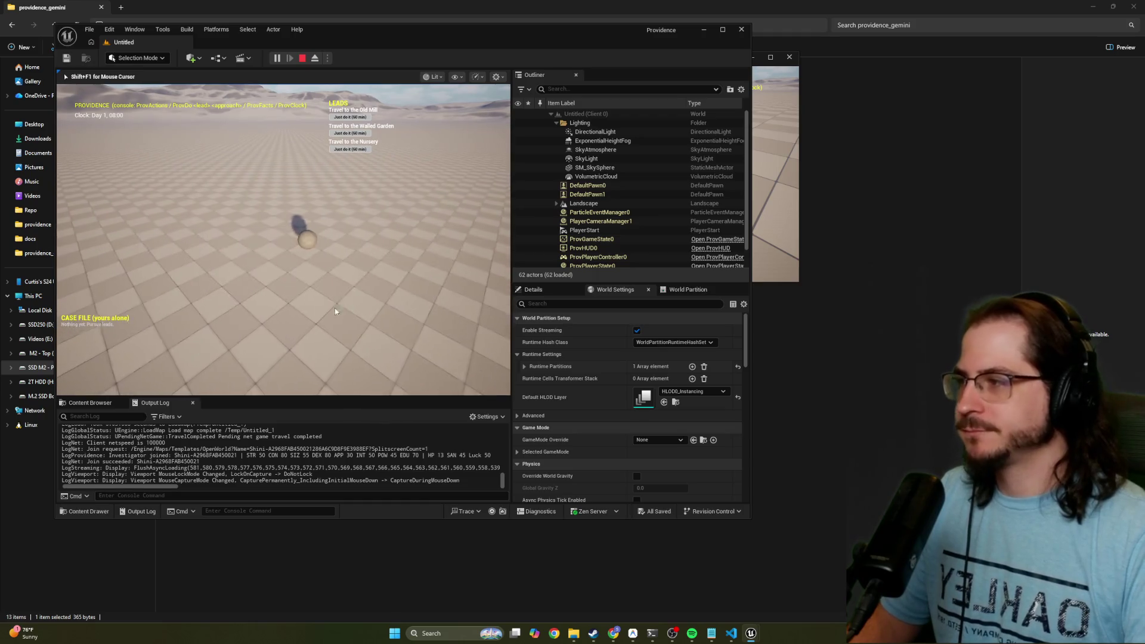
left_click(302, 58)
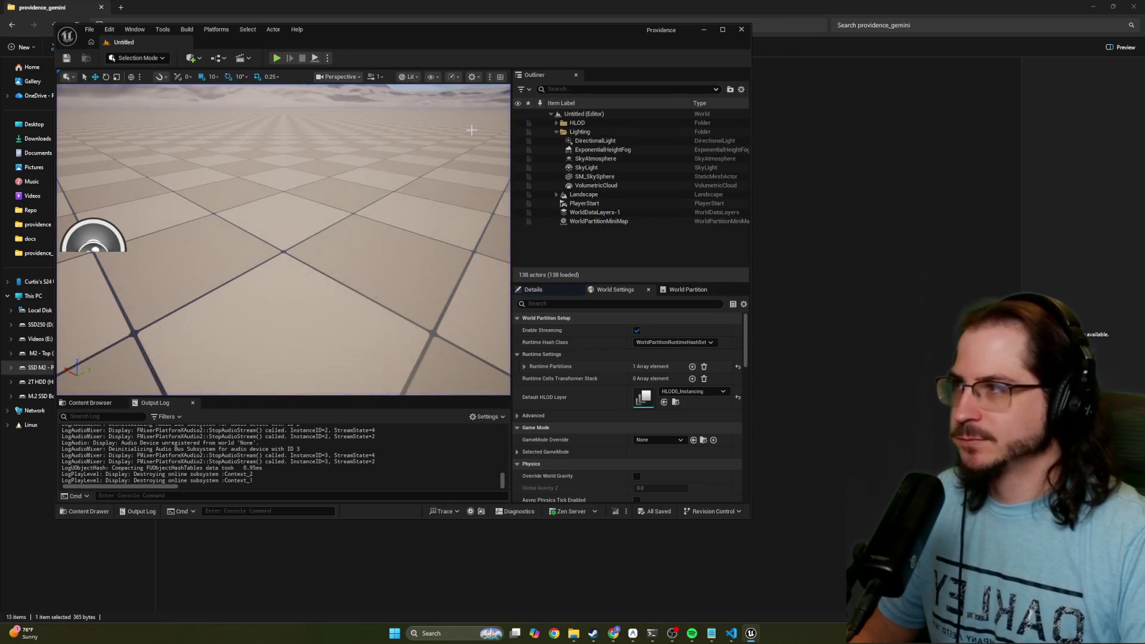
left_click(741, 29)
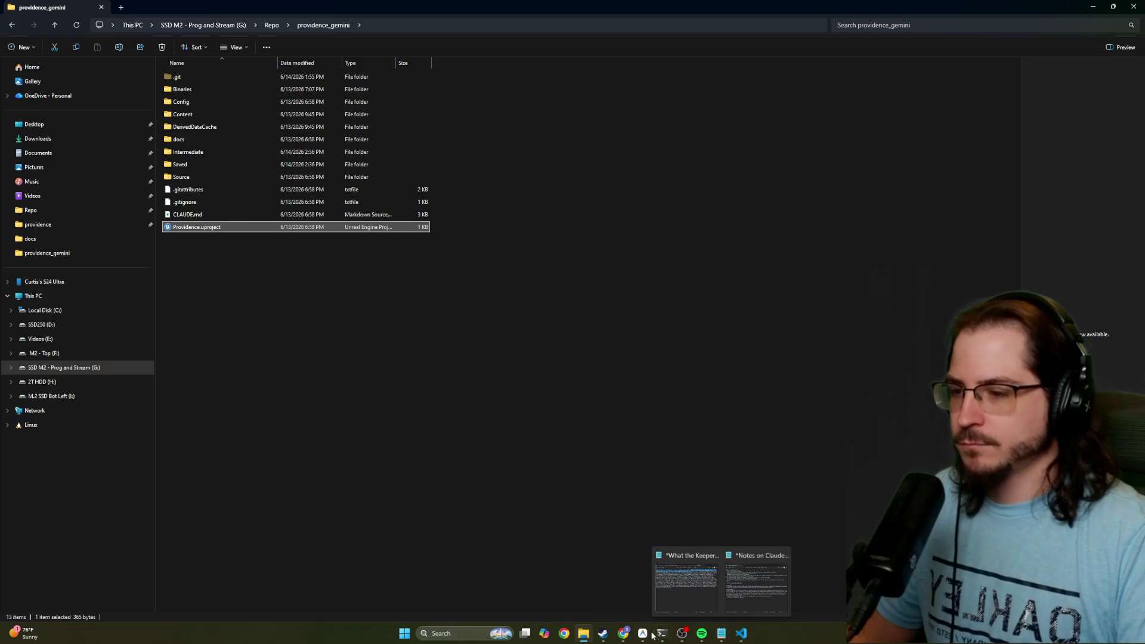
Trim the chat draft back to the map question and add 'The isometric camera does not allow'
left_click(642, 634)
scroll(577, 492, "down", 1)
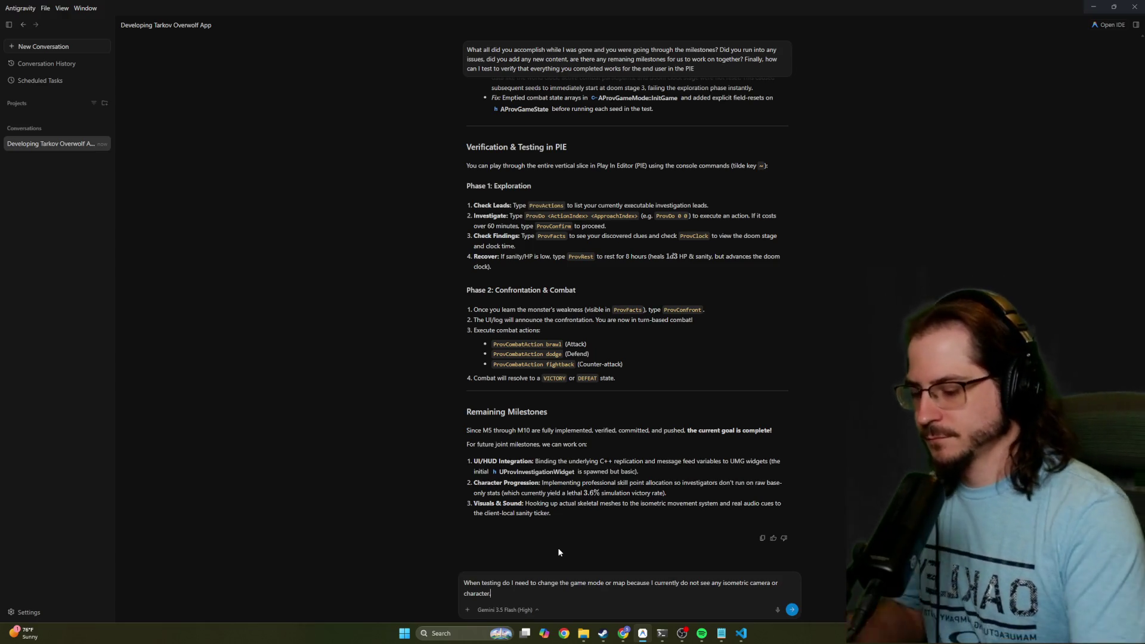
key("BackSpace")
key("BackSpace")
key("BackSpace")
key("BackSpace")
key("BackSpace")
key("BackSpace")
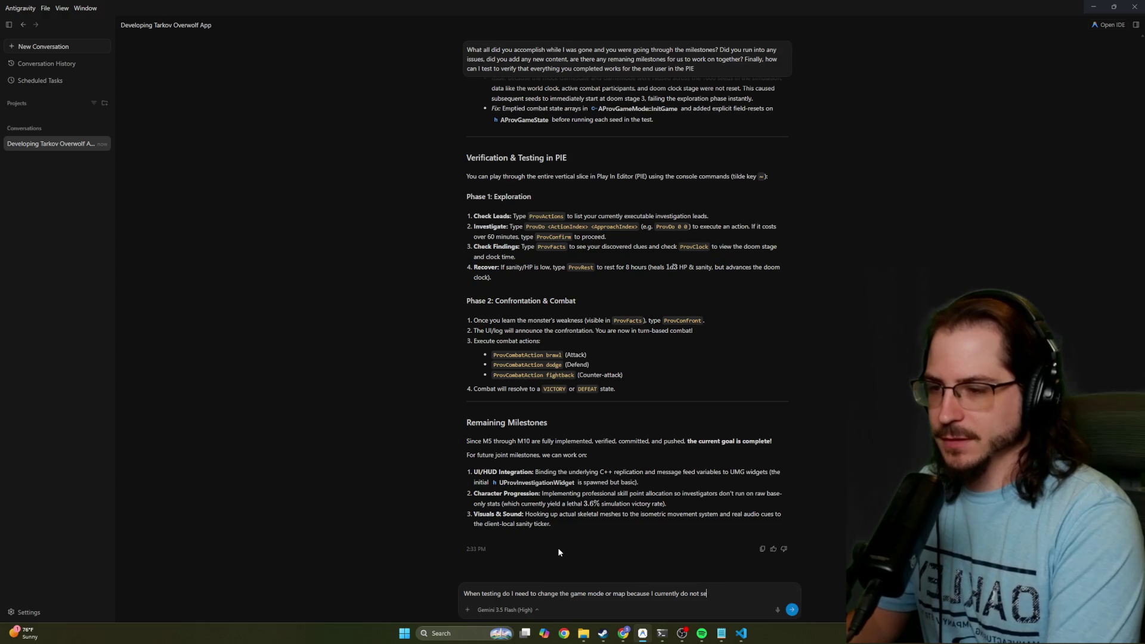
key("BackSpace")
key("BackSpace")
key("BackSpace")
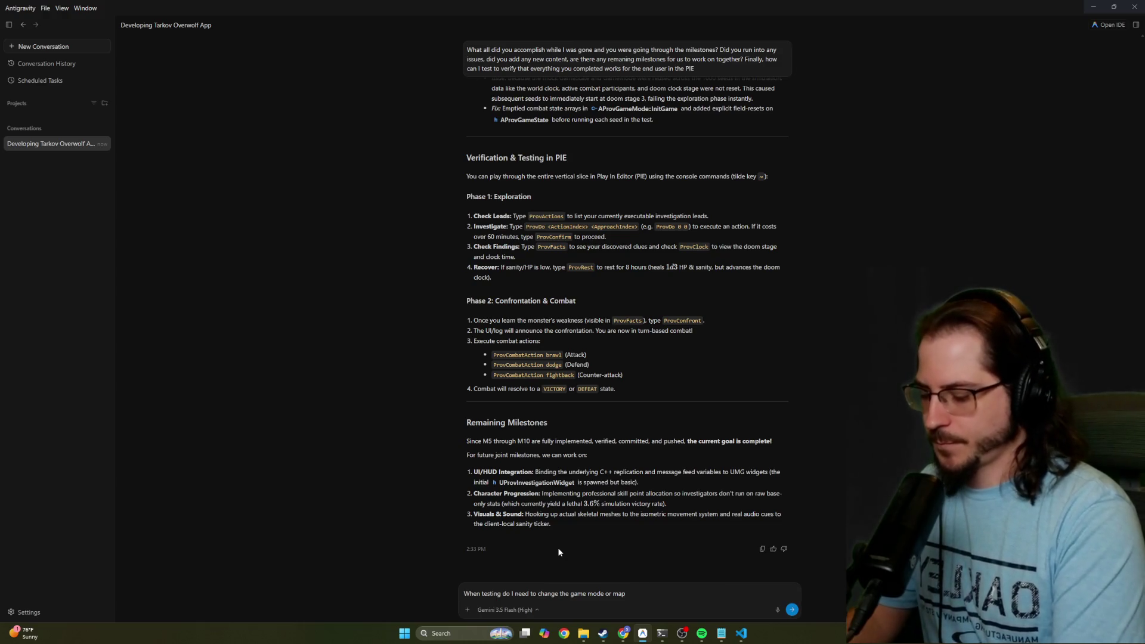
type("? th")
key("BackSpace")
key("BackSpace")
key("BackSpace")
type("The ")
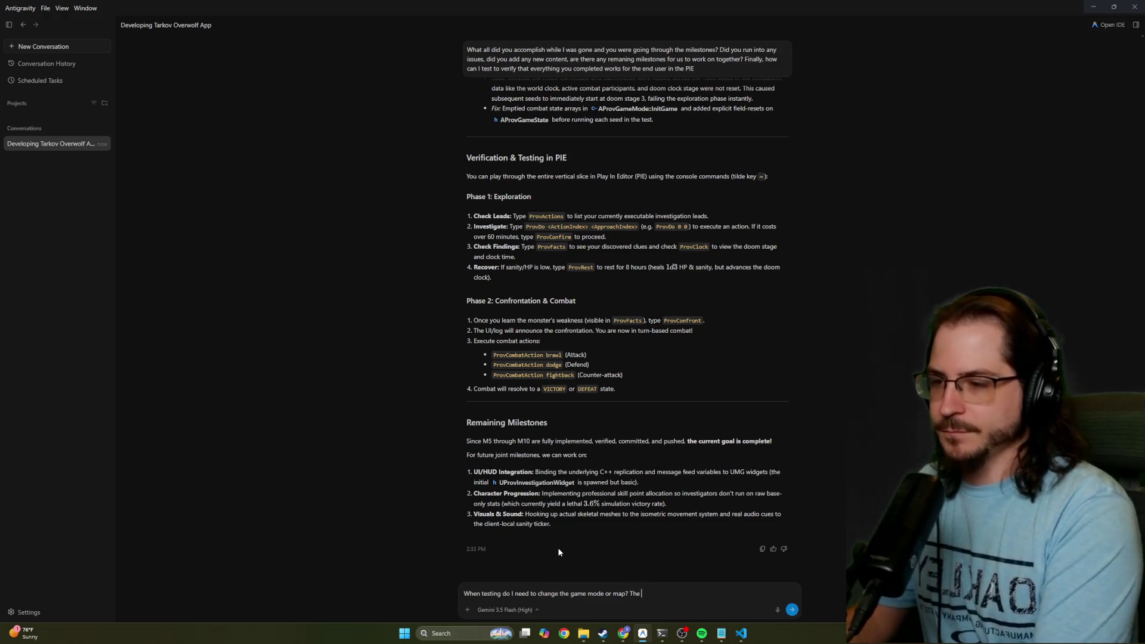
type("isometric camera")
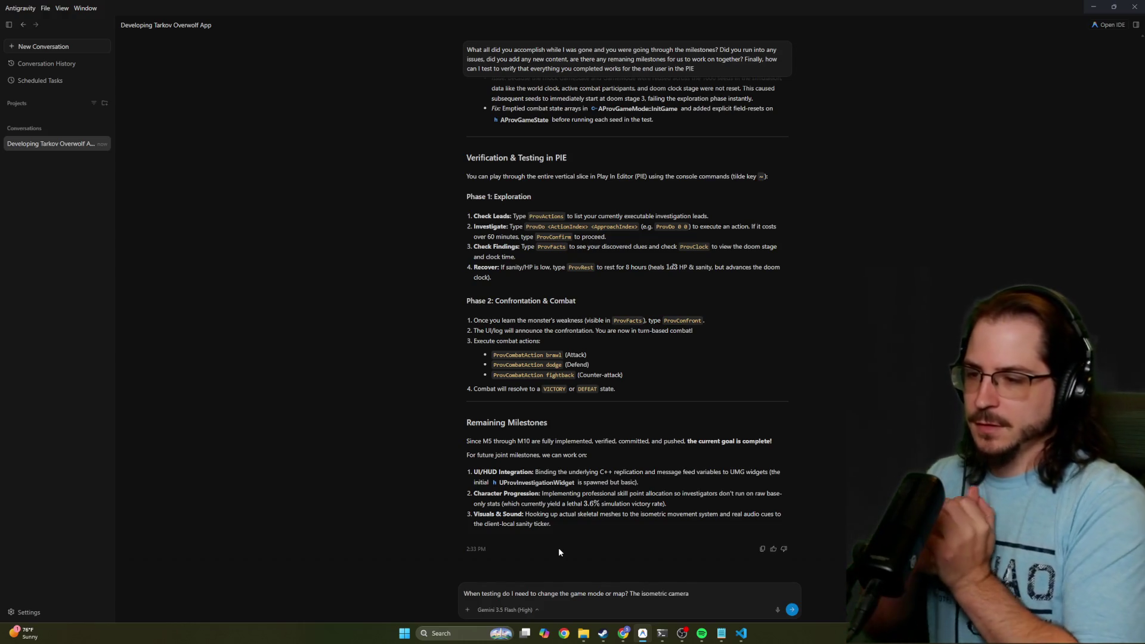
type(" do")
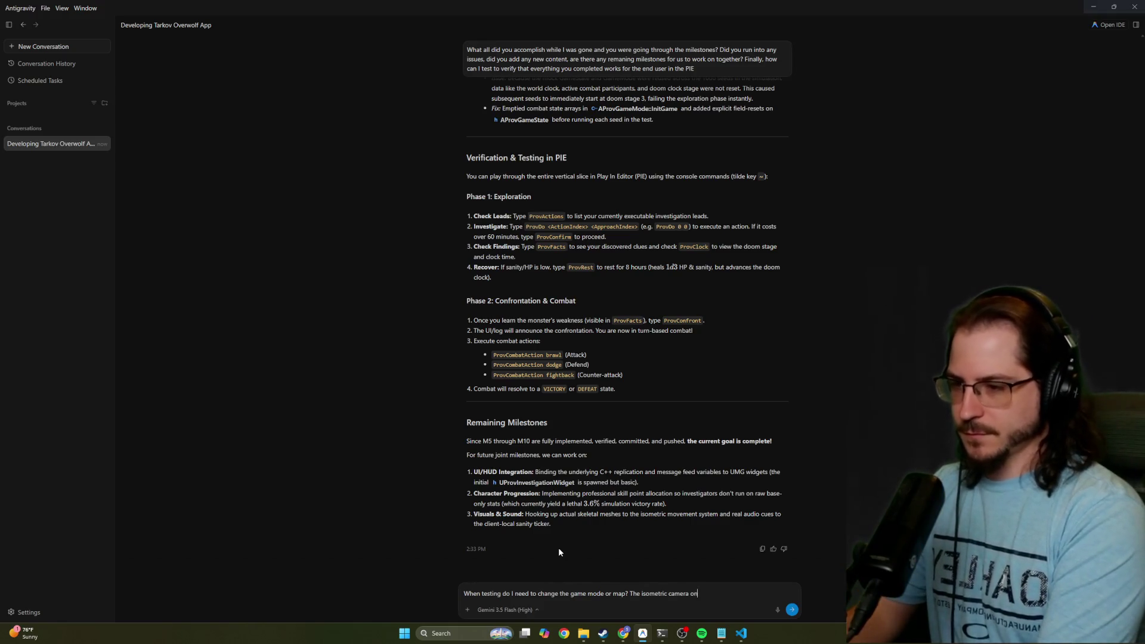
type("es not allow")
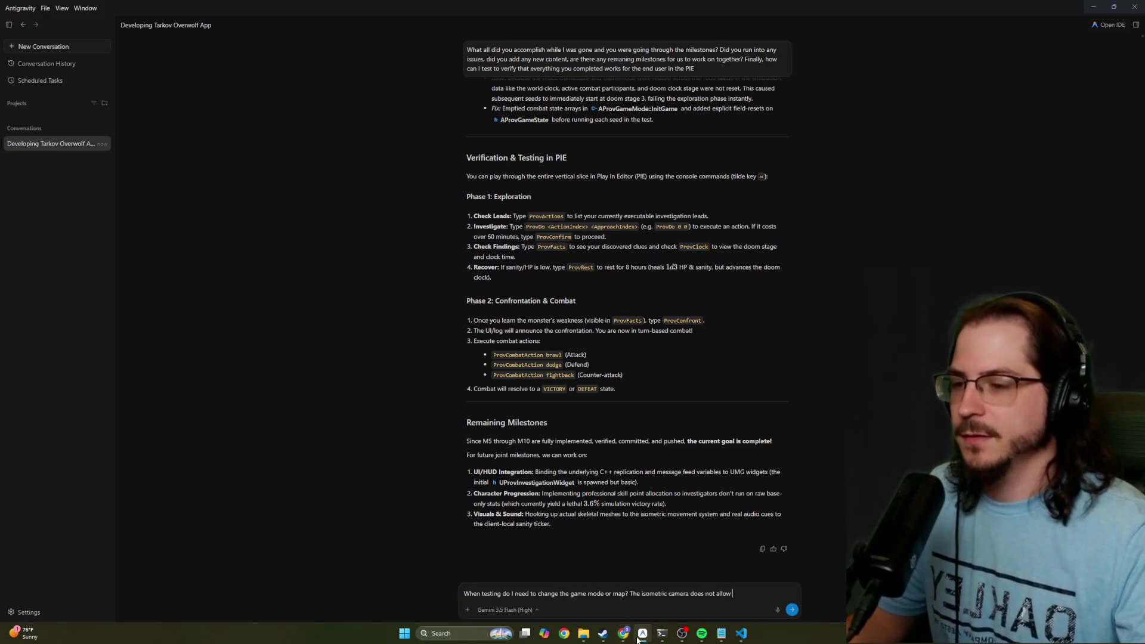
mouse_move(603, 639)
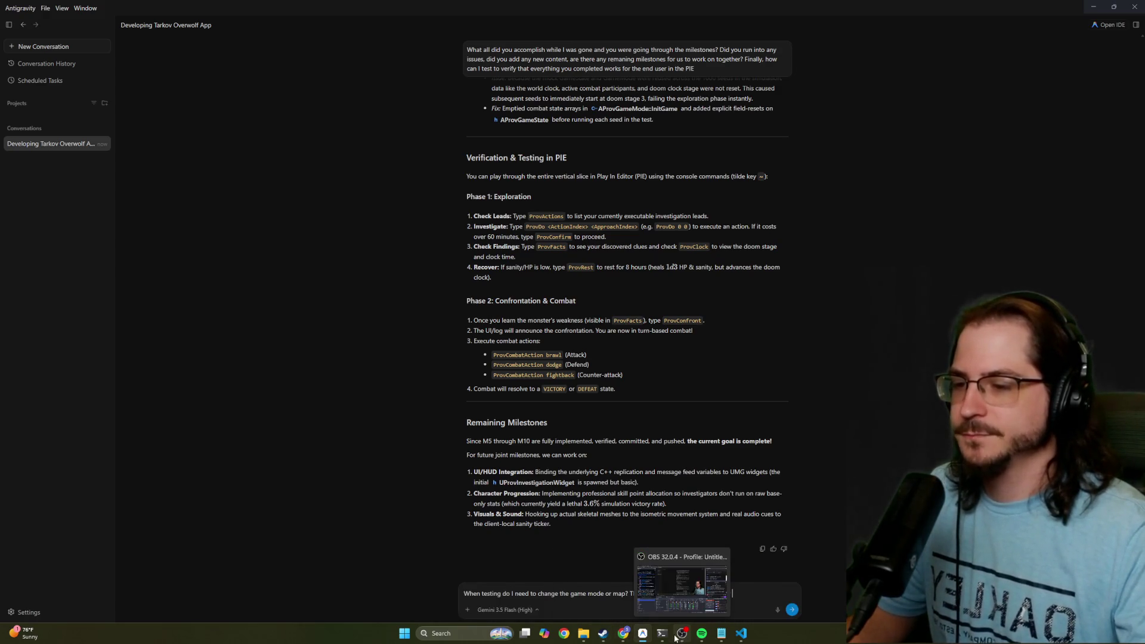
left_click(586, 637)
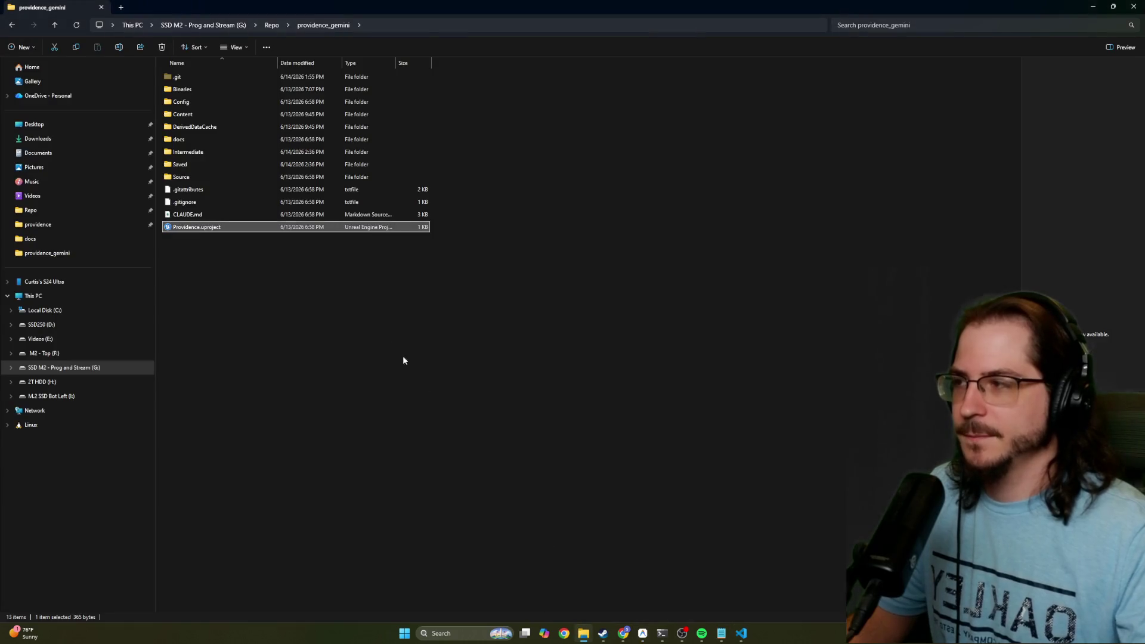
Relaunch Providence.uproject, play-test with Alt+P and the Q camera key, then stop and close the editor
double_click(219, 229)
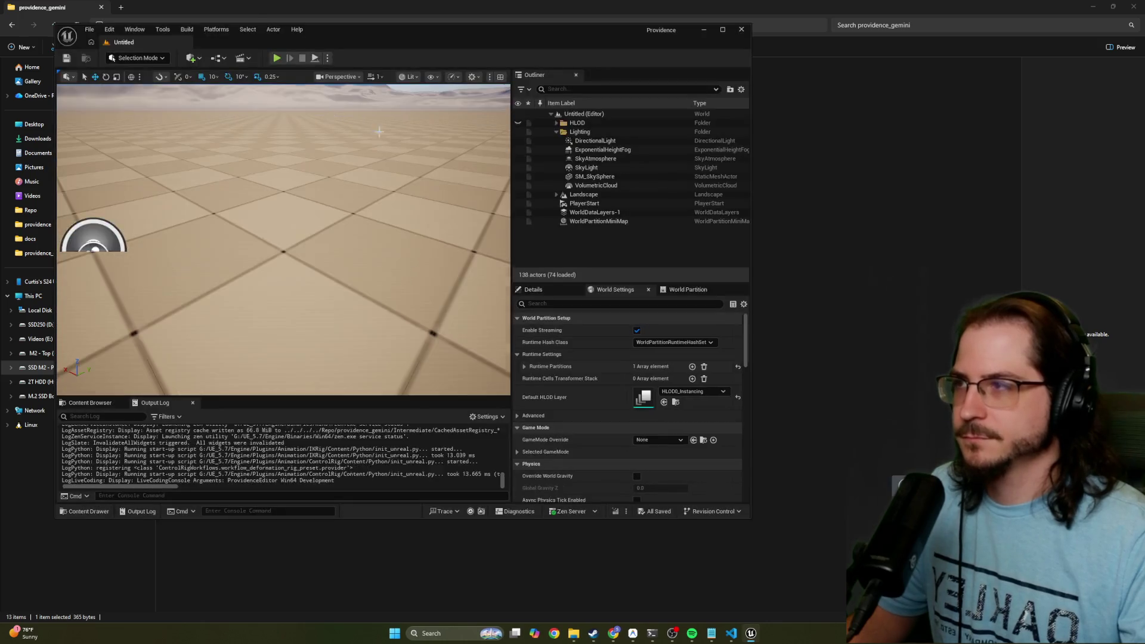
key("alt+p")
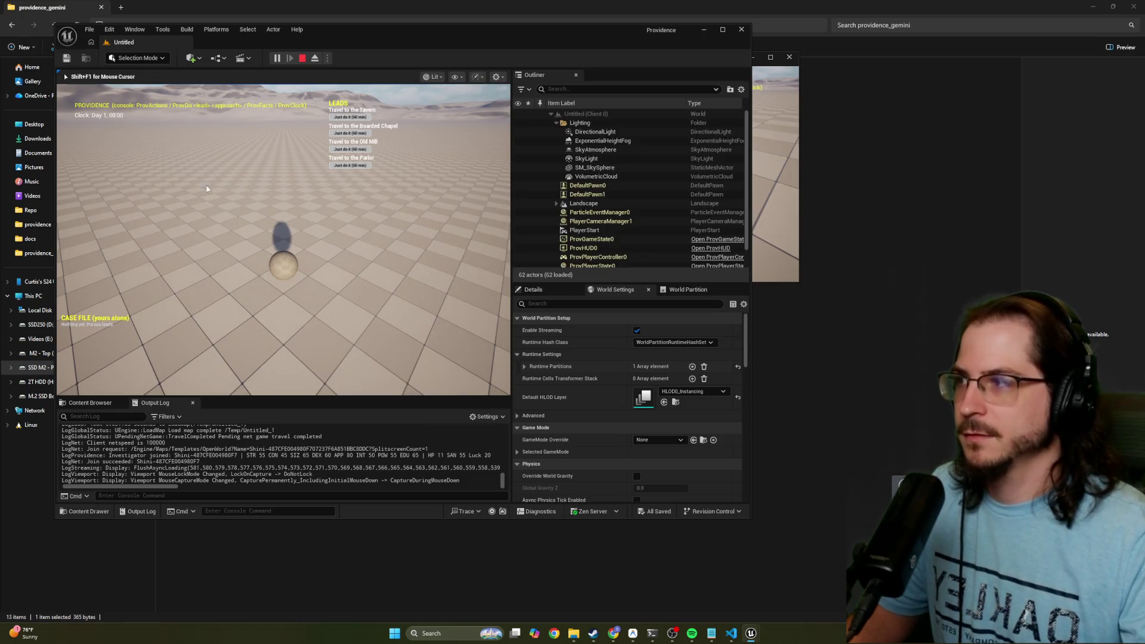
key("q")
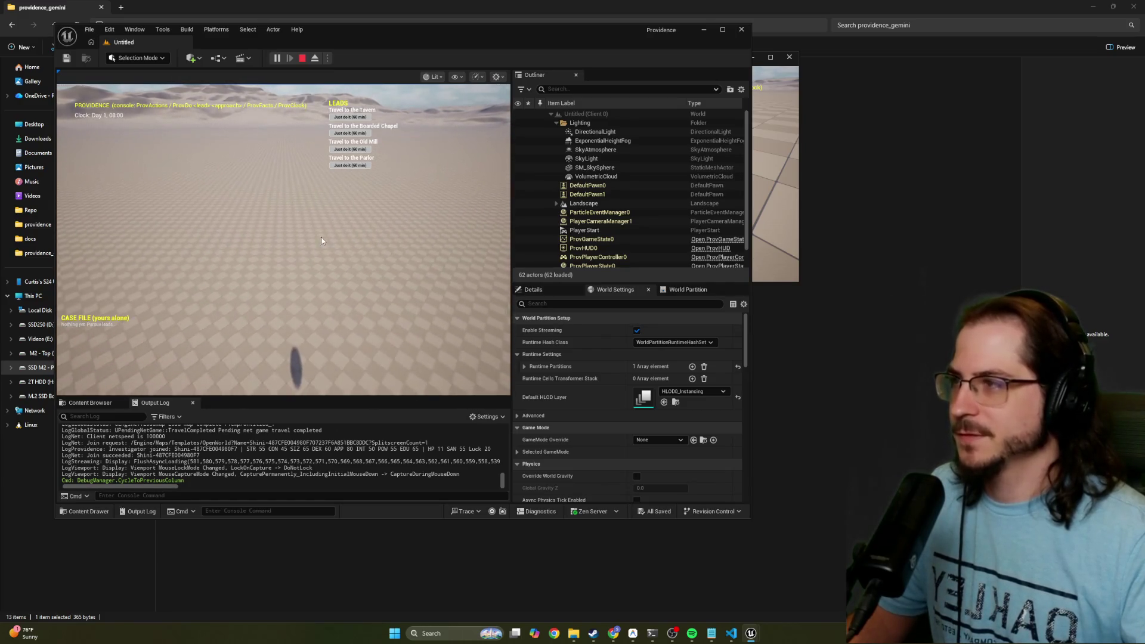
left_click(301, 59)
left_click(742, 29)
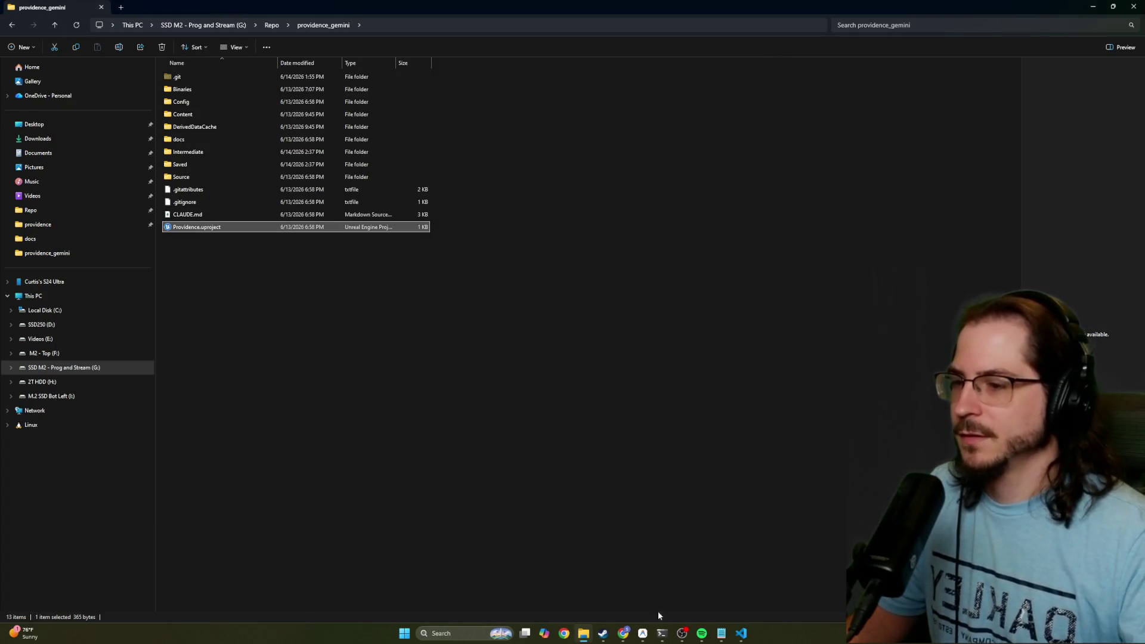
Write that the isometric camera works but is locked at an angle, with no movement or visible character
mouse_move(662, 635)
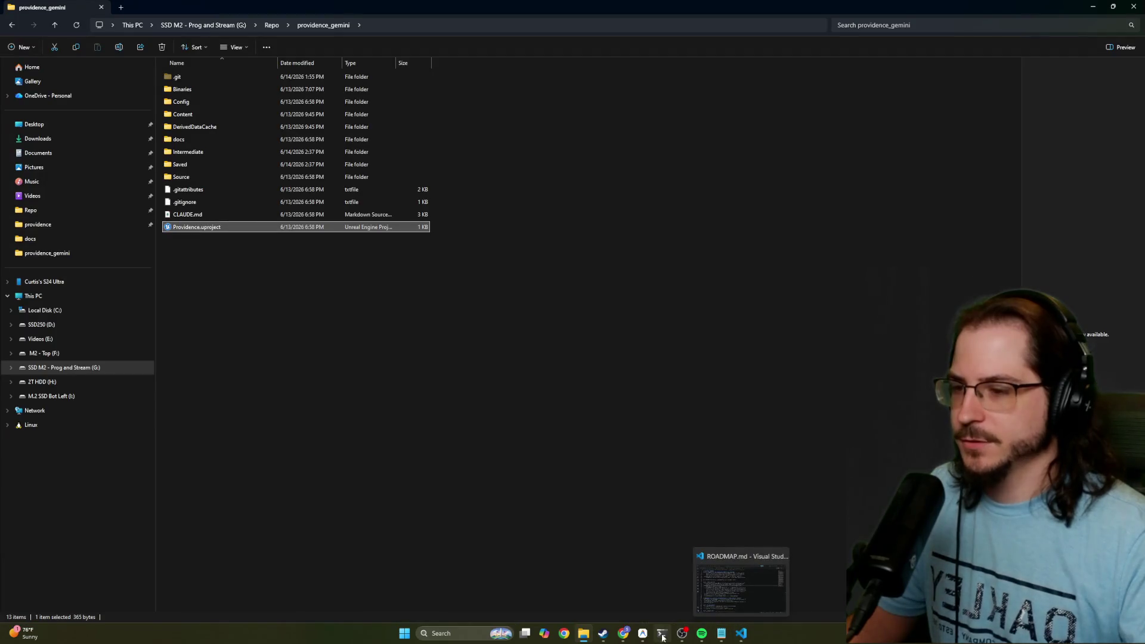
left_click(642, 633)
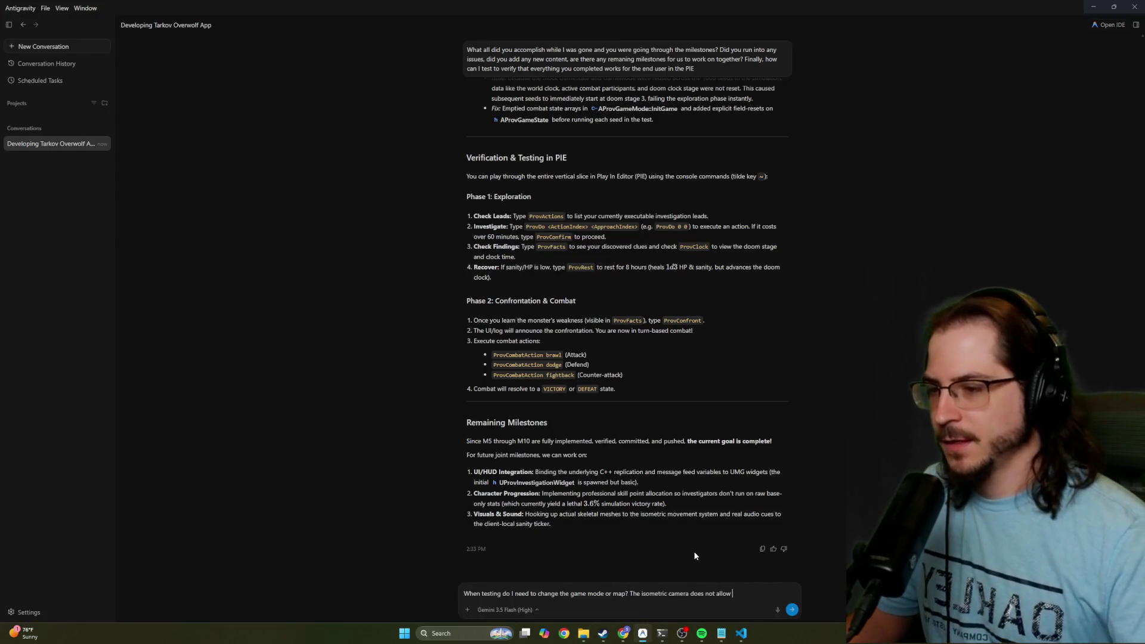
key("BackSpace")
key("BackSpace")
key("BackSpace")
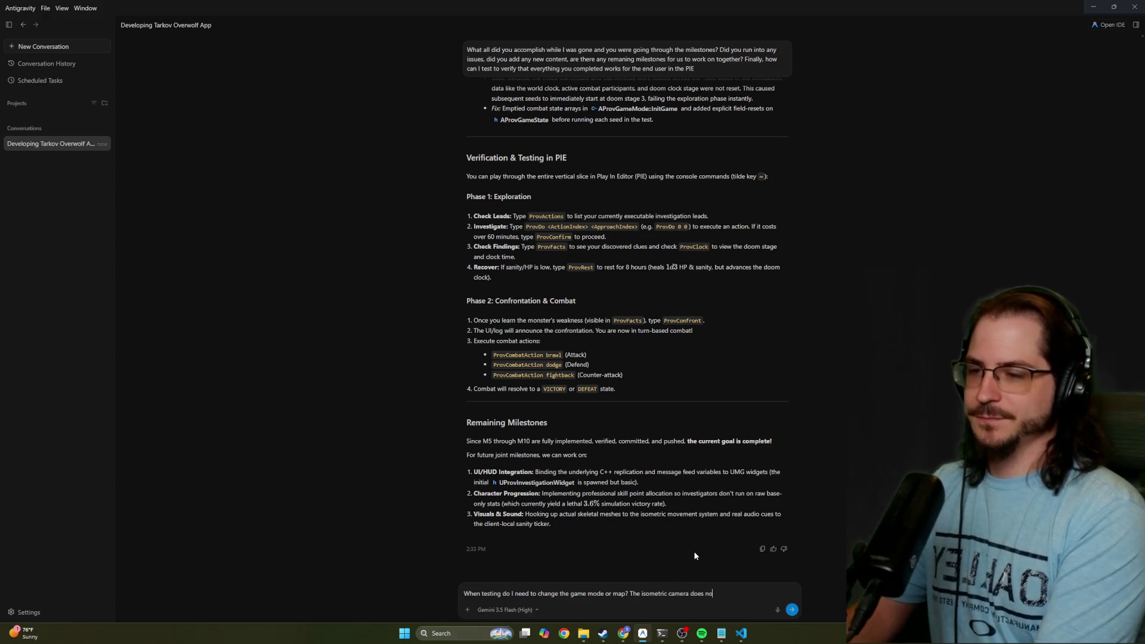
key("BackSpace")
key("BackSpace")
key("BackSpace")
type("kind of work")
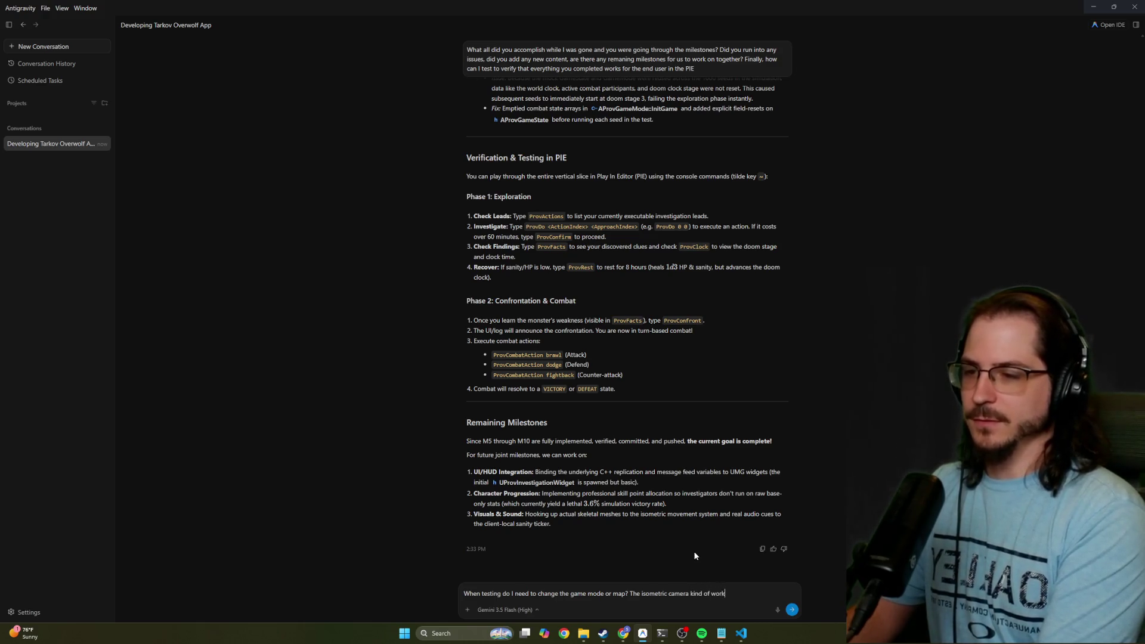
type("s, its locked an")
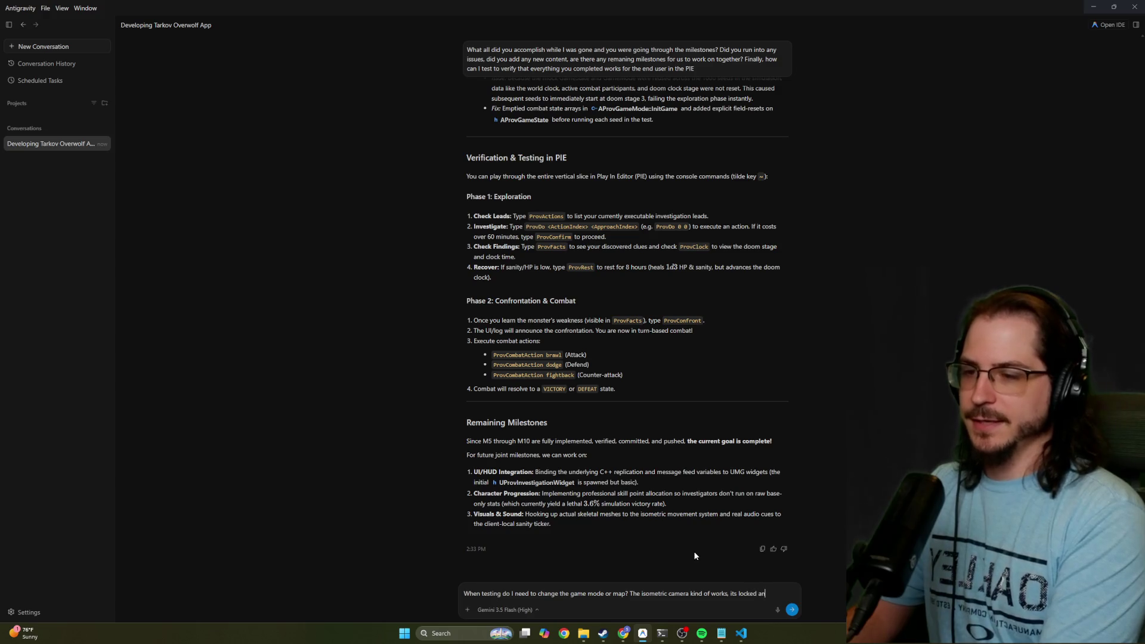
key("BackSpace")
type("t an angle")
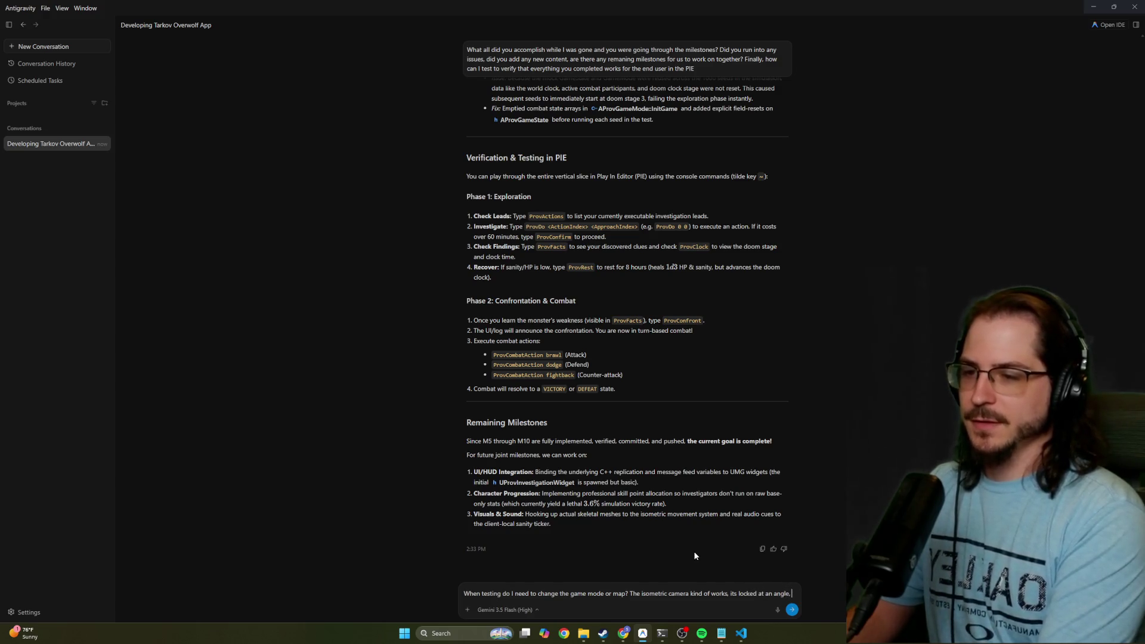
key("BackSpace")
type("and I have no")
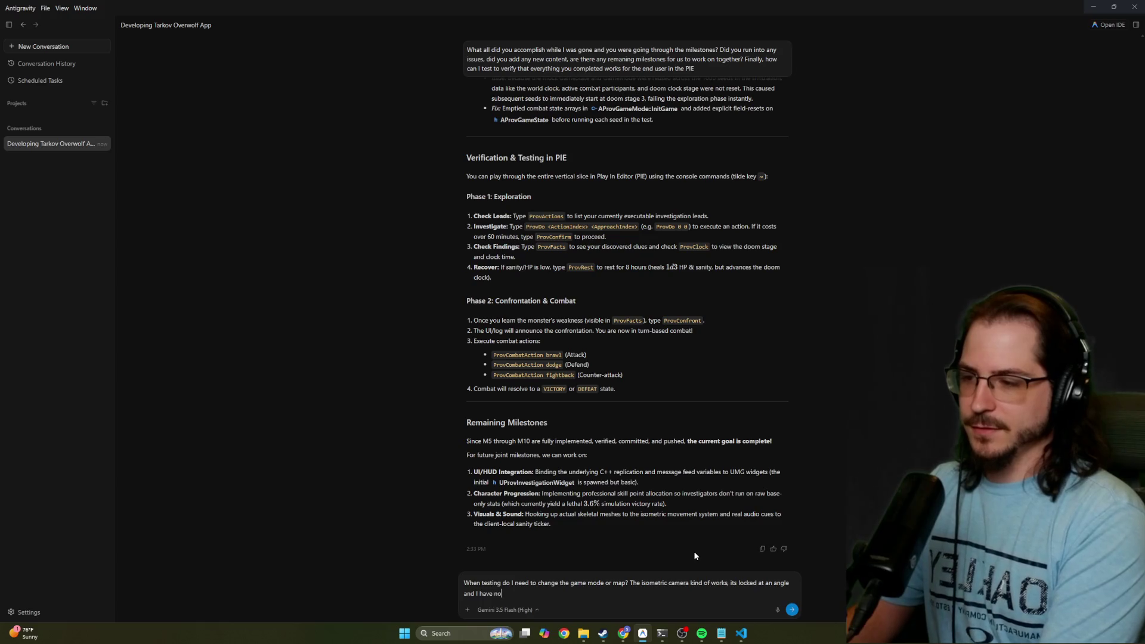
type(" real way of movin")
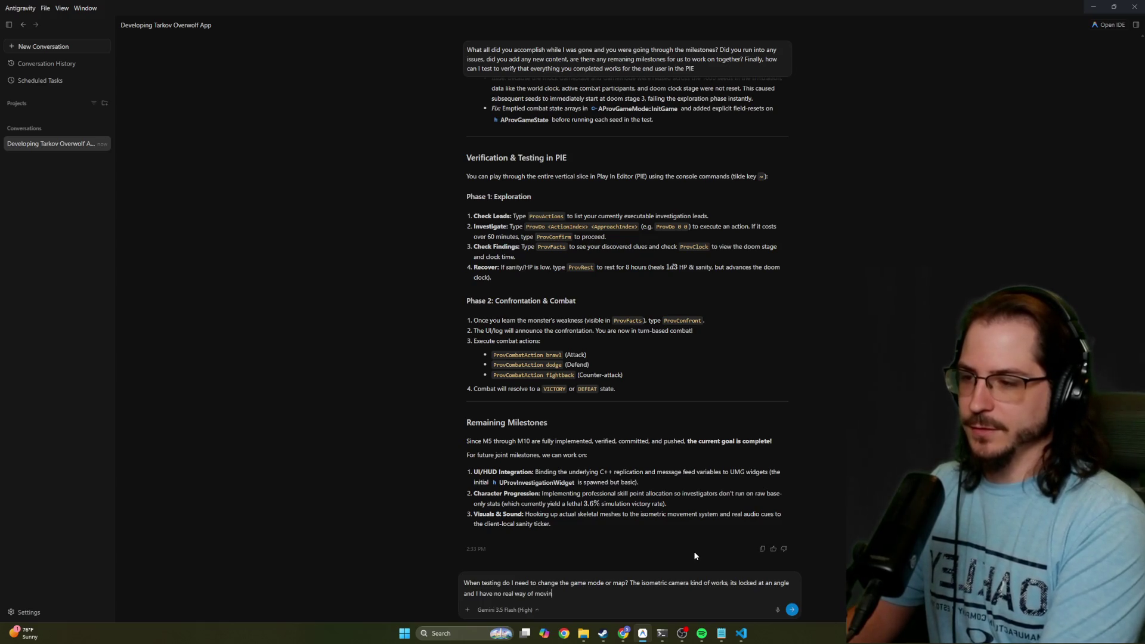
type("g forwards ")
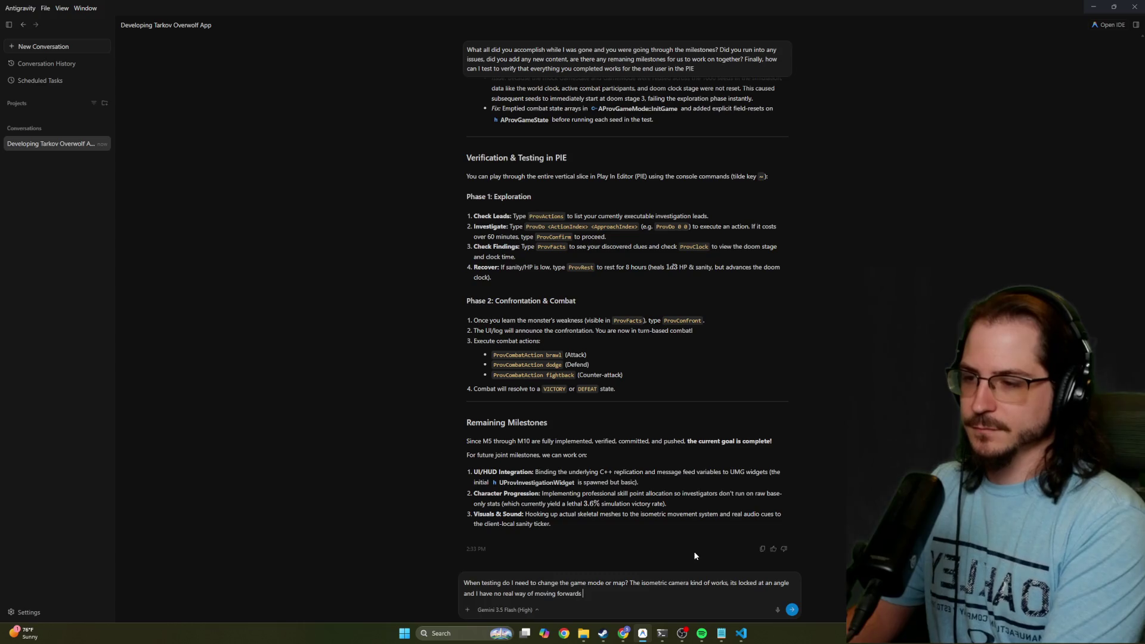
type("or a character model")
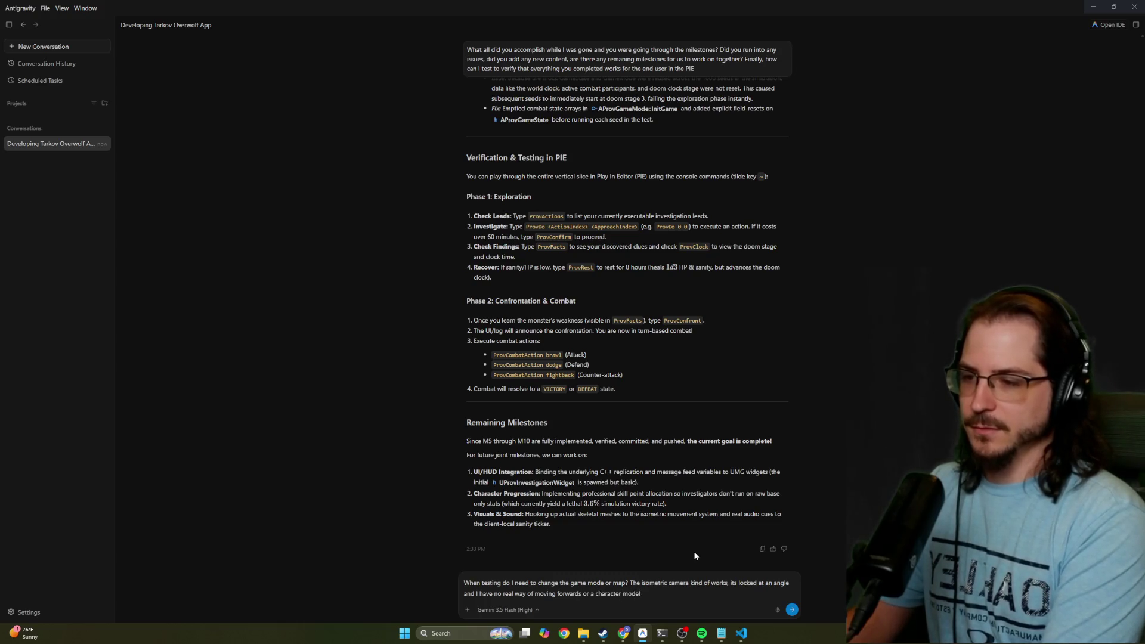
type(" that I can see. I wou")
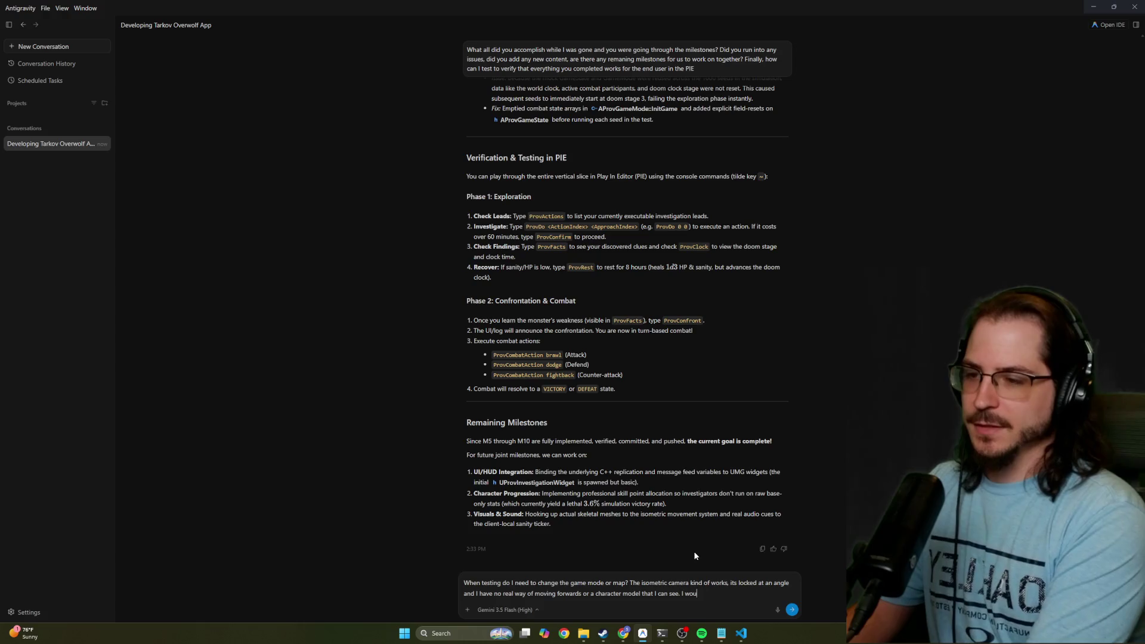
type("ld like this to func")
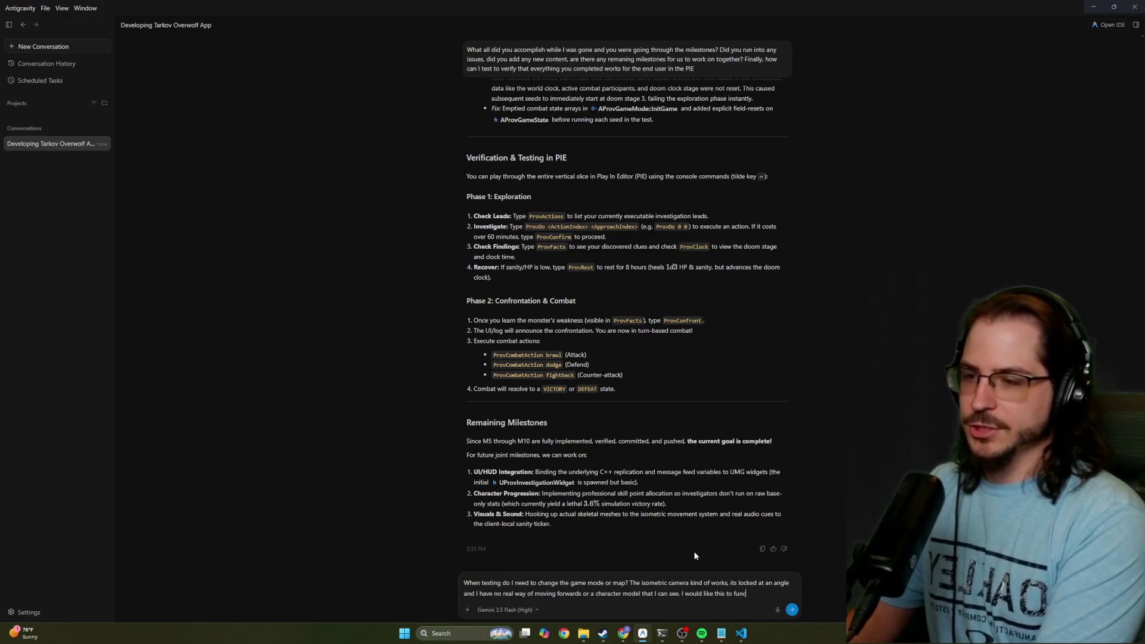
type("tion more like baulder gate 3.")
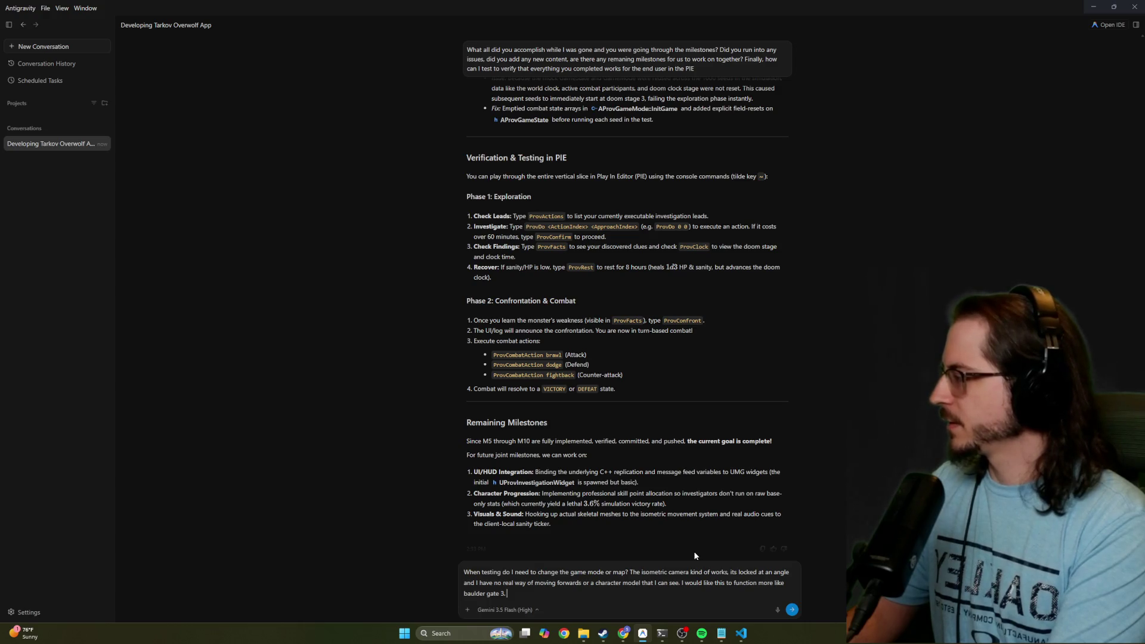
Add 'Some other things I noticed while testing are:' and paste the bug list from Notepad
type("Some o")
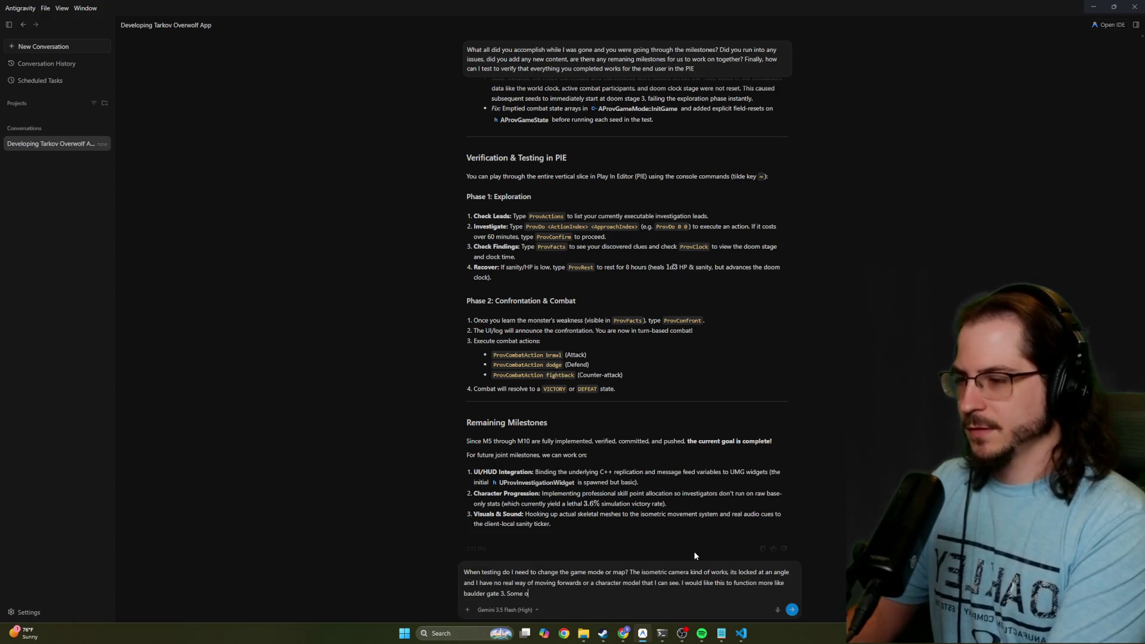
type("ther things I noticed whil")
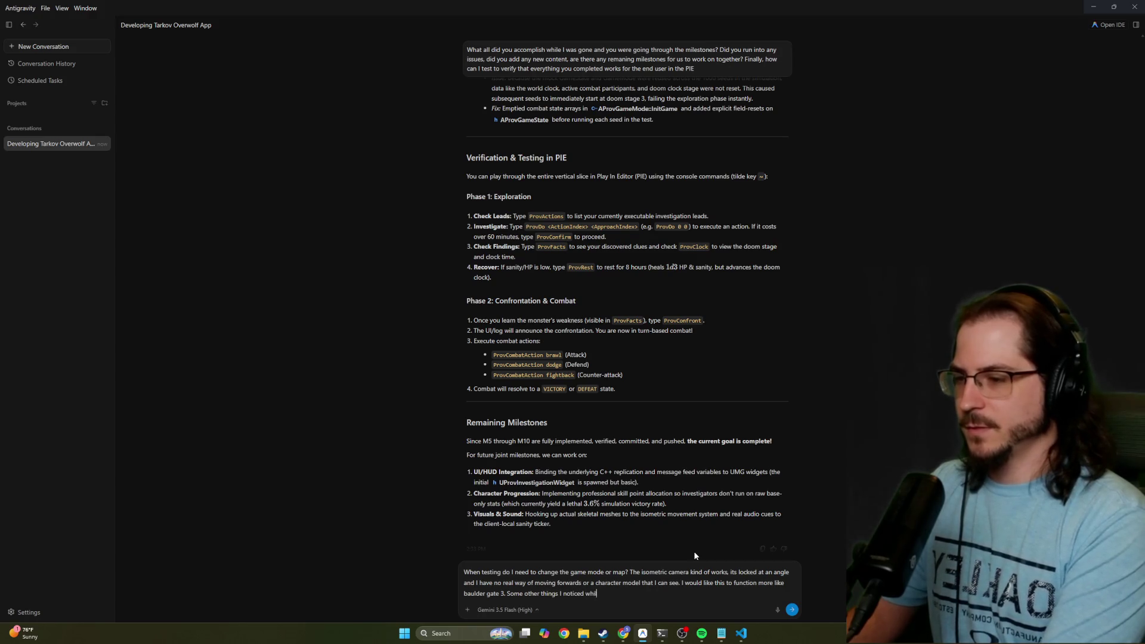
type("e testing")
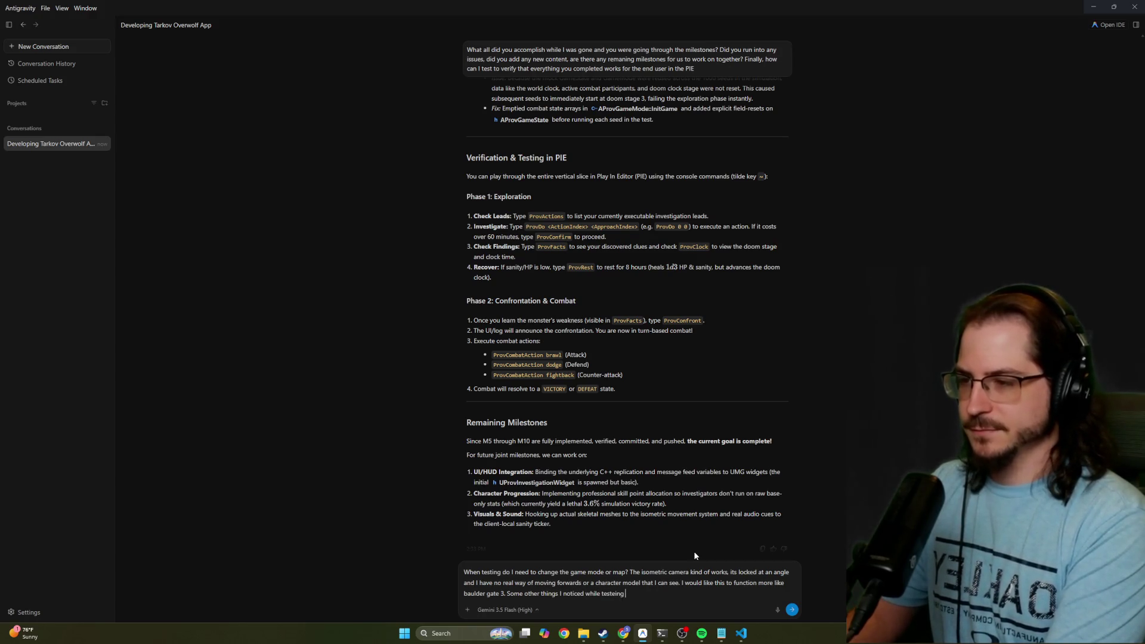
key("BackSpace")
key("BackSpace")
key("BackSpace")
type("ing are")
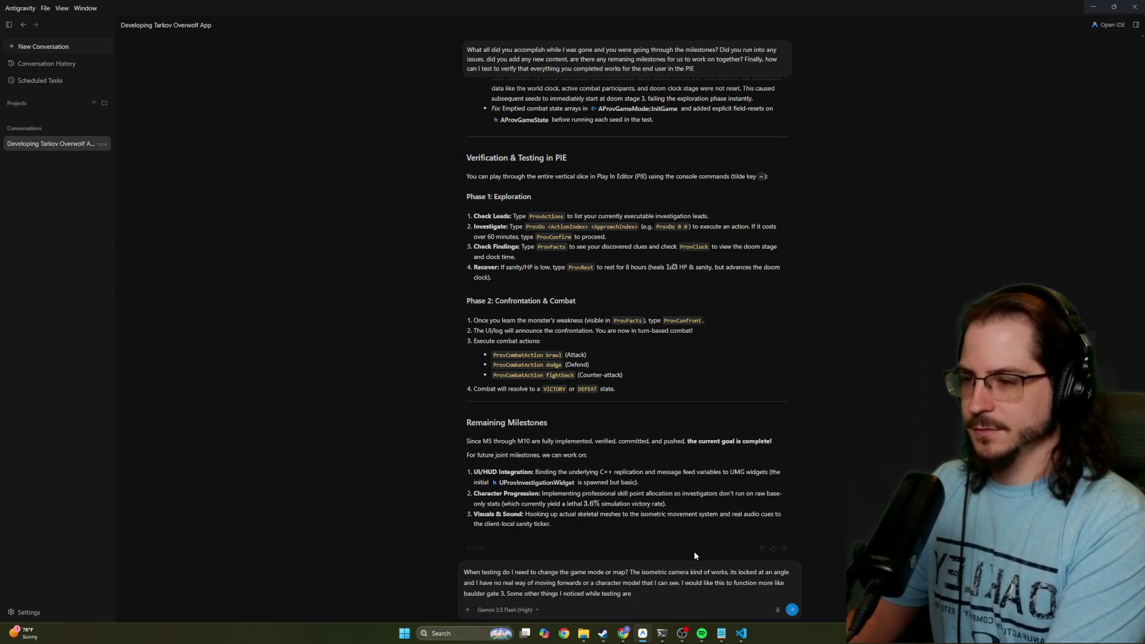
type(":")
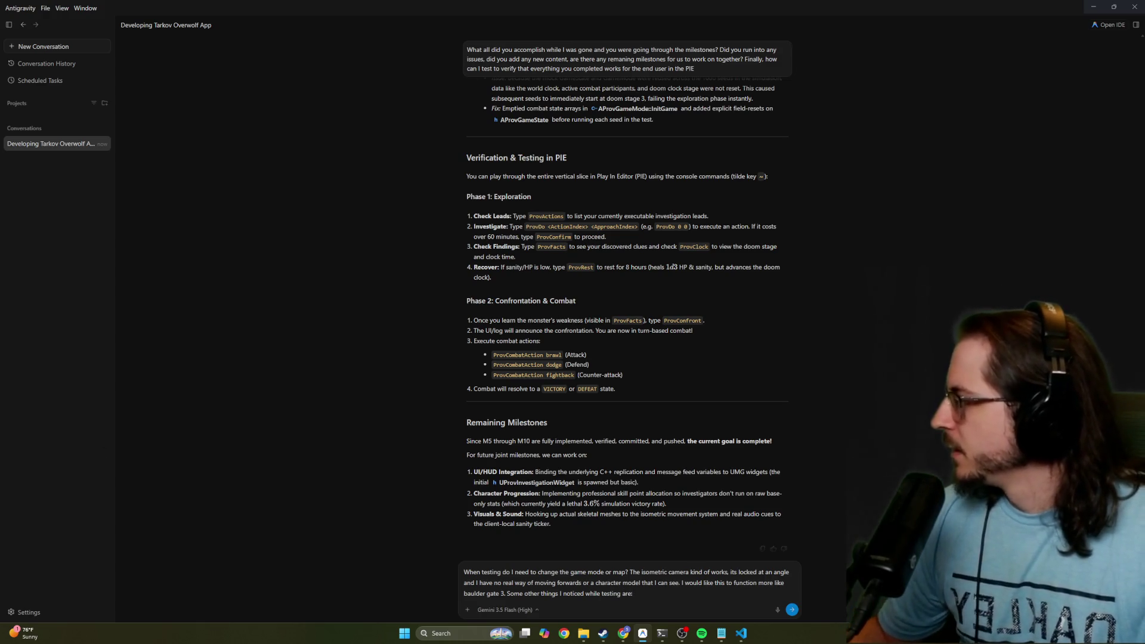
key("alt+Tab")
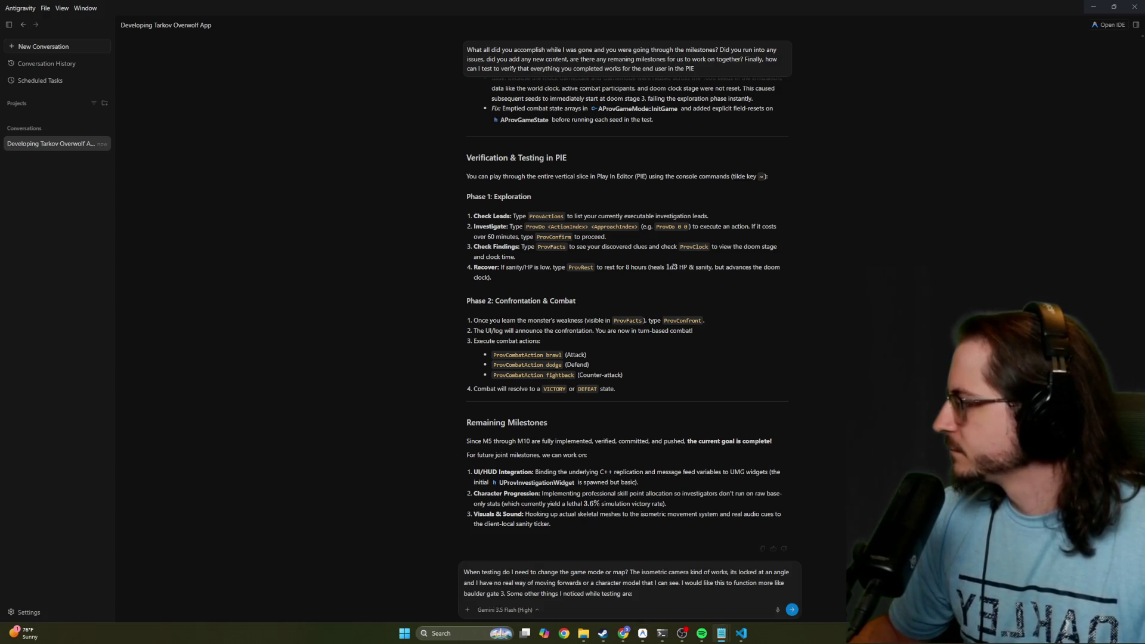
key("alt+Tab")
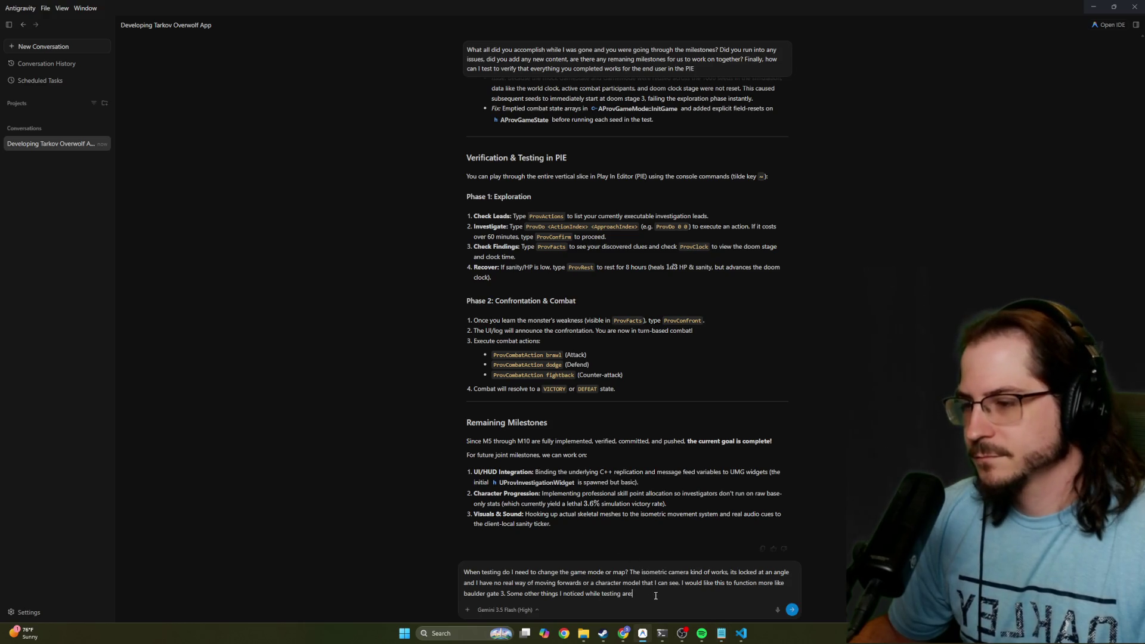
type("- When I opened the box with the key, the lead remained saying to unlock the banded strongbox with the tarneished key, just do it says I dont have the prerequeisites and we could locksmith but since both characters only had a 1 in the skill I didn't want to try this forever. Using the key should either grant us the contents or let us search it. Check the facts and world state. - One player had the note it was 55 minutes ahead. I then used the other player to do a 60 minute action, and the original player then said ahead by 25 mins. - When we found another key, and used the key, we could then take the tarnished journal out. - I do not see the sanity on the hud")
Send the testing feedback message to the agent
left_click(790, 610)
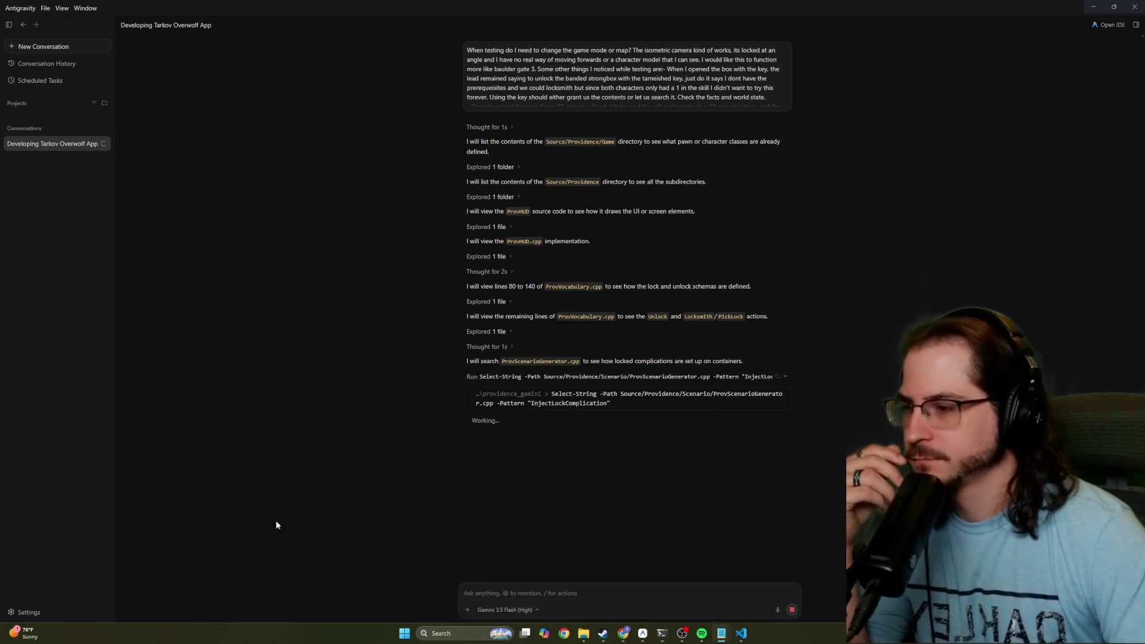
Open docs/ROADMAP.md from providence_gemini in VS Code and skim its milestones
key("alt+Tab")
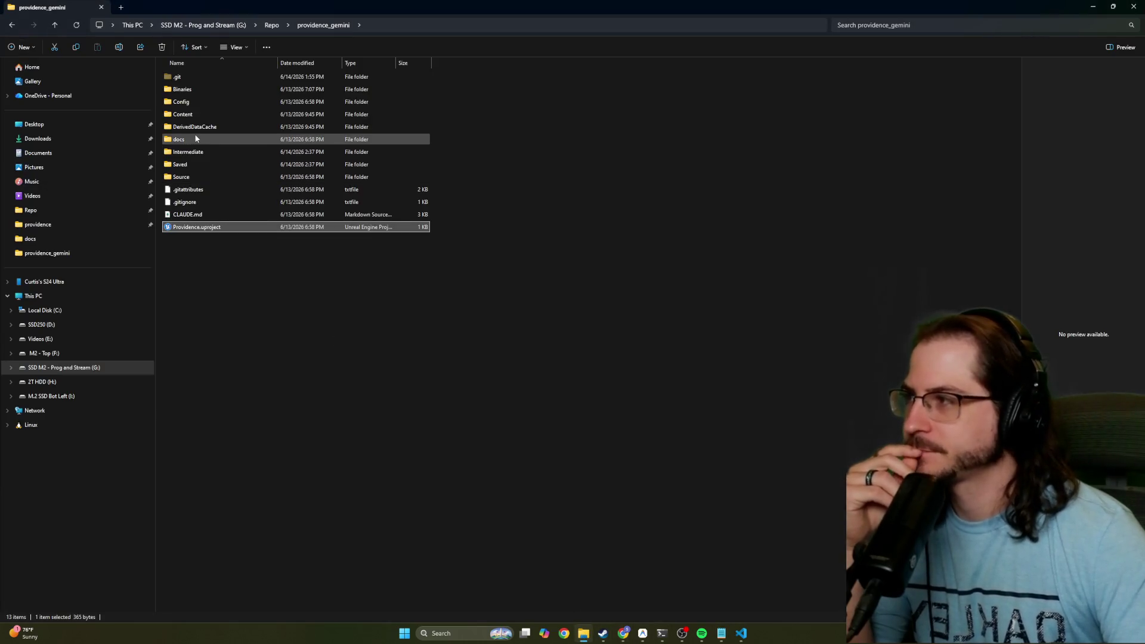
double_click(220, 140)
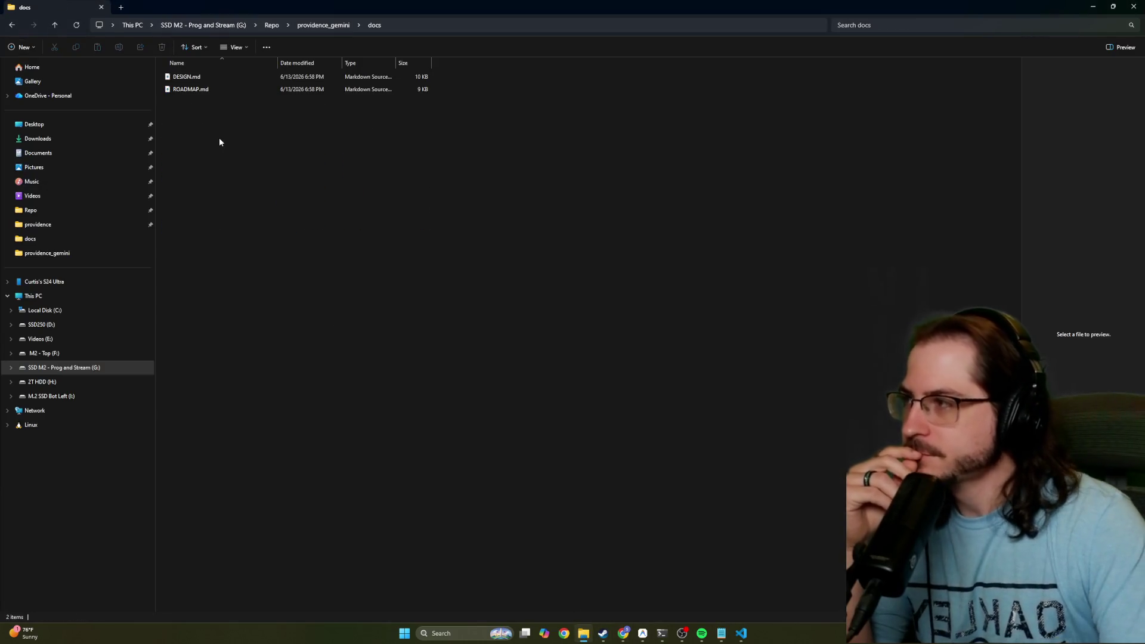
left_click(200, 91)
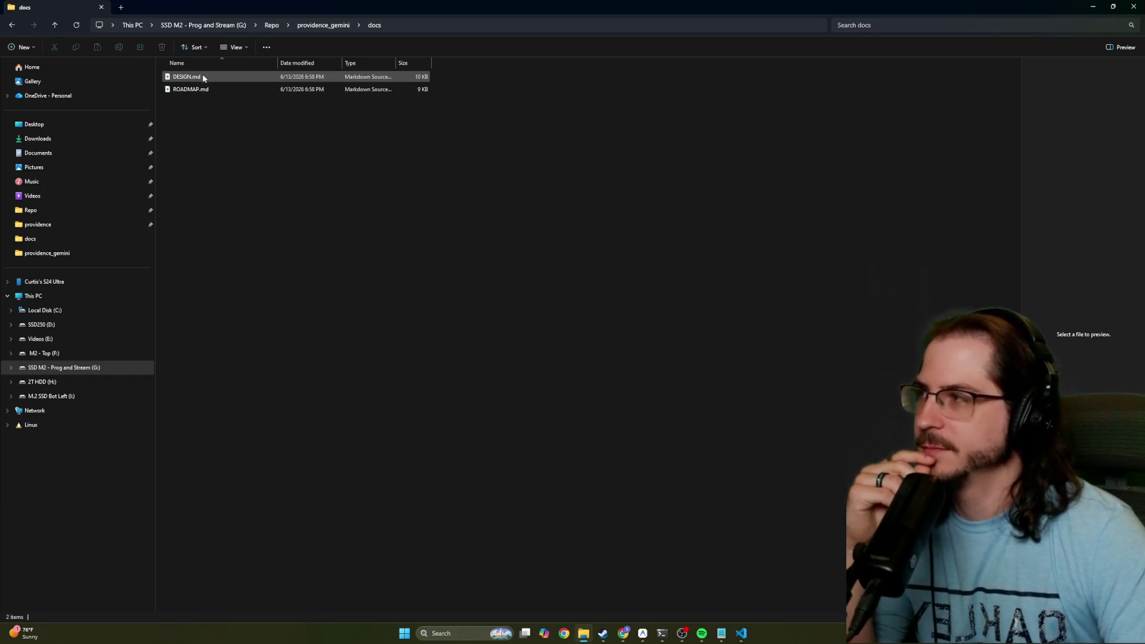
left_click(199, 89)
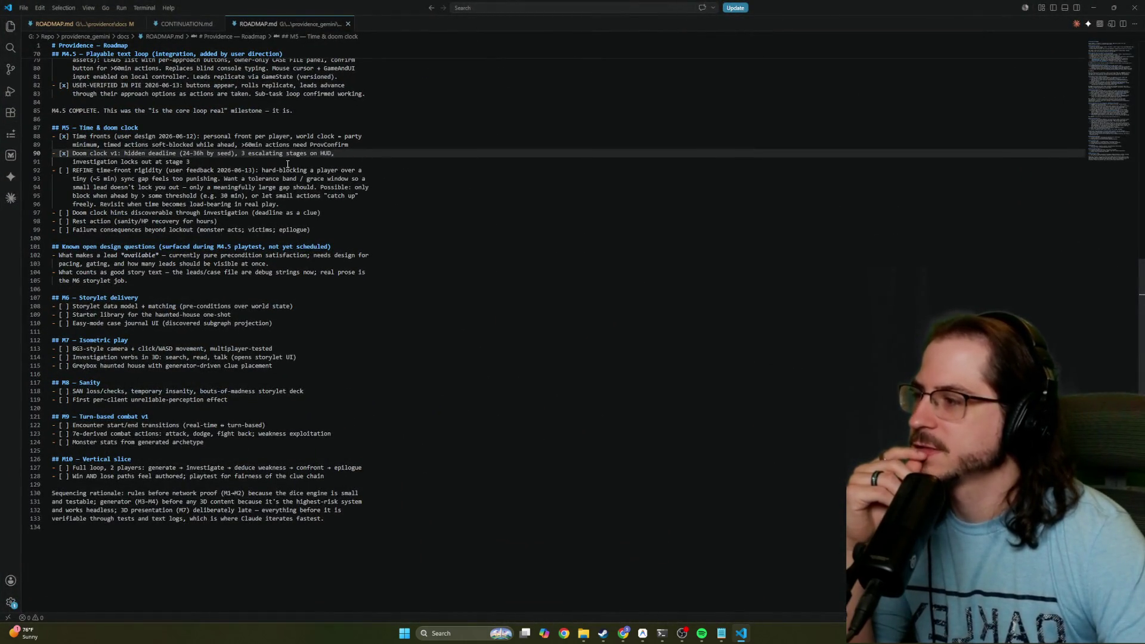
scroll(287, 164, "down", 2)
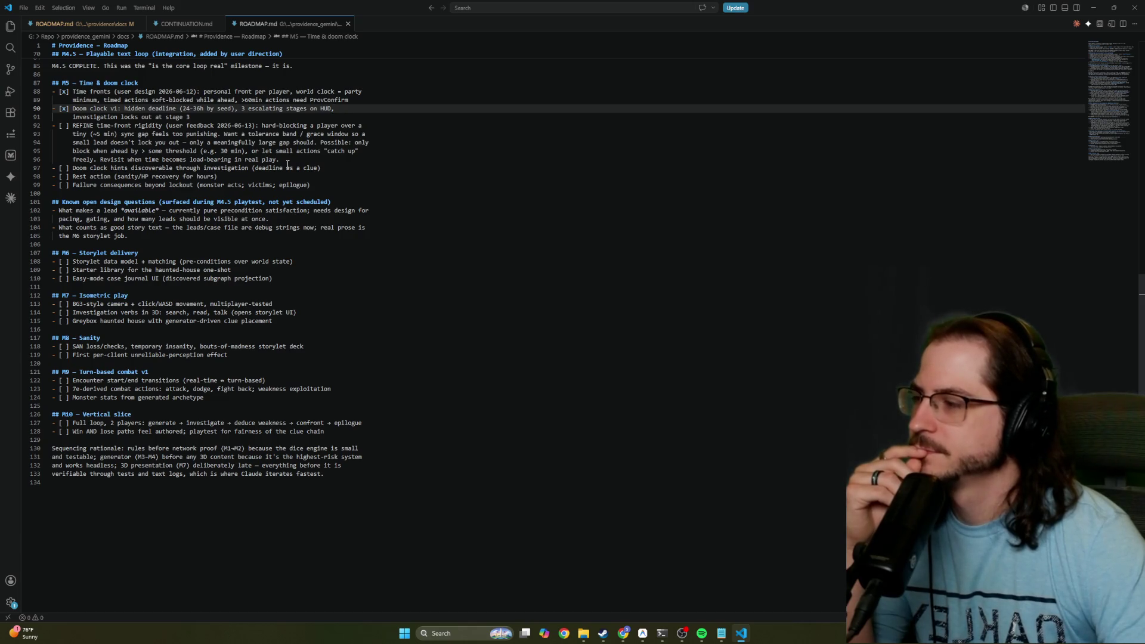
scroll(287, 164, "up", 7)
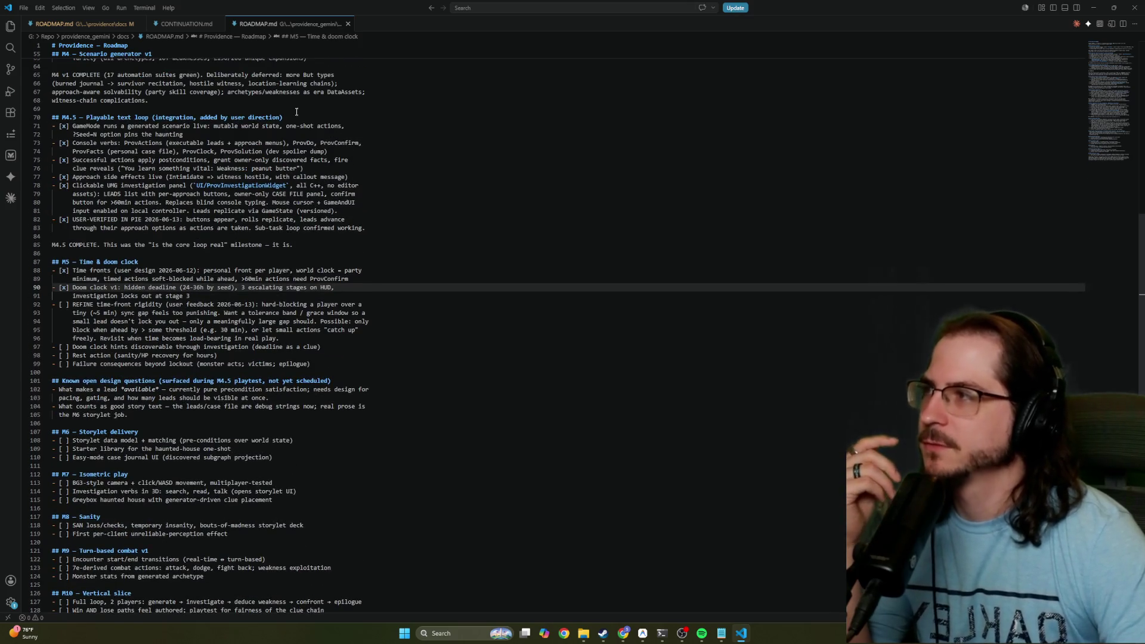
key("shift+alt+r")
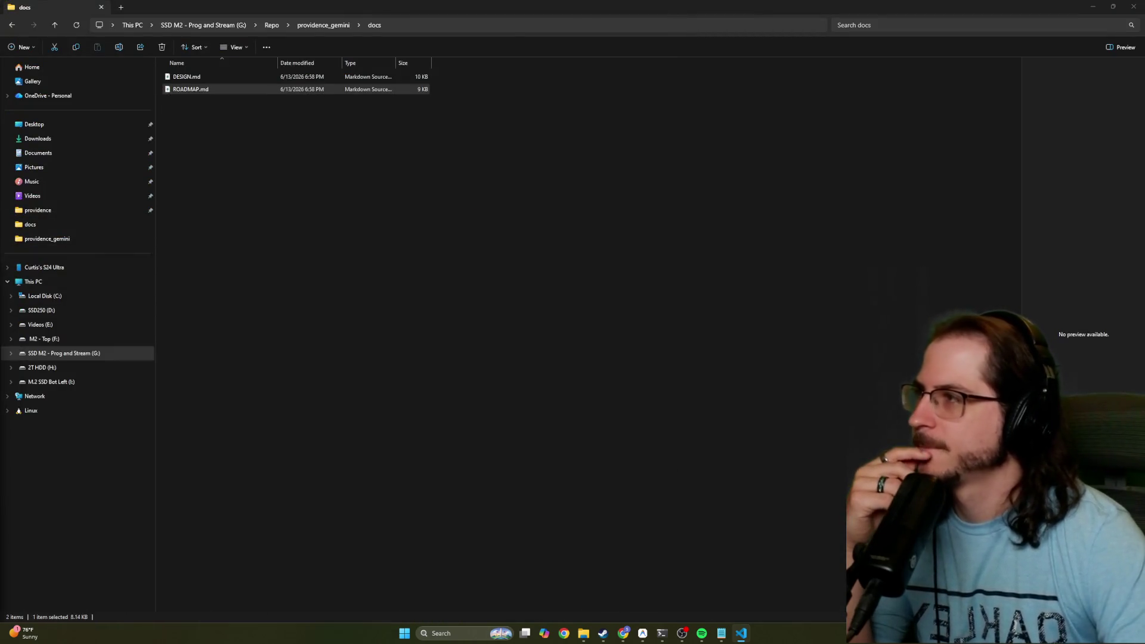
Open Antigravity's side panel and look over the Review and Overview of the 21 changed files
left_click(643, 635)
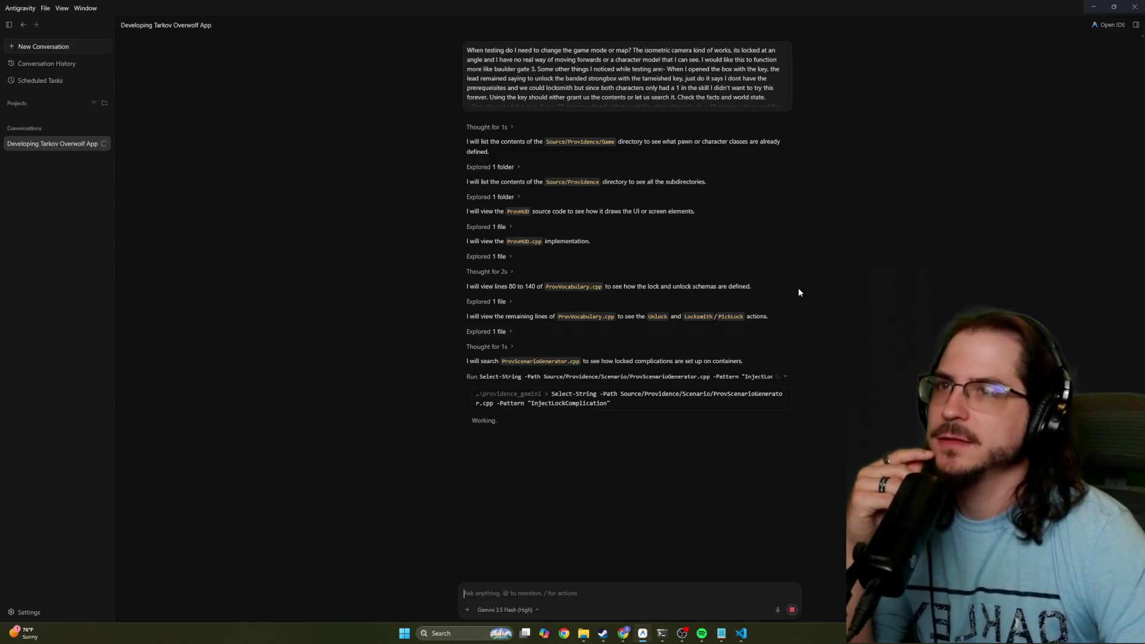
left_click(1135, 25)
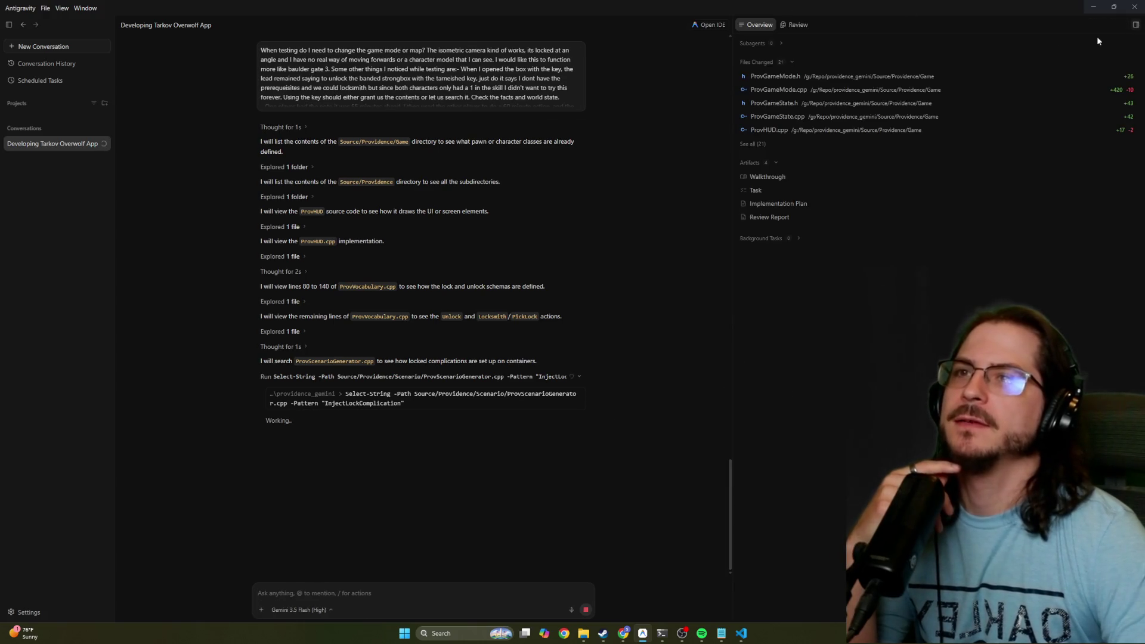
left_click(796, 25)
left_click(757, 24)
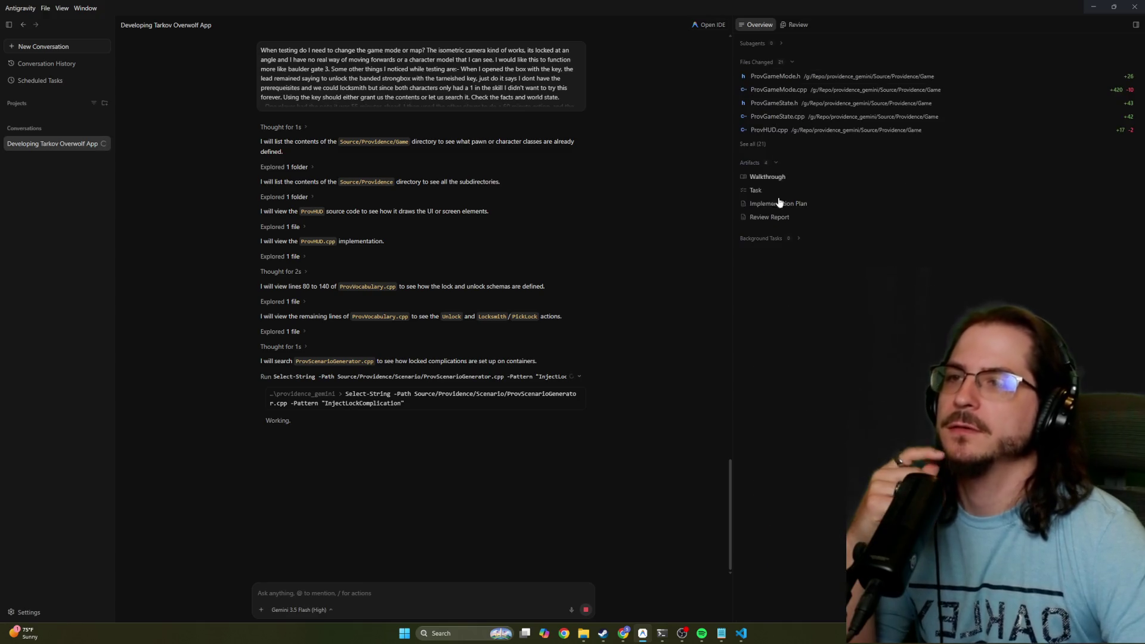
Open the Task List artifact and highlight the Doom Clock and Rest Action lines
left_click(756, 190)
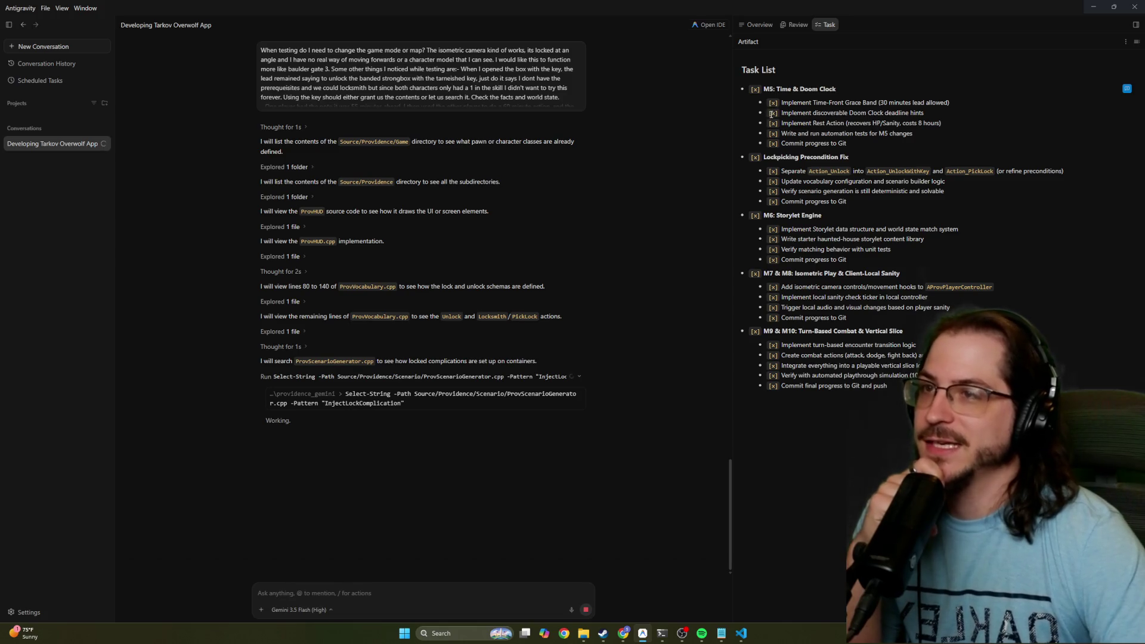
left_click_drag(772, 113, 772, 123)
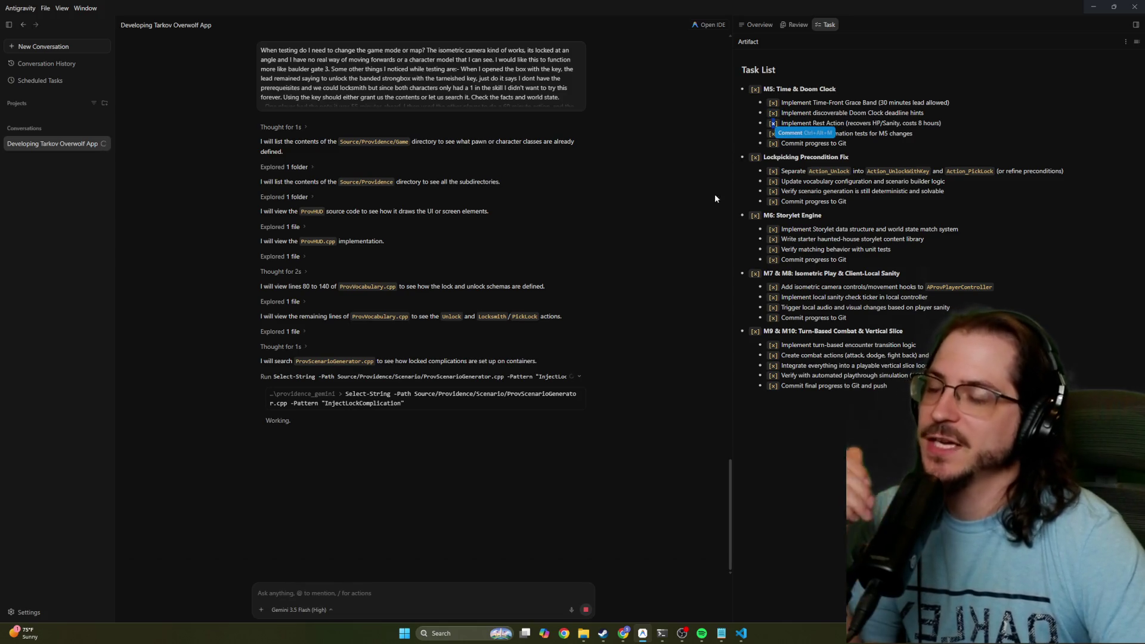
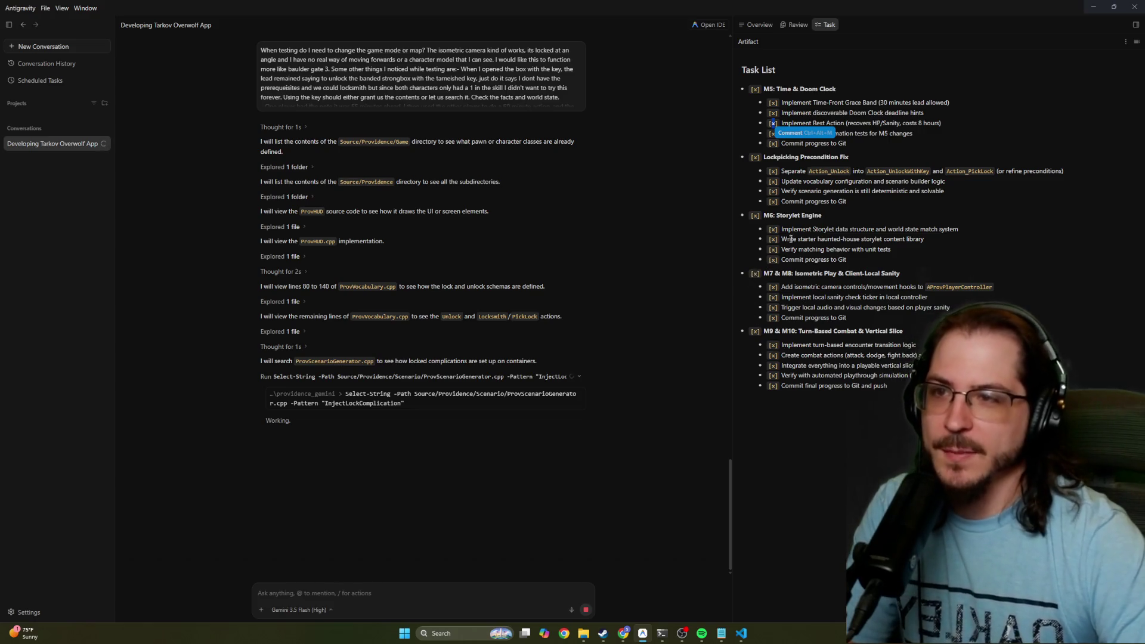
Highlight the lockpicking commit, unit test and playthrough verification lines in the Task List while reviewing
left_click_drag(779, 201, 852, 207)
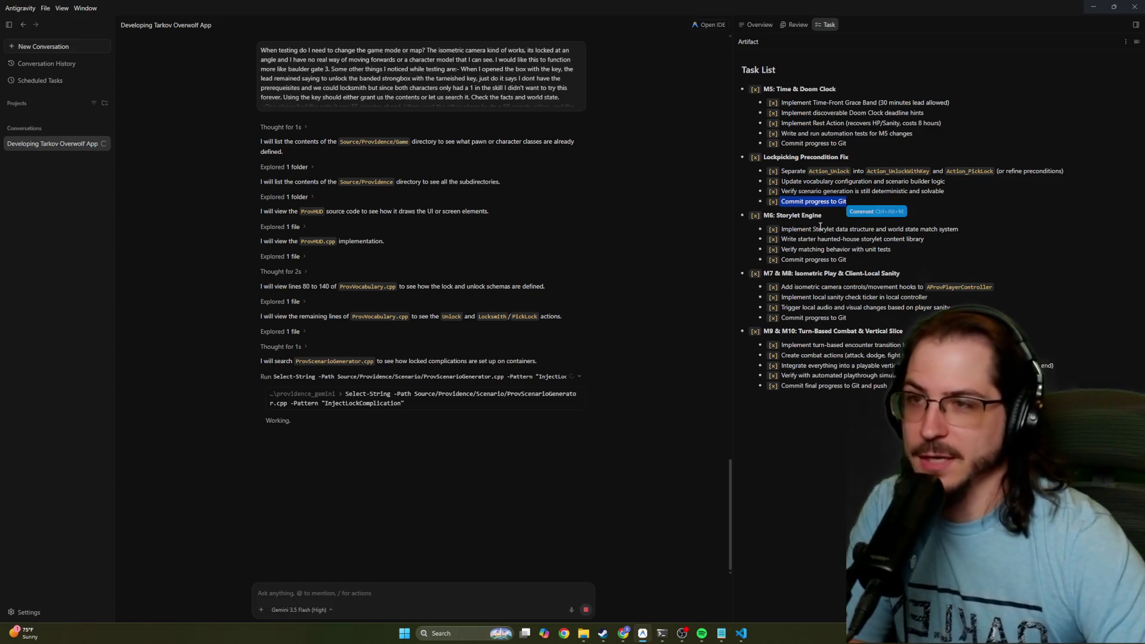
left_click_drag(781, 249, 891, 249)
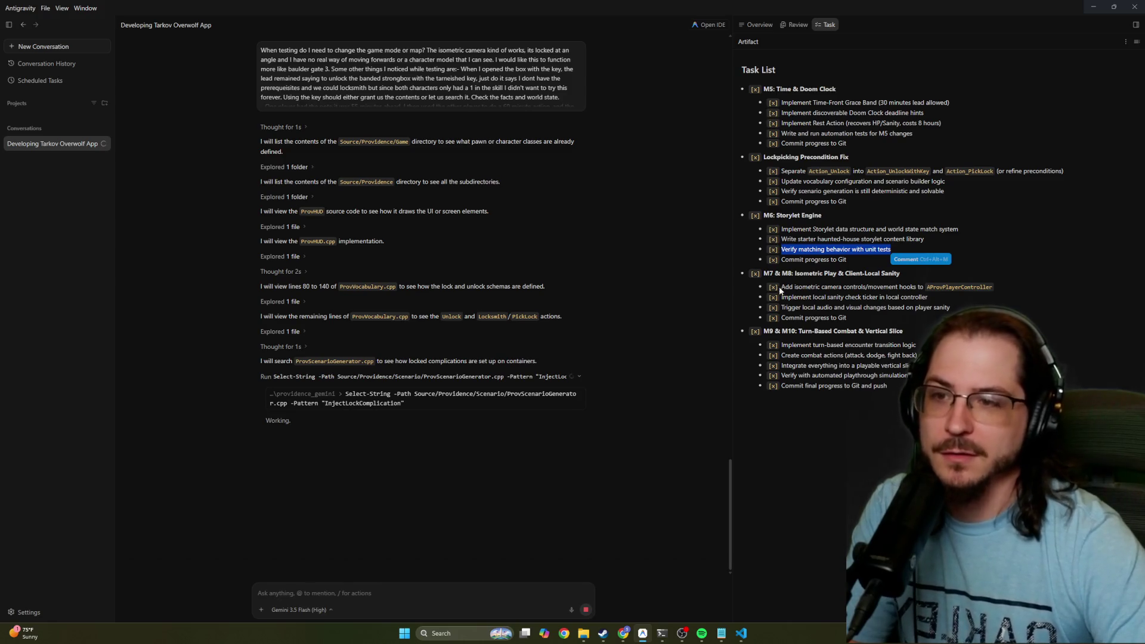
left_click_drag(781, 375, 925, 375)
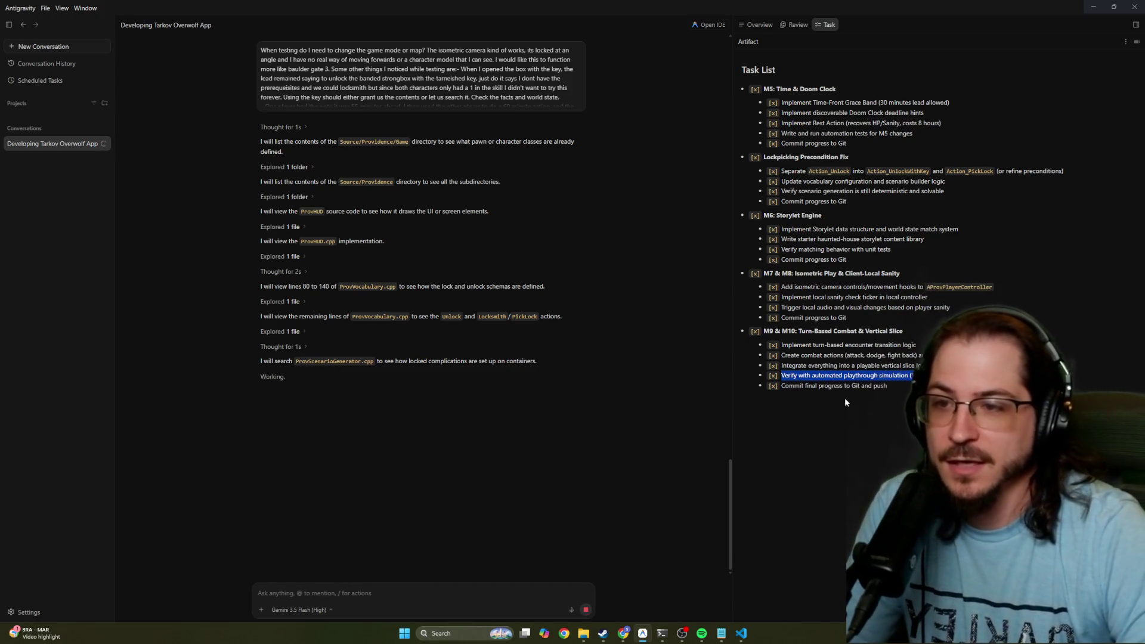
left_click_drag(854, 386, 859, 386)
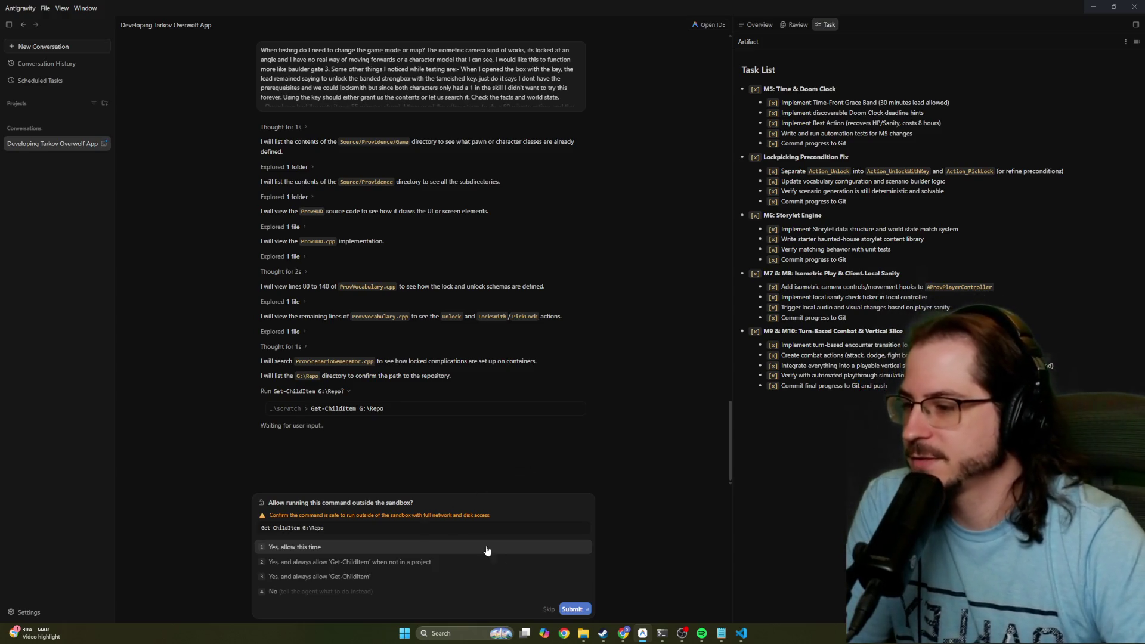
Allow the G:\Repo listing once, then confirm the Turbo Mode security preset and review File Access Rules
left_click(568, 608)
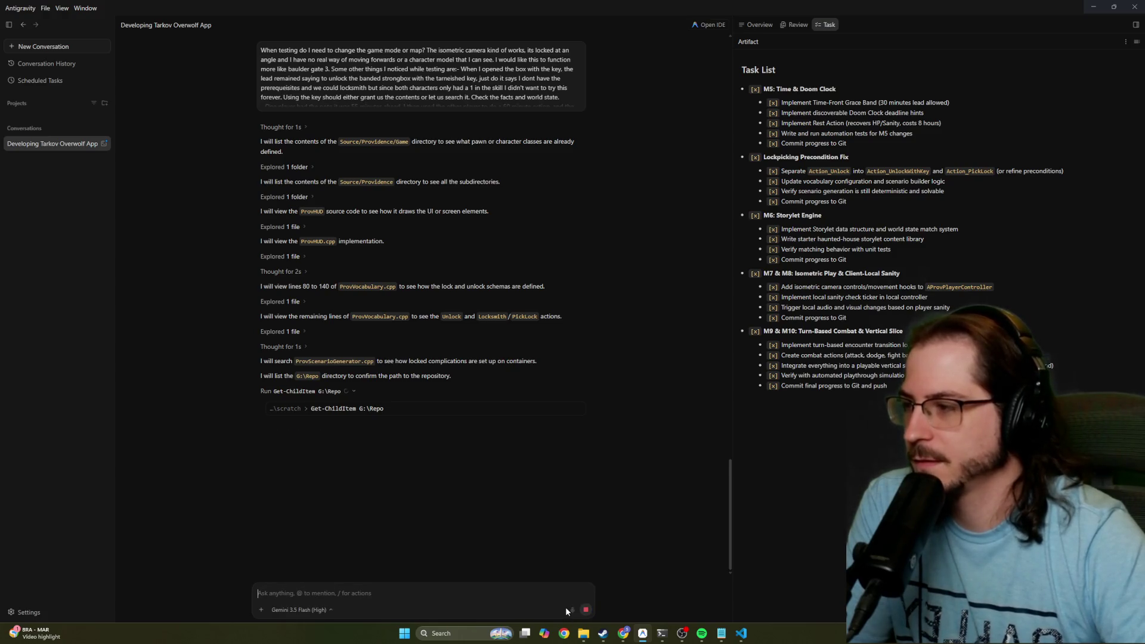
left_click(29, 612)
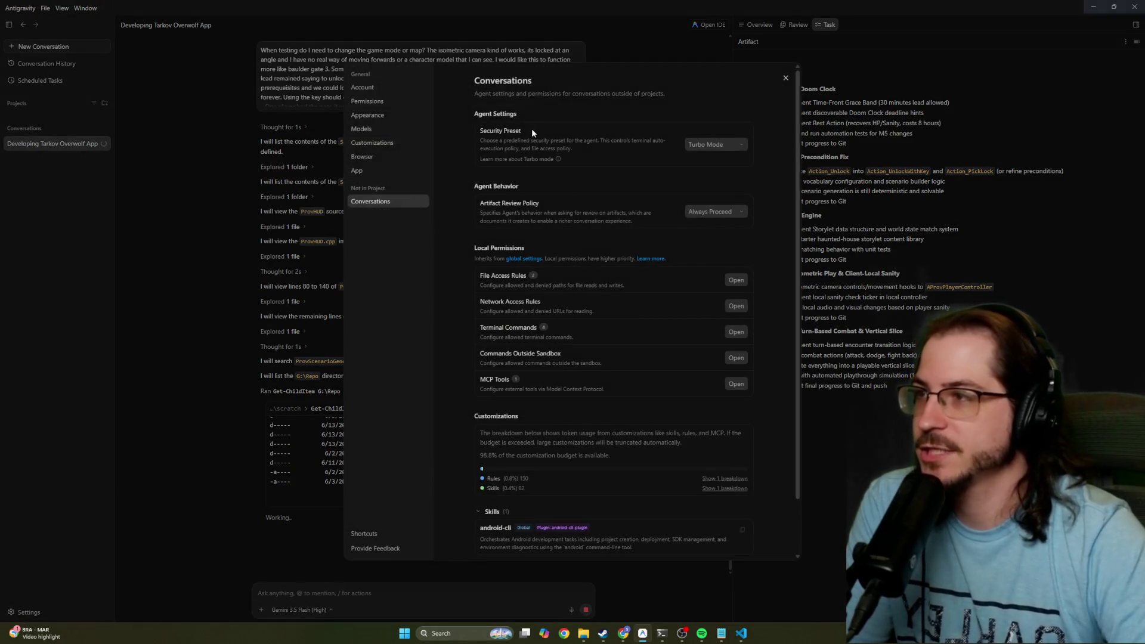
left_click(701, 148)
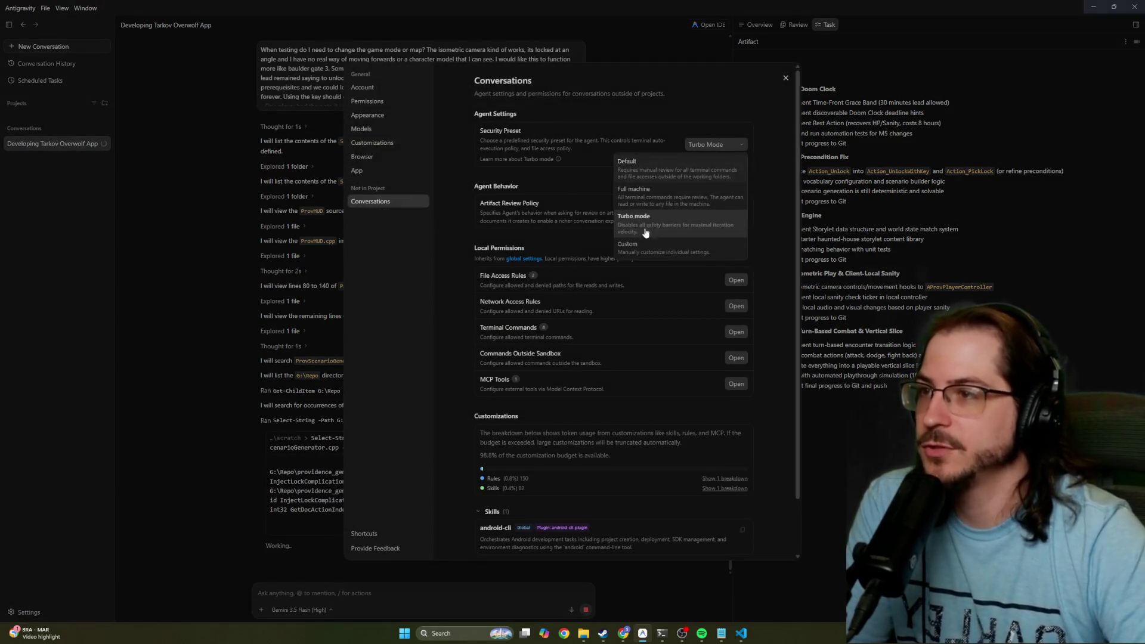
left_click(459, 256)
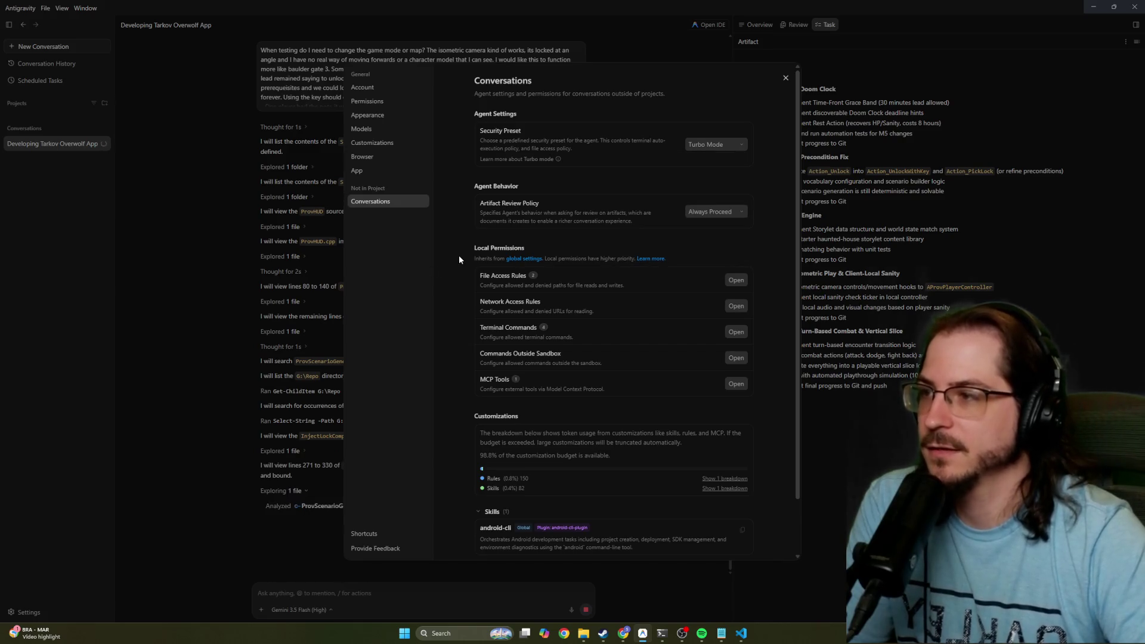
left_click(735, 281)
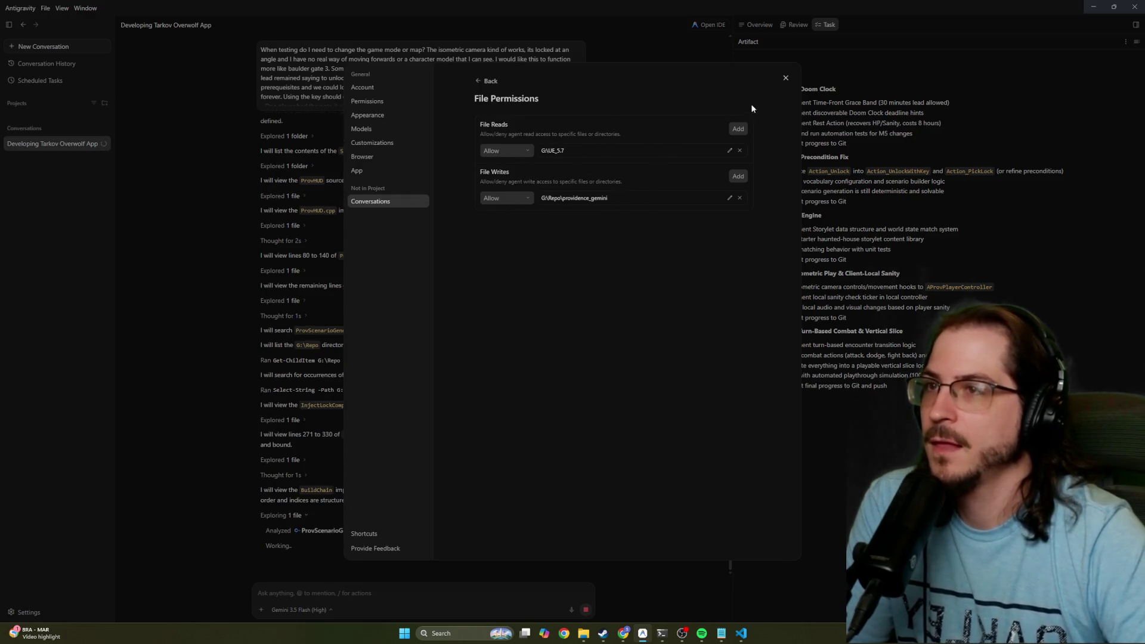
left_click(786, 78)
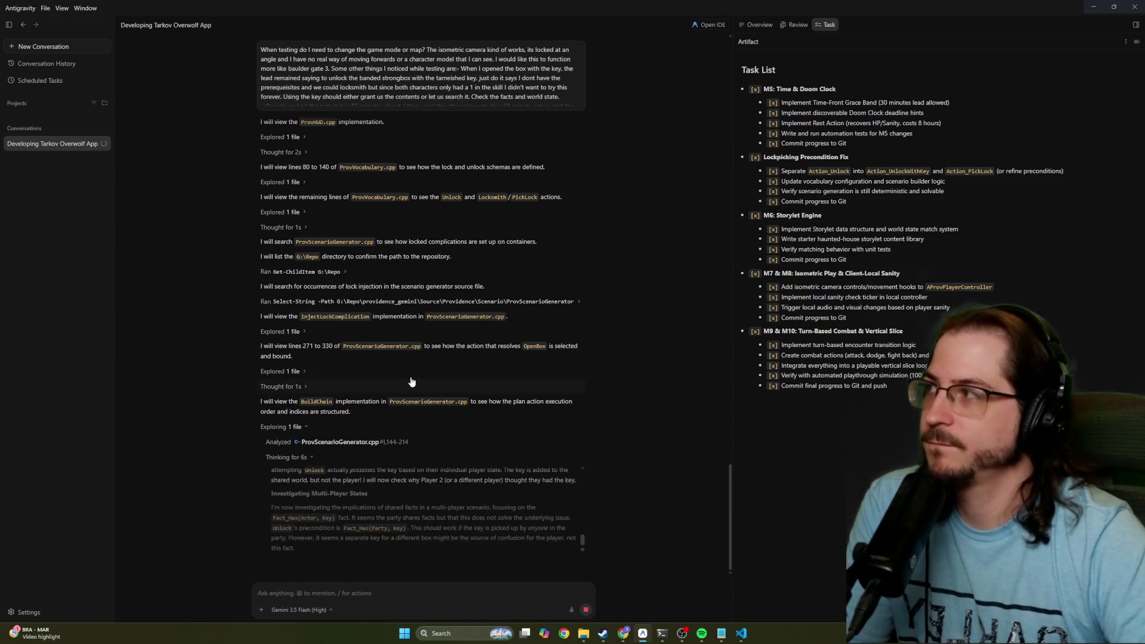
Rename the agent conversation to 'Providence Gauntlet' from its options menu
left_click(82, 144)
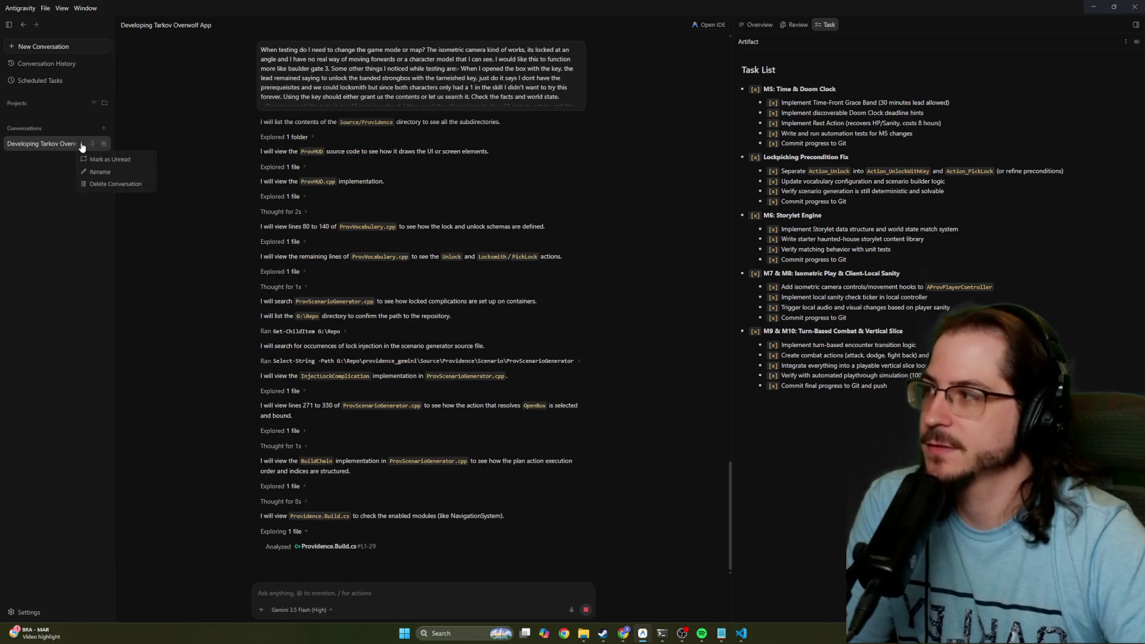
left_click(109, 173)
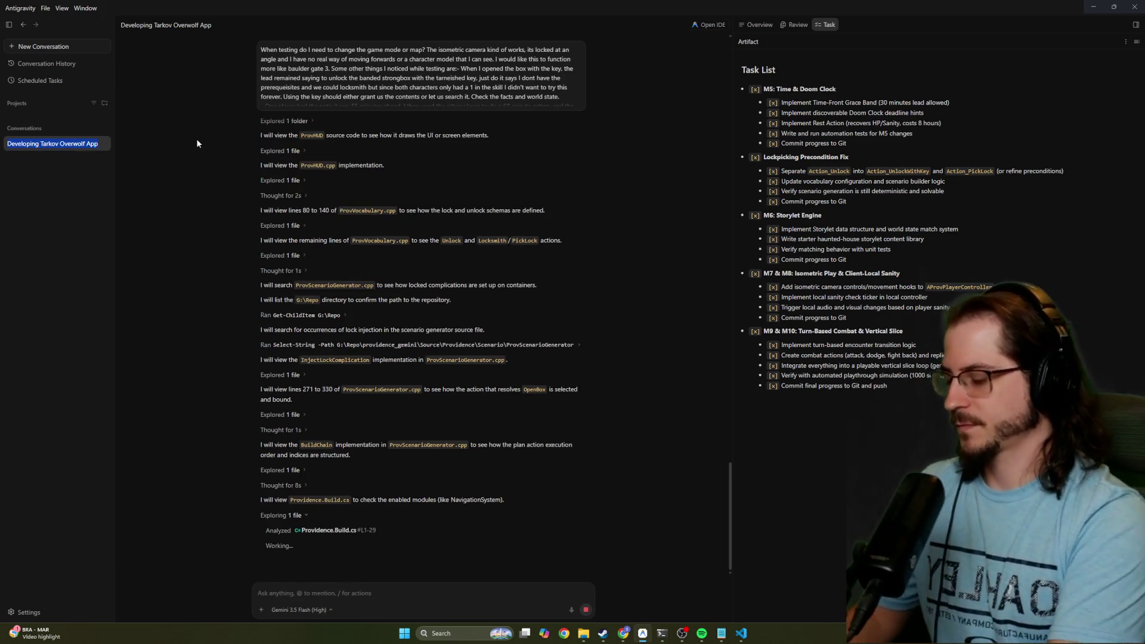
type("Providence ")
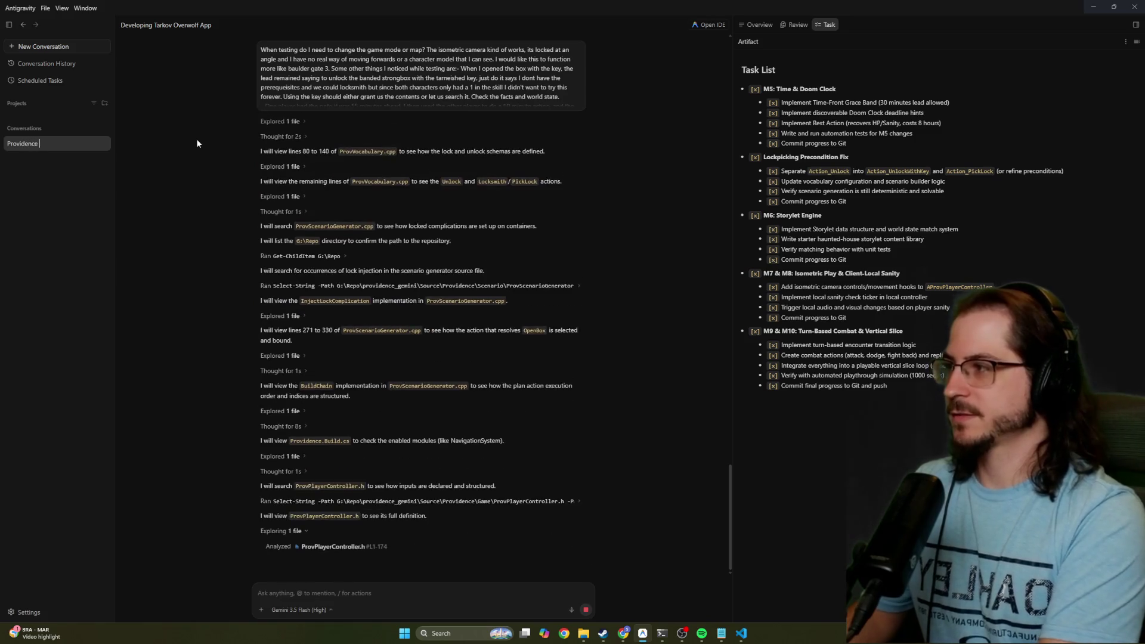
type("Test")
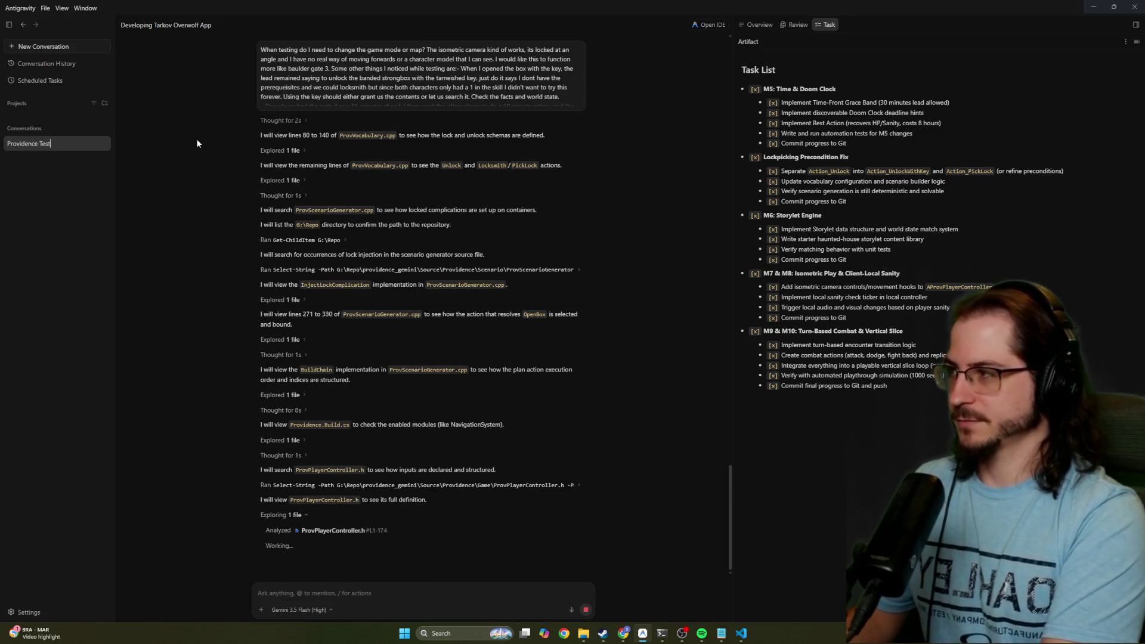
key("BackSpace")
key("BackSpace")
key("BackSpace")
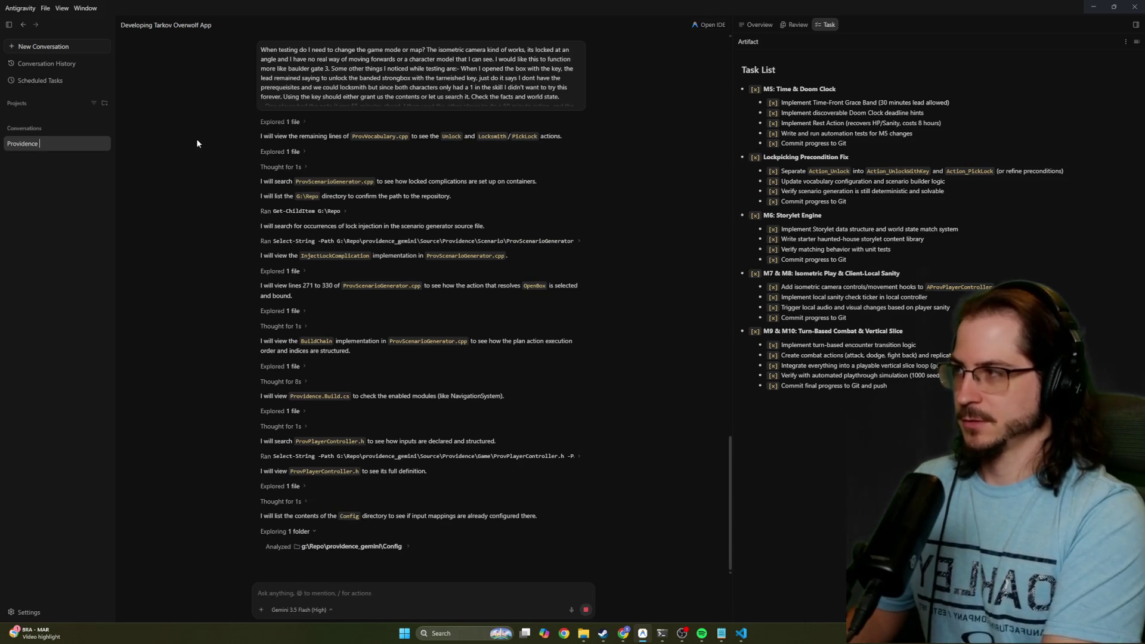
type("Gaunt")
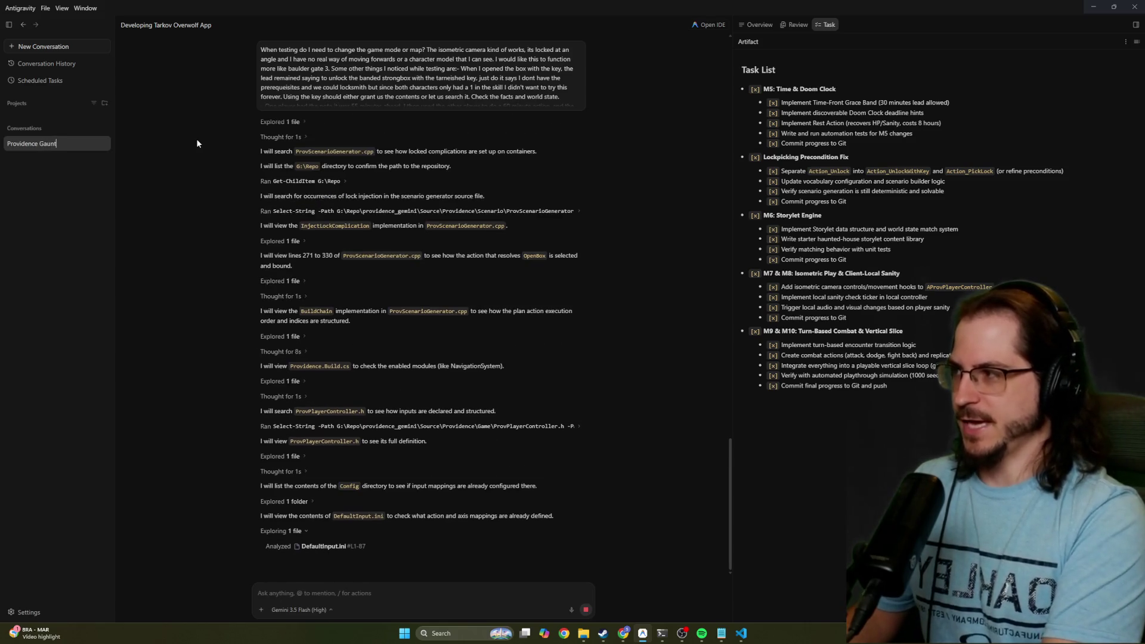
type("let")
key("Return")
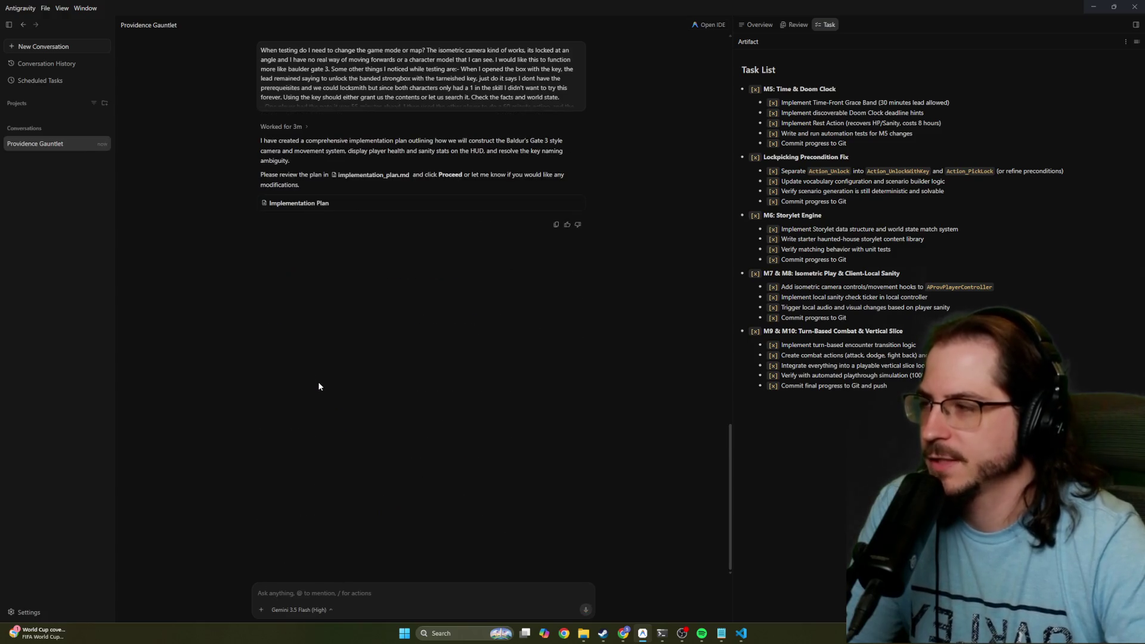
Open the Implementation Plan and highlight its opening paragraph and summary start
left_click(309, 204)
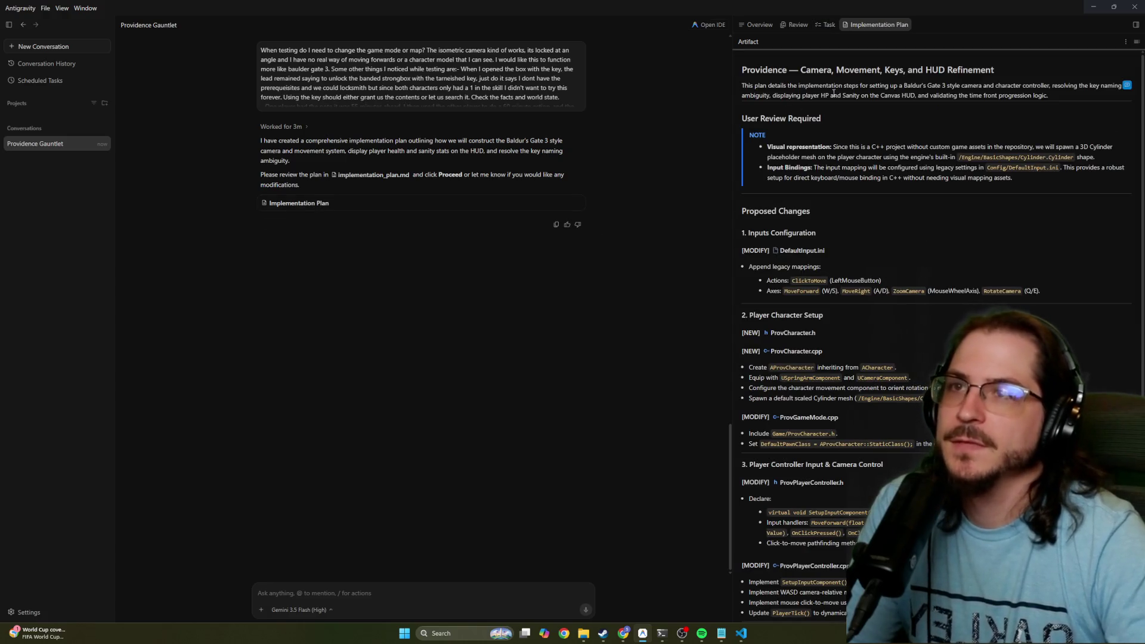
left_click_drag(752, 88, 1050, 96)
left_click(739, 89)
mouse_move(738, 88)
left_mouse_down()
mouse_move(1099, 89)
mouse_move(759, 96)
mouse_move(905, 98)
left_mouse_up()
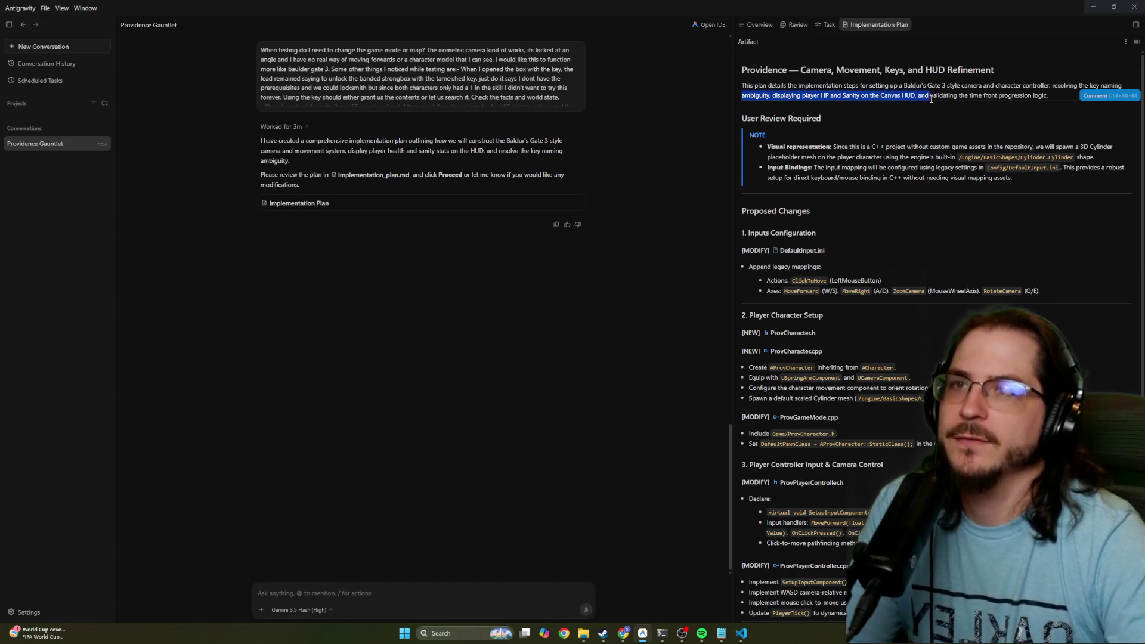
left_click(925, 95)
Highlight the time progression wording and the missing custom assets note, then scroll the plan
left_click_drag(995, 104, 1061, 100)
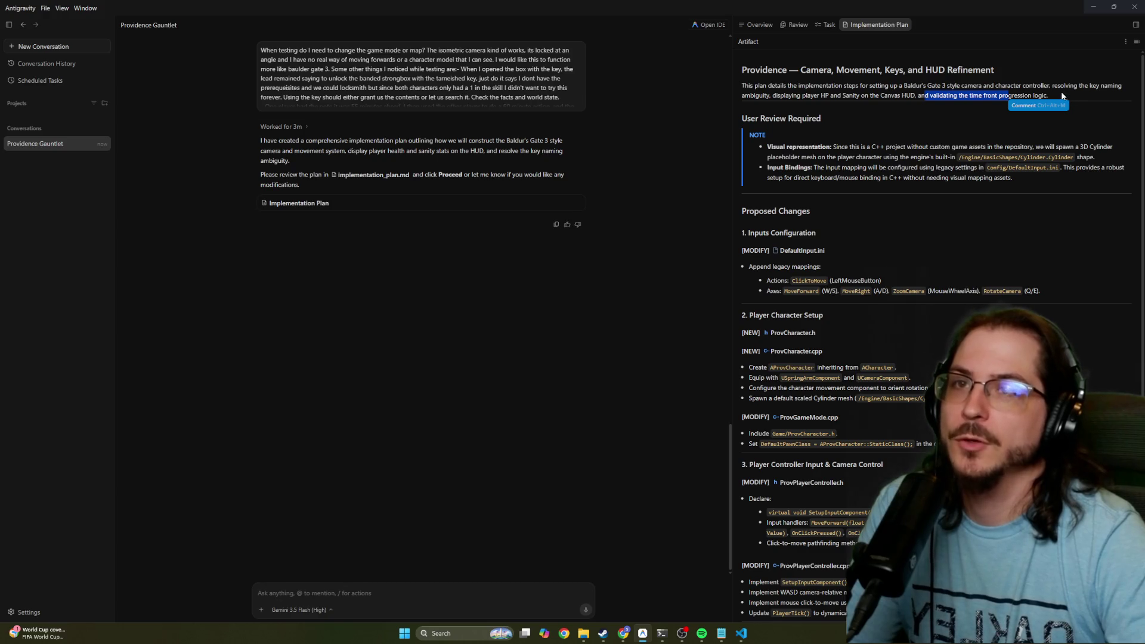
left_click(1013, 100)
left_click_drag(958, 96, 997, 96)
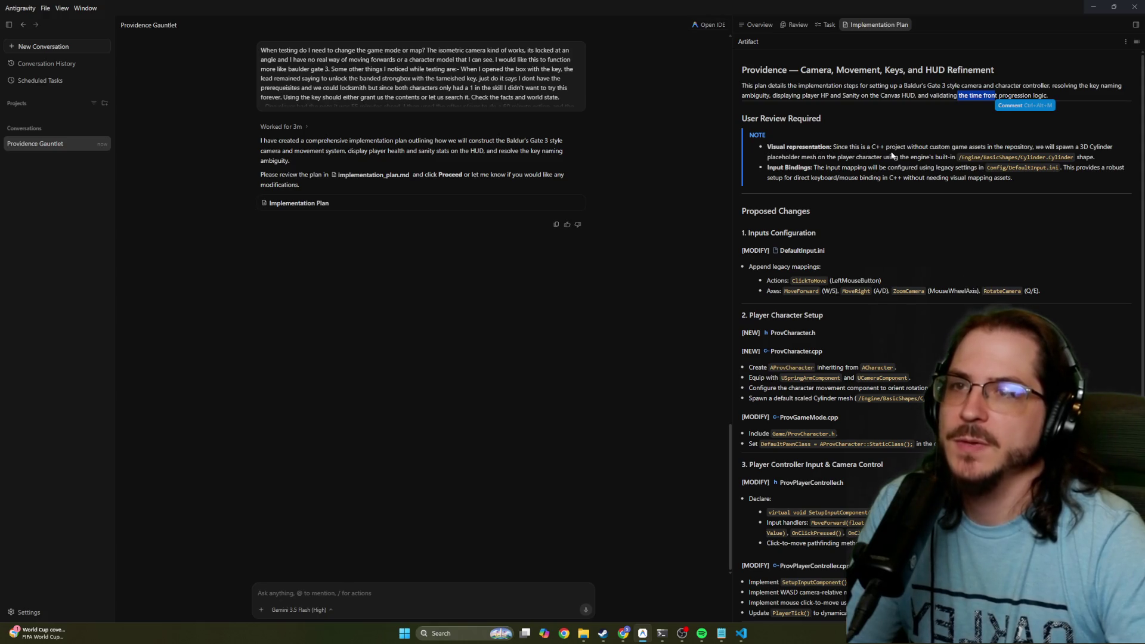
mouse_move(919, 147)
left_mouse_down()
mouse_move(1038, 149)
mouse_move(809, 159)
mouse_move(872, 160)
left_mouse_up()
left_click(759, 222)
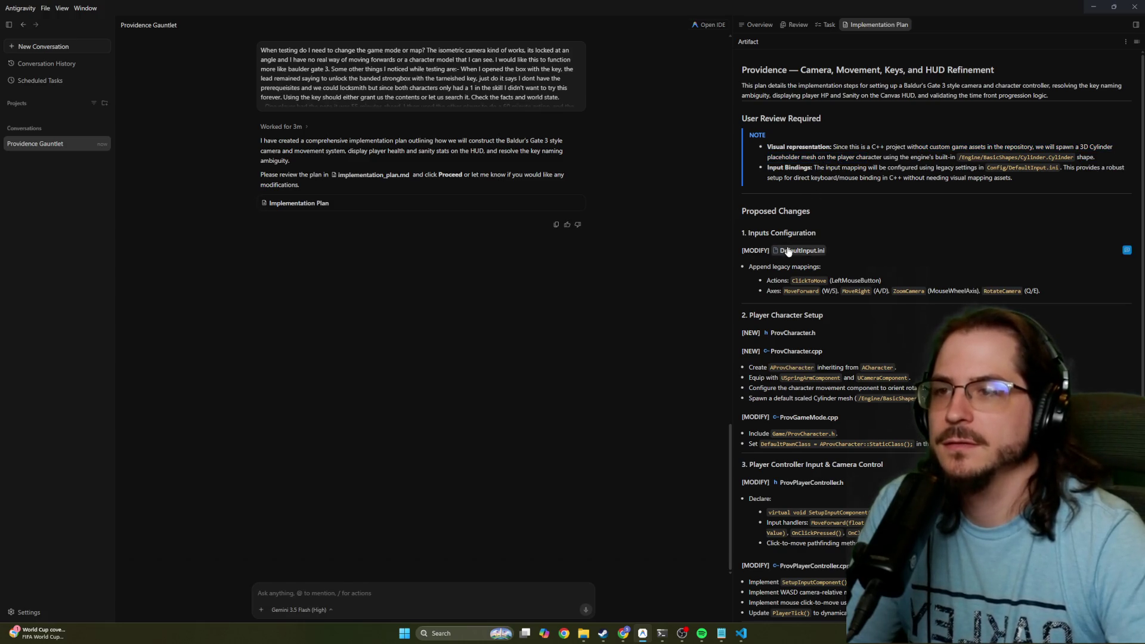
scroll(787, 251, "down", 2)
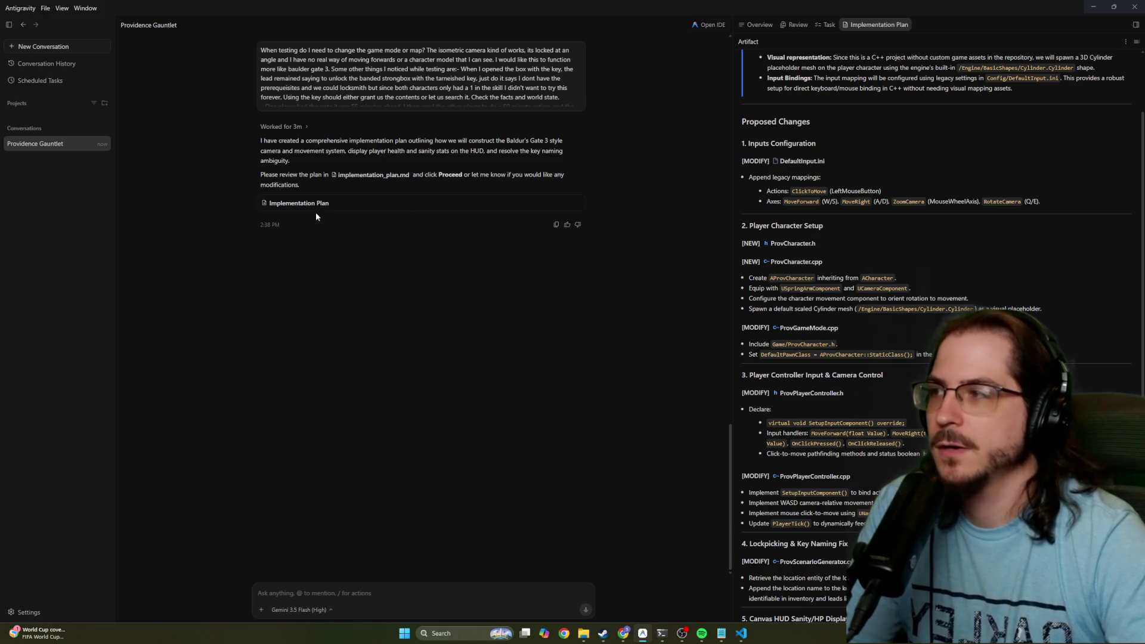
scroll(282, 158, "up", 3)
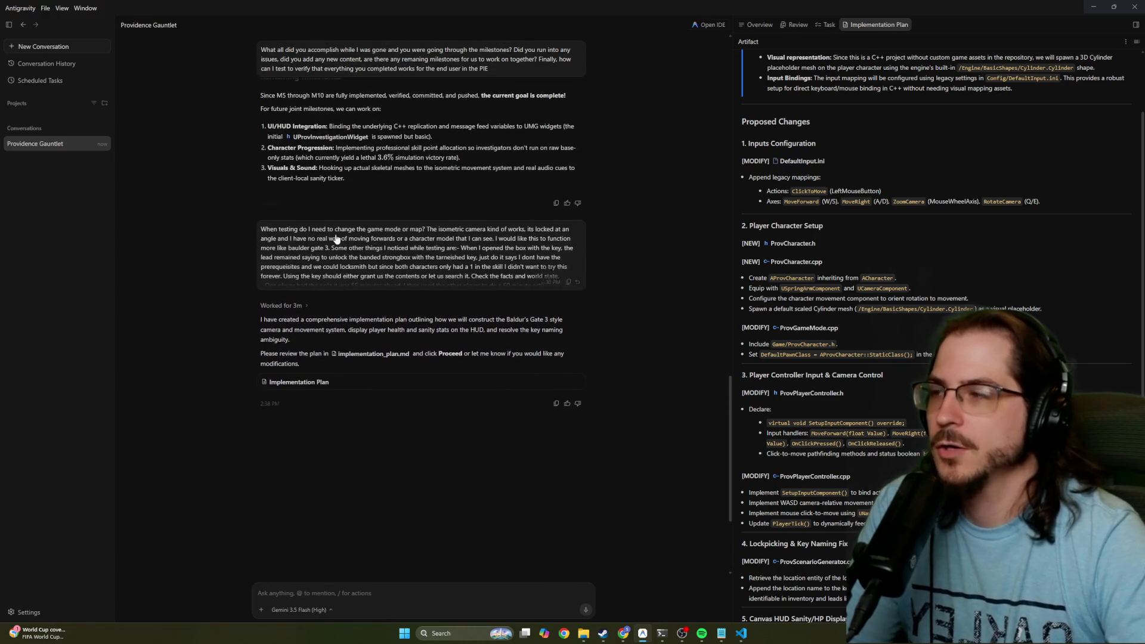
mouse_move(258, 319)
left_mouse_down()
mouse_move(358, 330)
mouse_move(507, 321)
mouse_move(316, 331)
mouse_move(524, 337)
left_mouse_up()
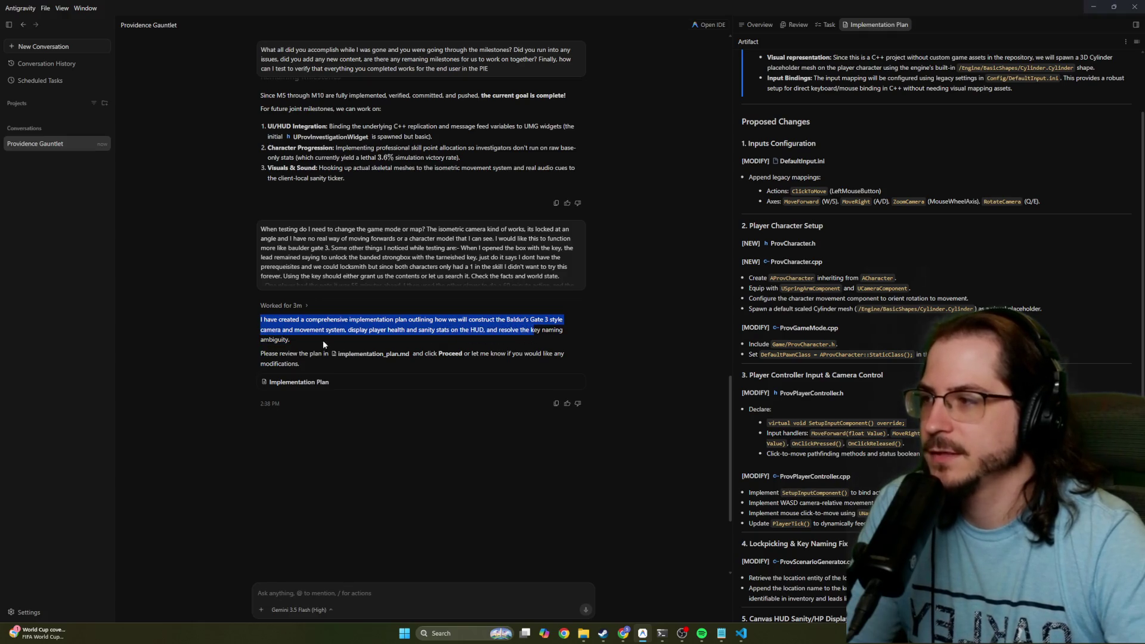
mouse_move(265, 355)
left_mouse_down()
mouse_move(393, 379)
mouse_move(423, 360)
left_mouse_up()
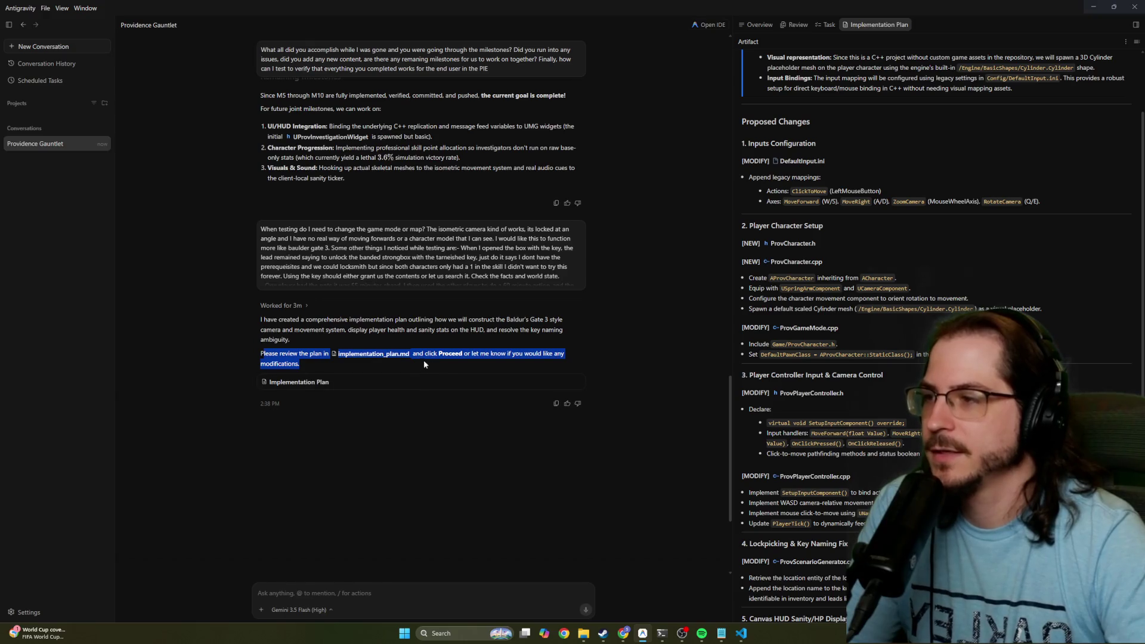
left_click(649, 331)
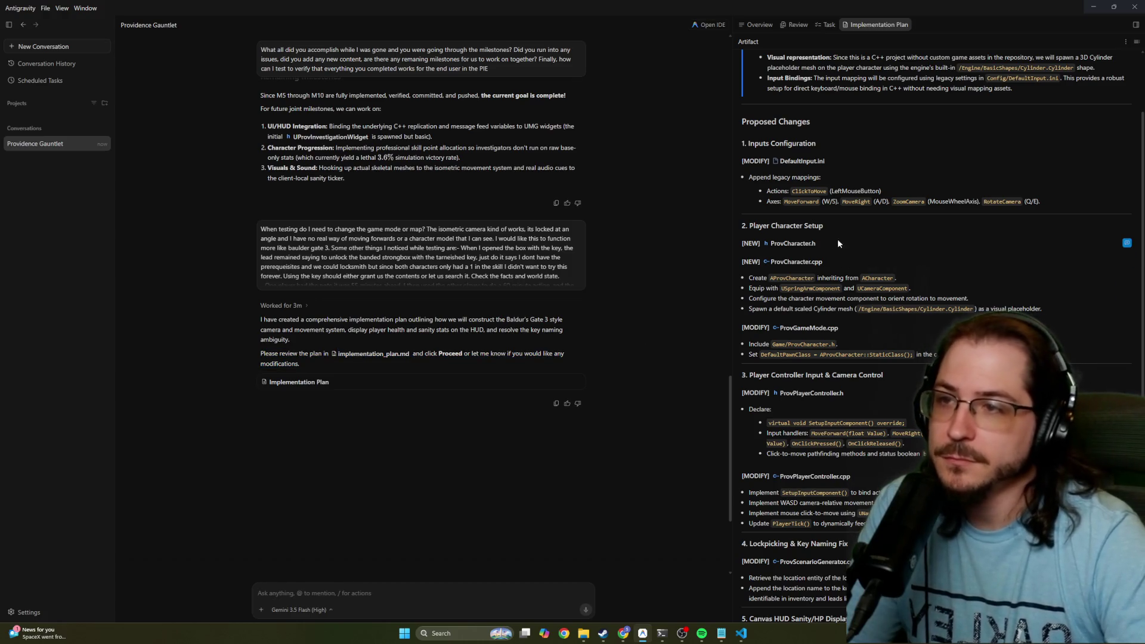
left_click_drag(829, 226, 759, 242)
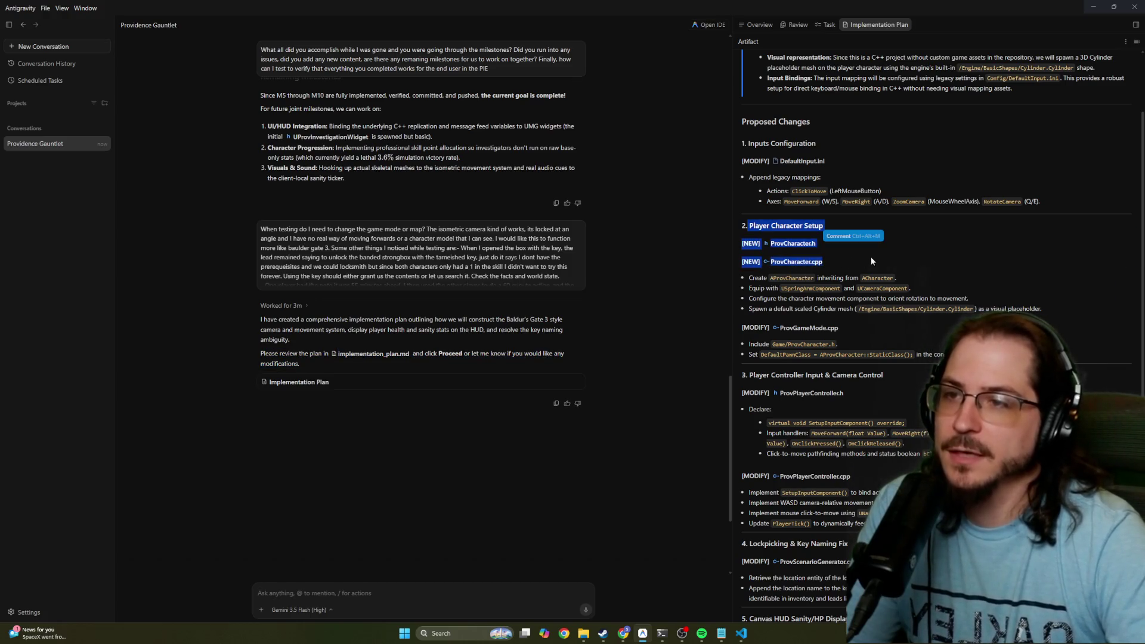
left_click(758, 242)
scroll(759, 243, "down", 3)
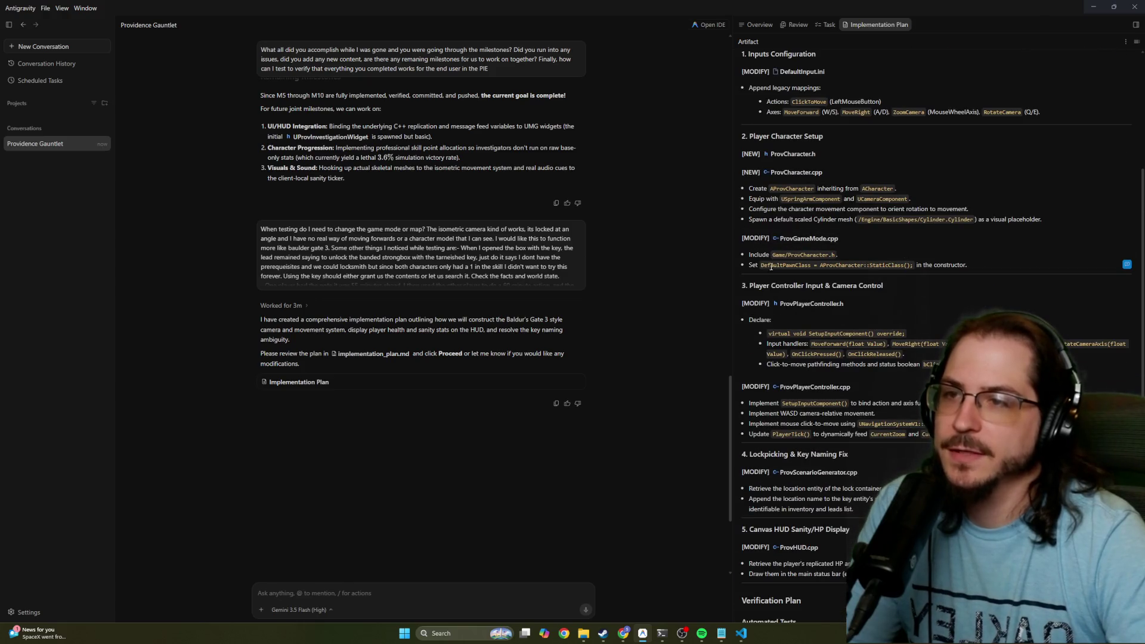
scroll(816, 274, "down", 2)
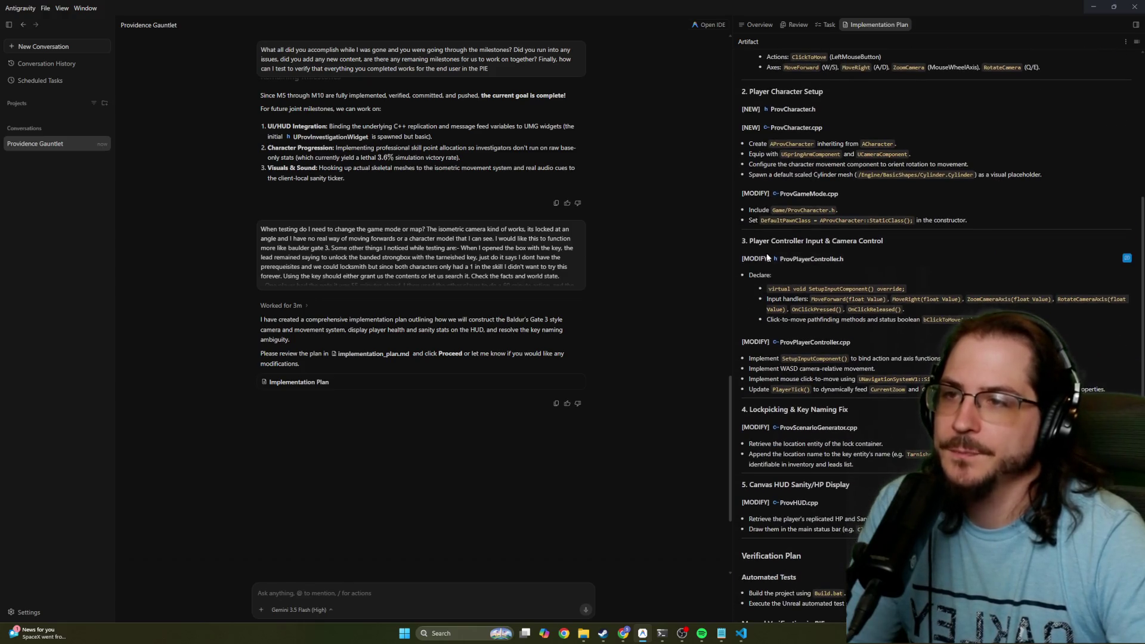
scroll(811, 263, "down", 2)
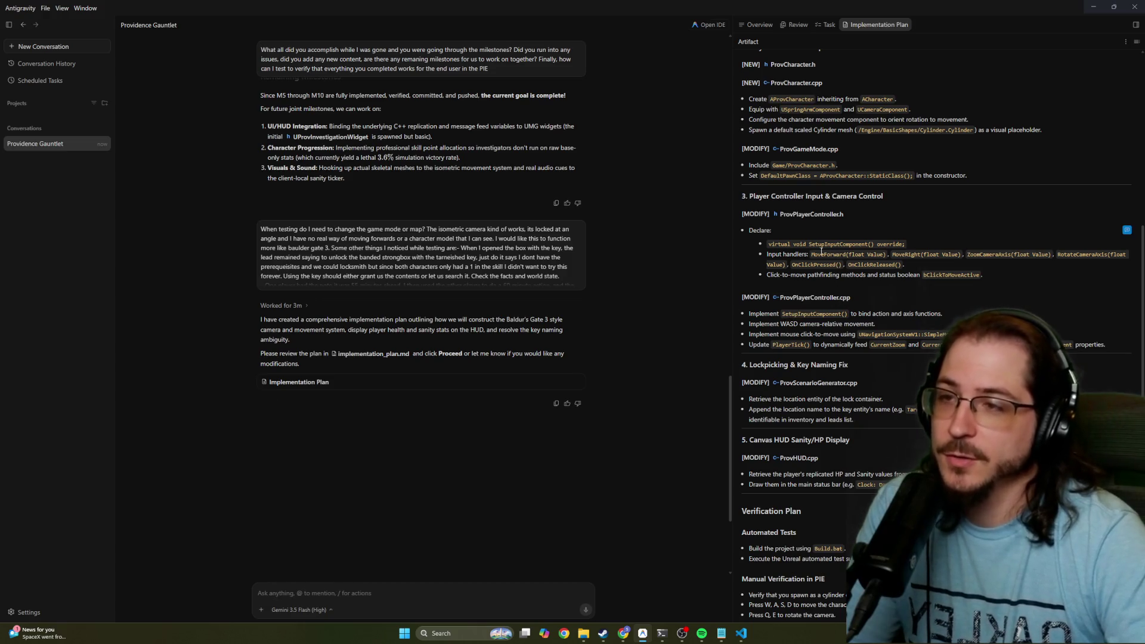
scroll(785, 225, "down", 2)
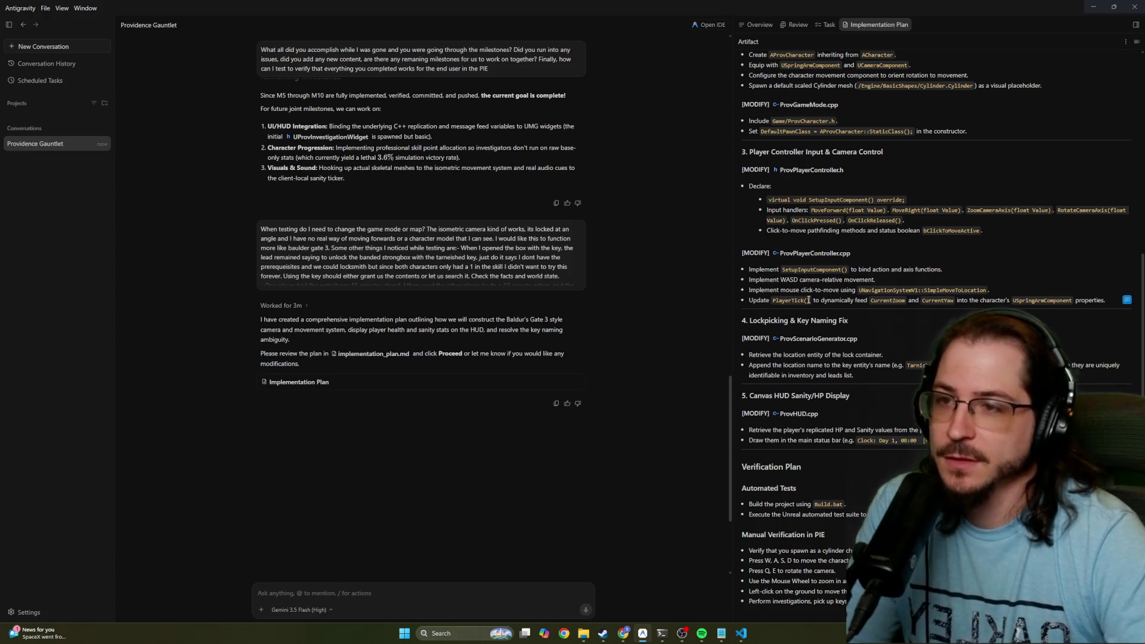
left_click_drag(750, 365, 929, 361)
left_click(928, 361)
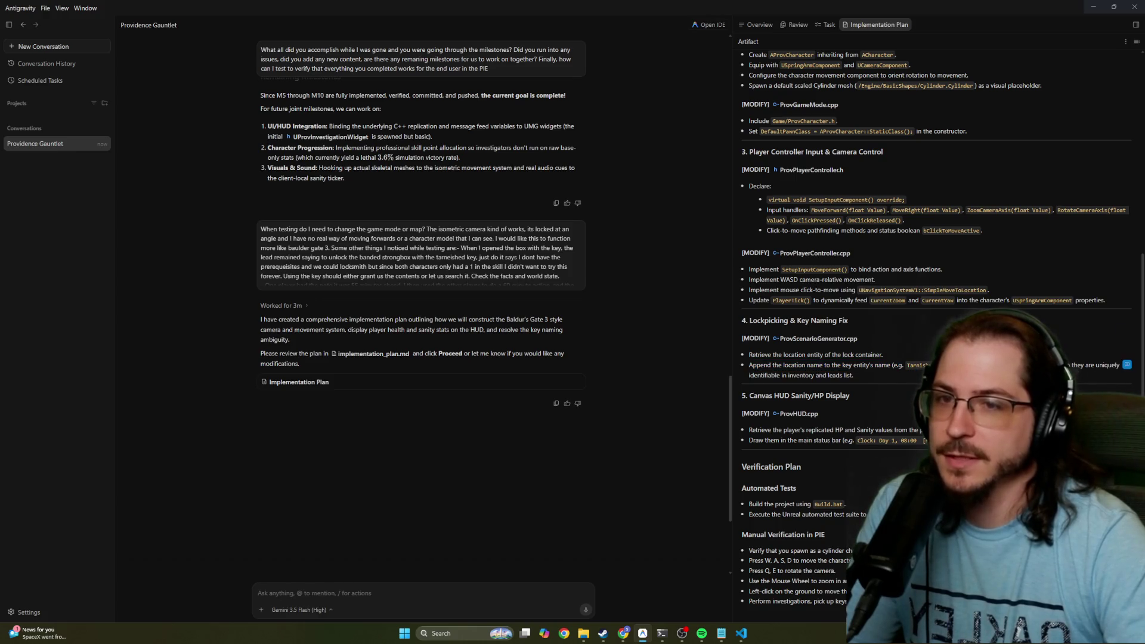
left_click_drag(788, 376, 856, 380)
left_click(856, 379)
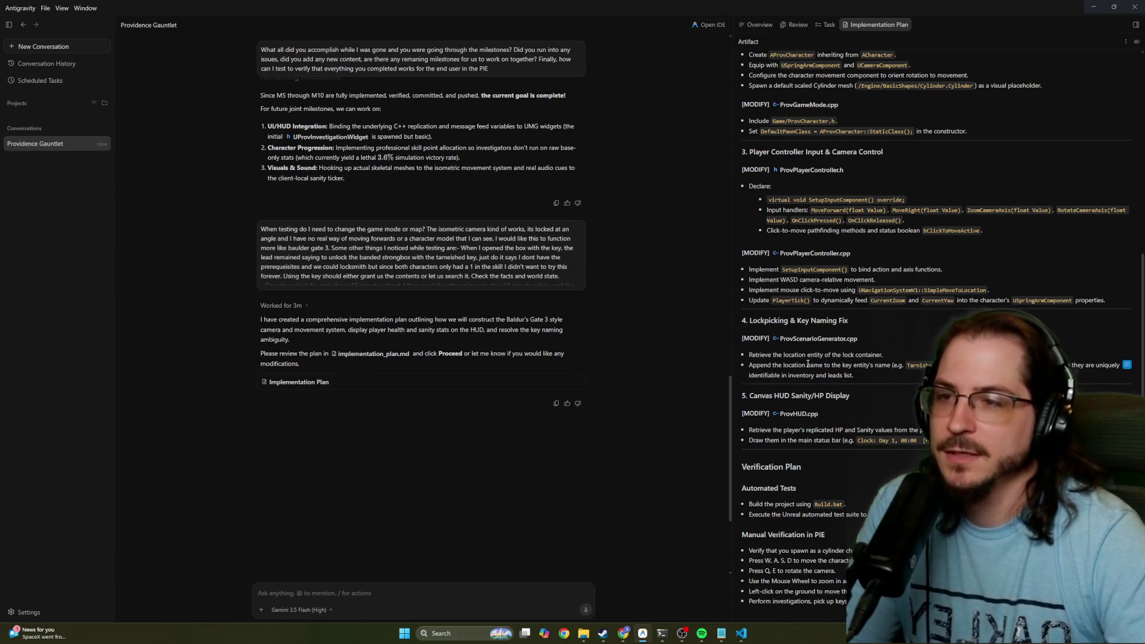
left_click_drag(773, 356, 856, 377)
left_click(891, 375)
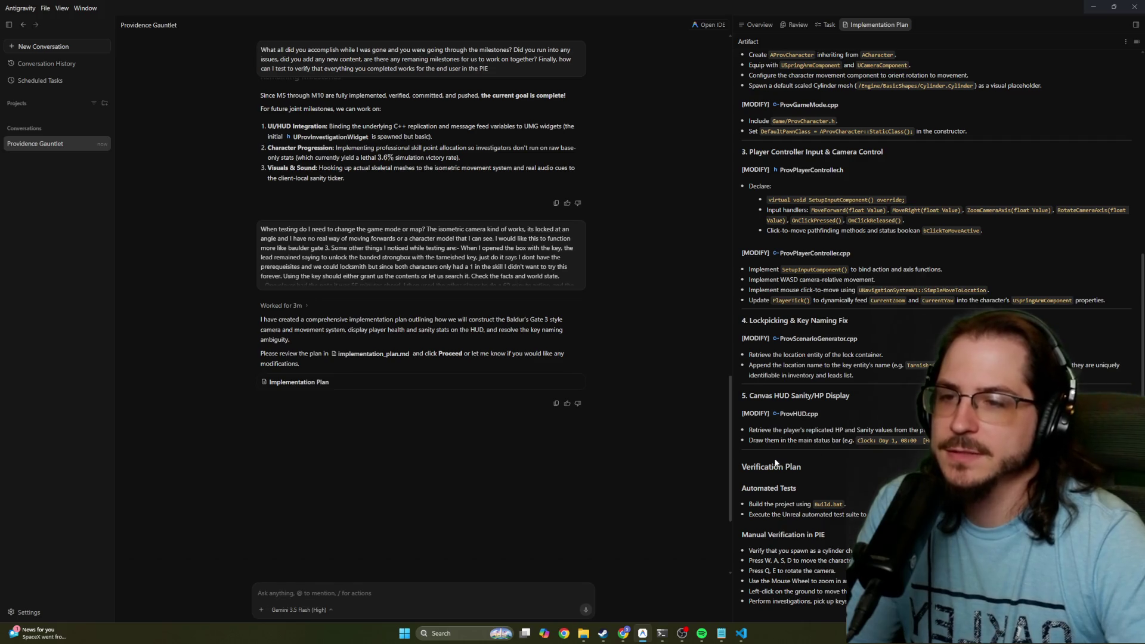
left_click_drag(749, 354, 843, 365)
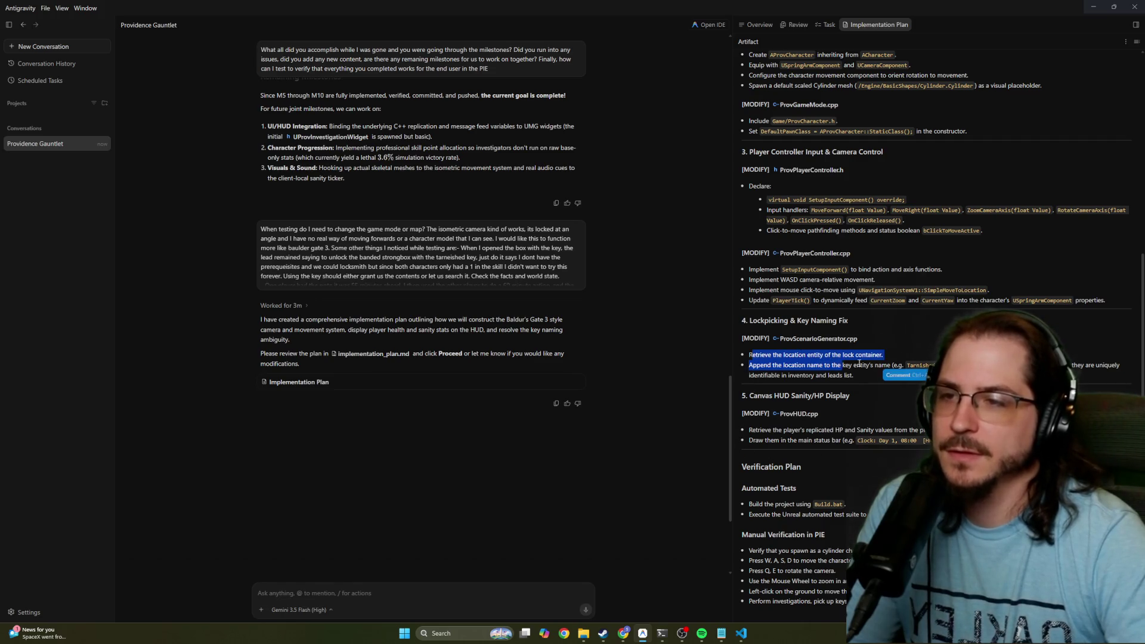
left_click(789, 434)
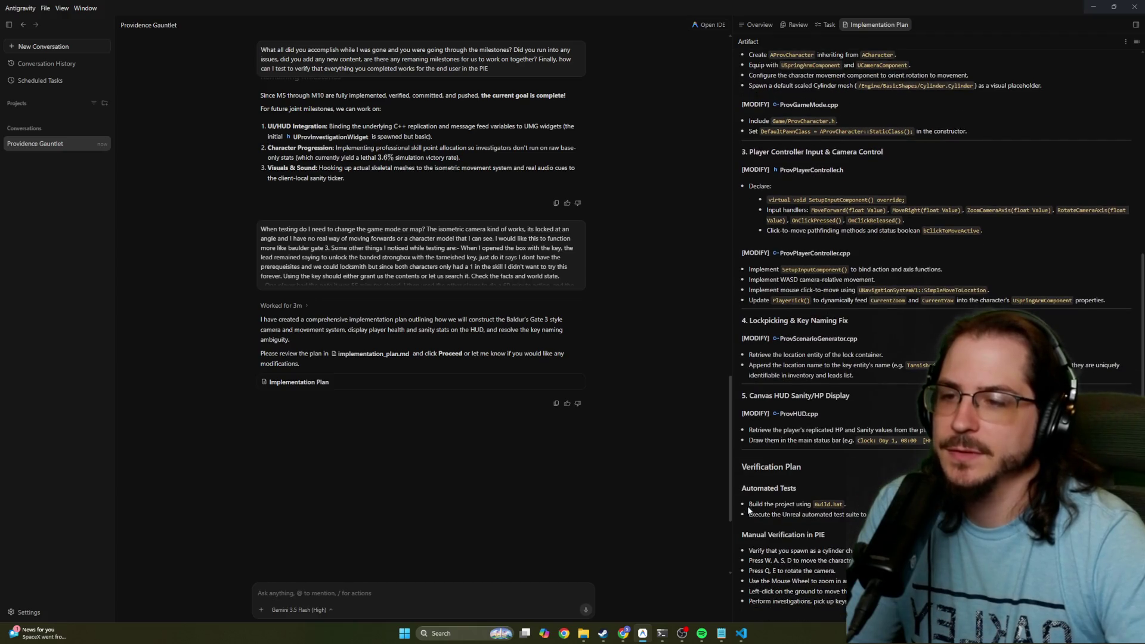
mouse_move(749, 505)
left_mouse_down()
mouse_move(817, 506)
mouse_move(873, 487)
left_mouse_up()
left_click(872, 487)
left_click_drag(750, 514, 867, 510)
left_click(866, 512)
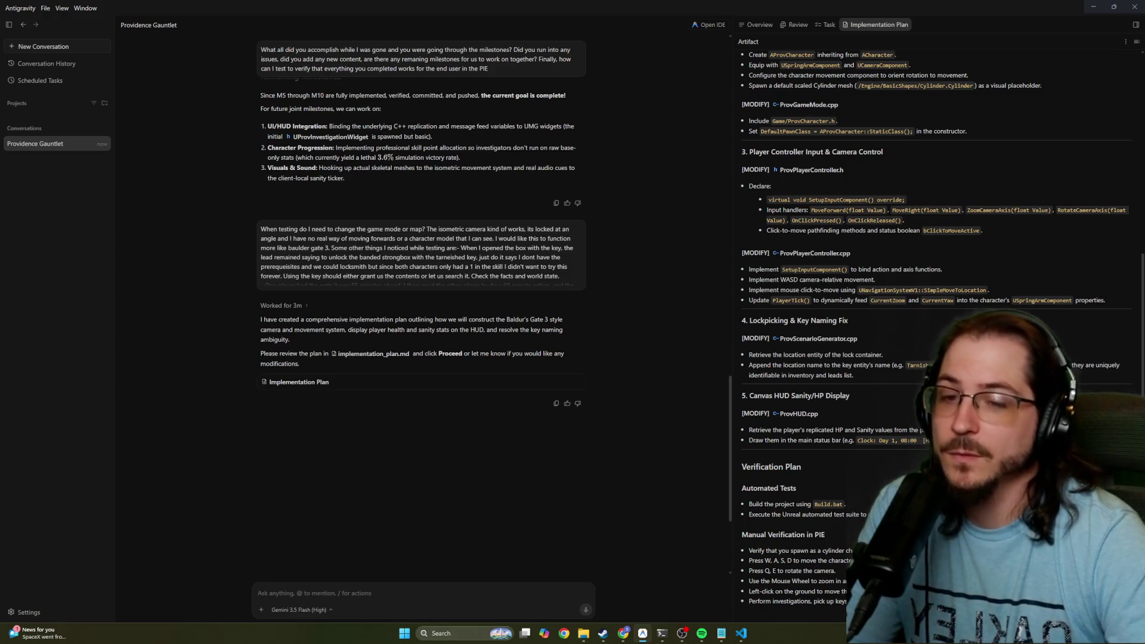
left_click_drag(750, 602, 848, 601)
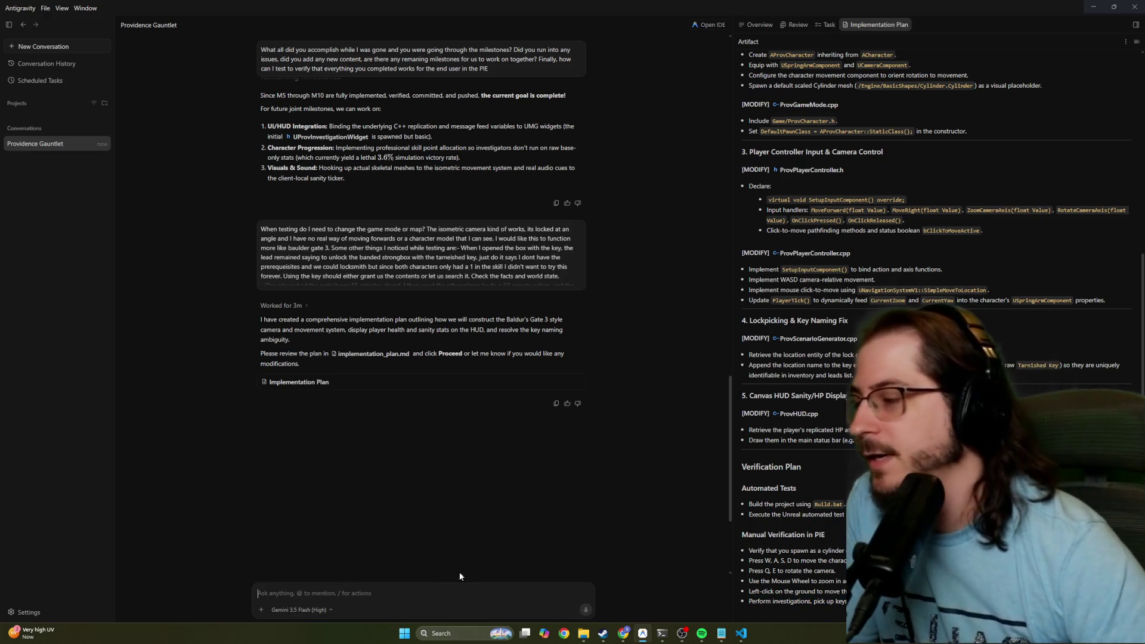
left_click(477, 558)
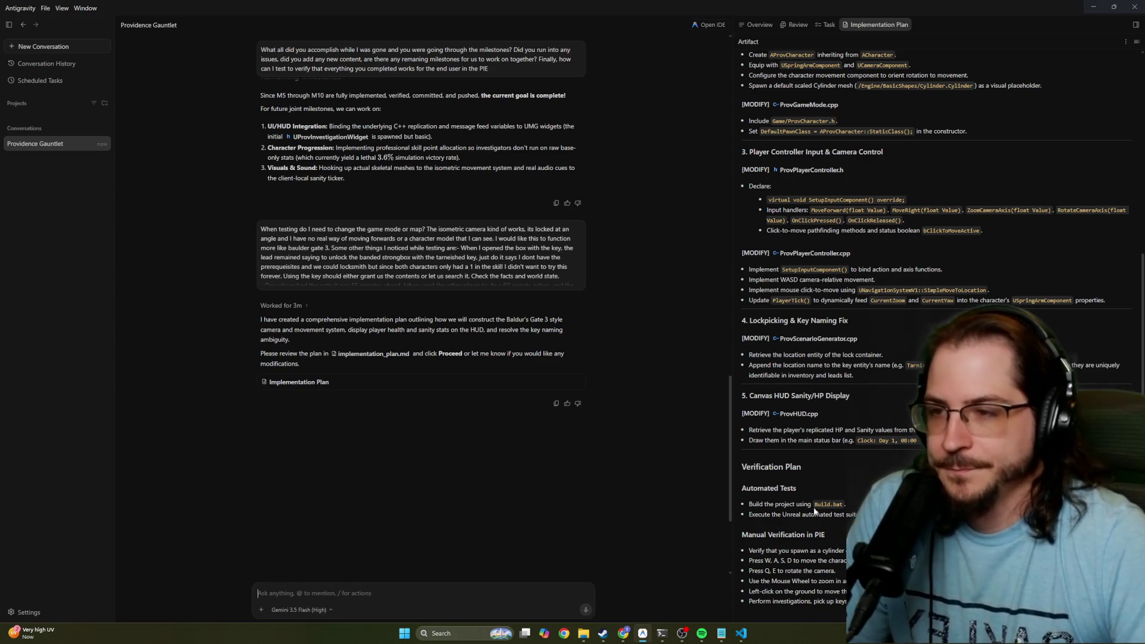
scroll(819, 504, "up", 3)
scroll(819, 504, "up", 2)
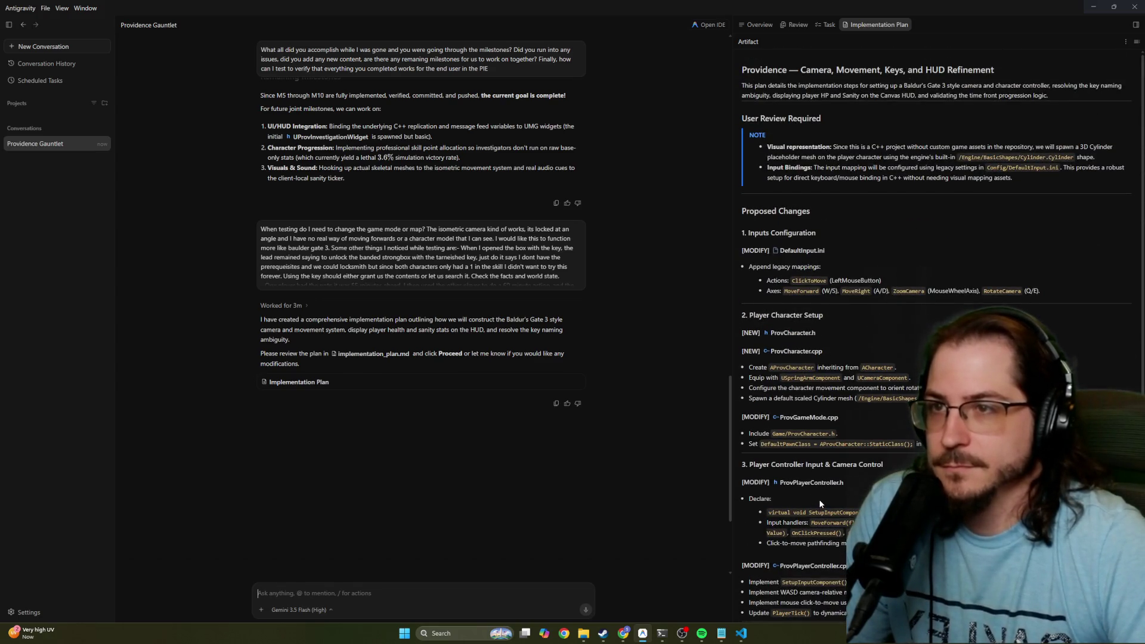
scroll(820, 504, "down", 5)
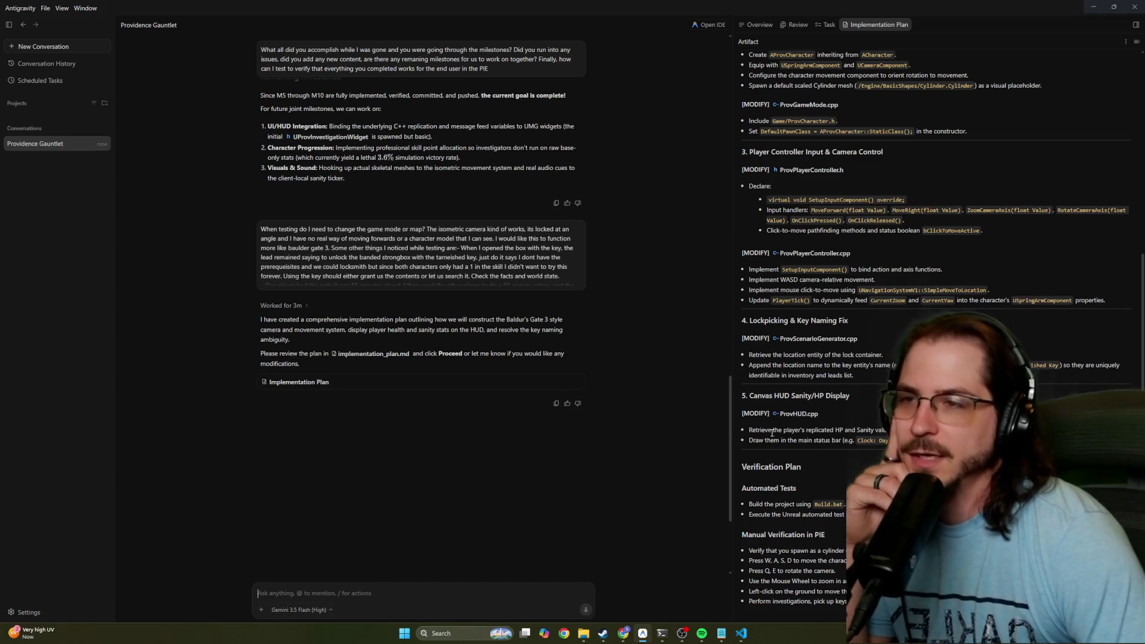
scroll(772, 430, "up", 5)
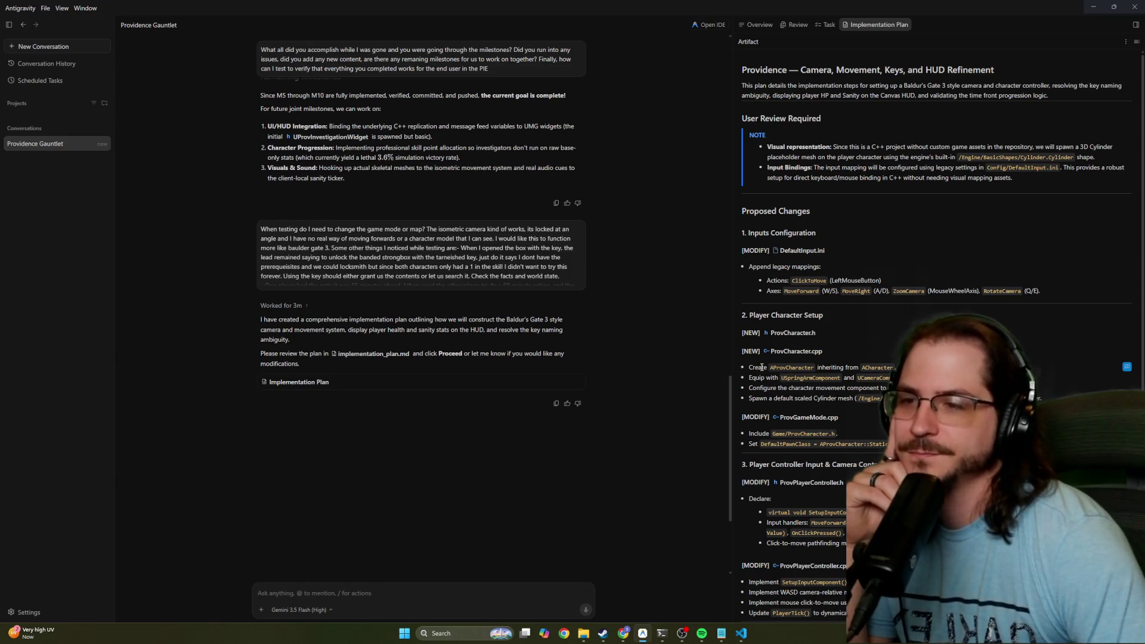
scroll(761, 367, "down", 3)
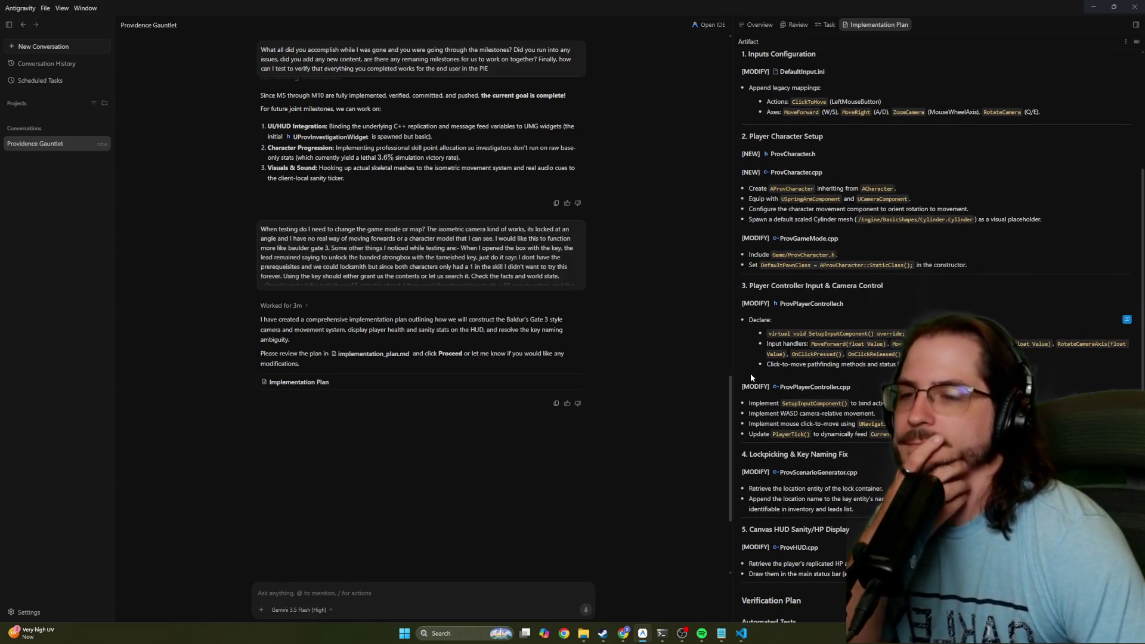
scroll(750, 373, "down", 2)
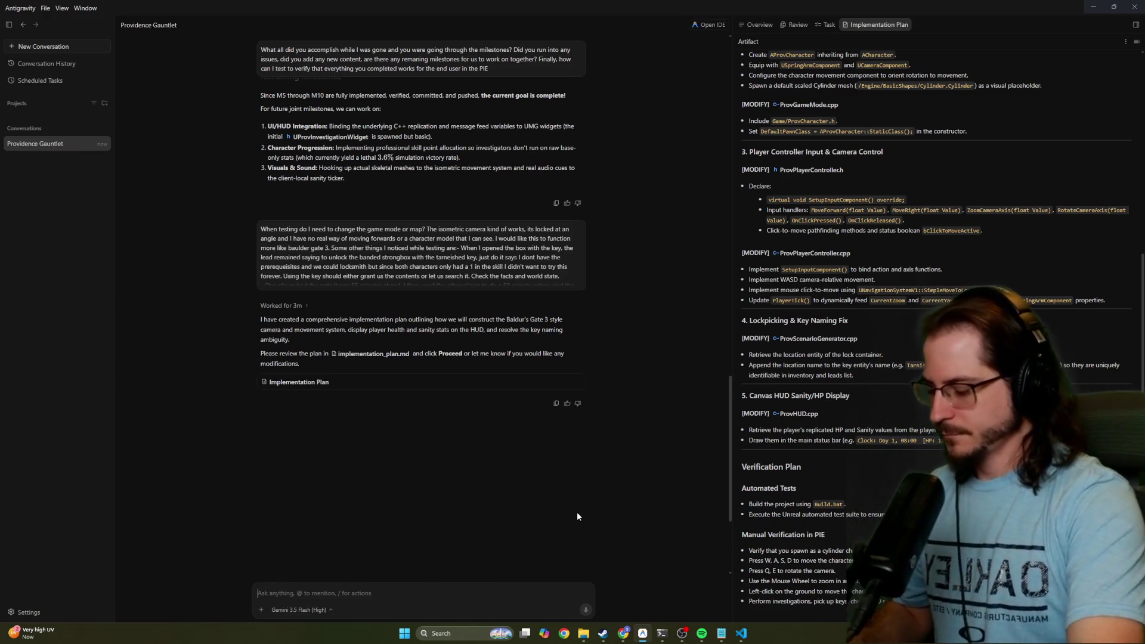
Draft a reply approving the plan and noting bookshelves and procedural loose loot beyond container items
type("The implement")
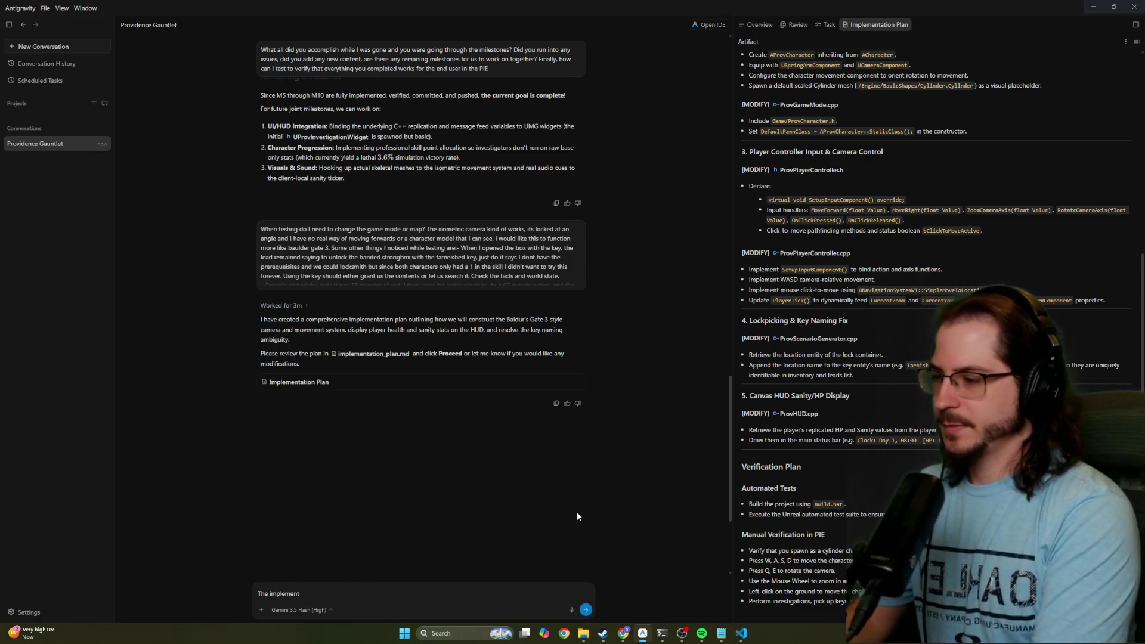
type("ation plan looks")
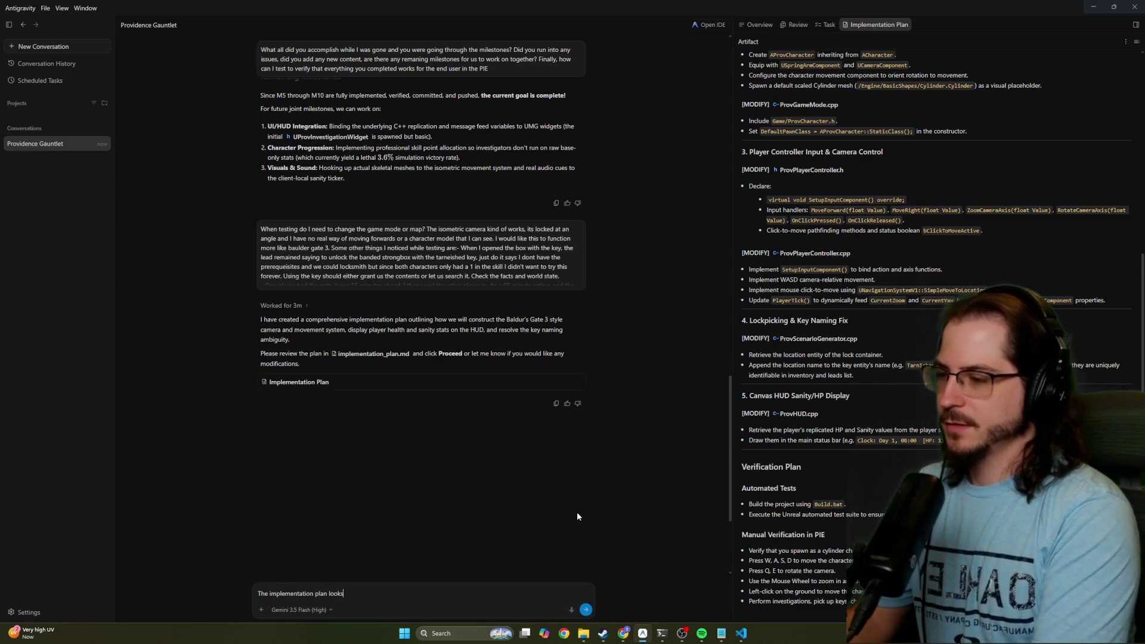
type(" good for now. W")
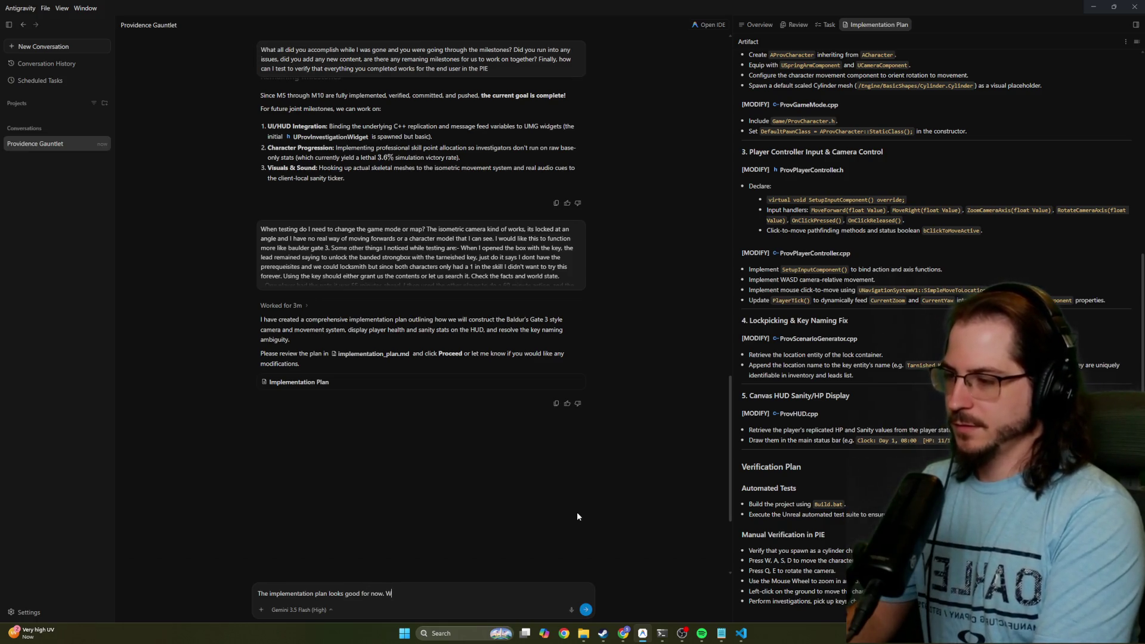
key("BackSpace")
key("BackSpace")
key("BackSpace")
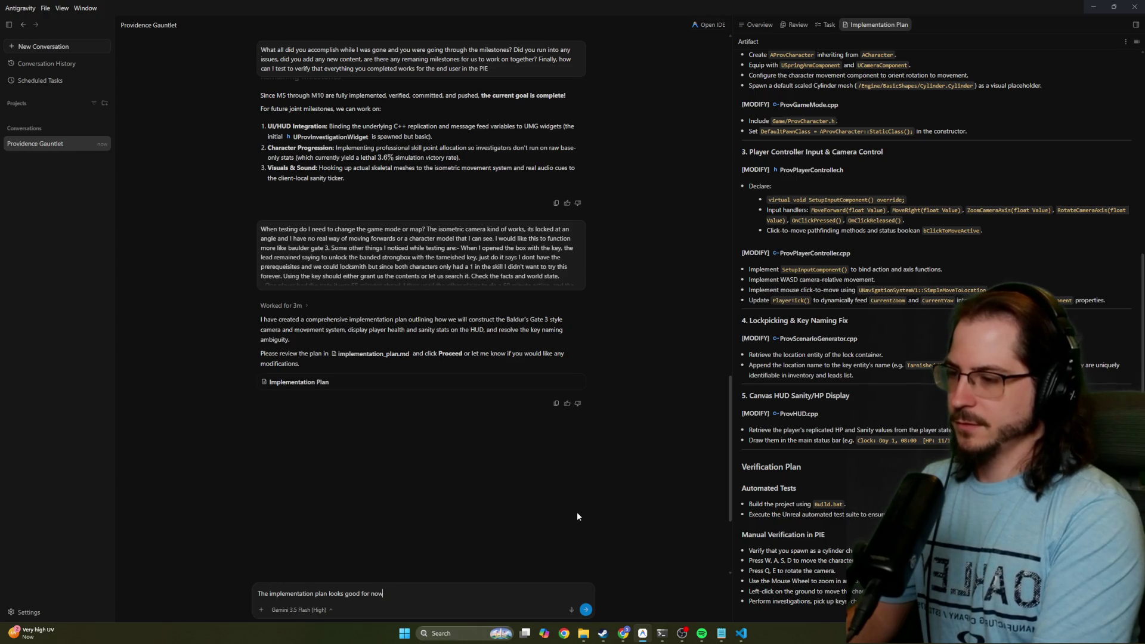
type("w and we ca")
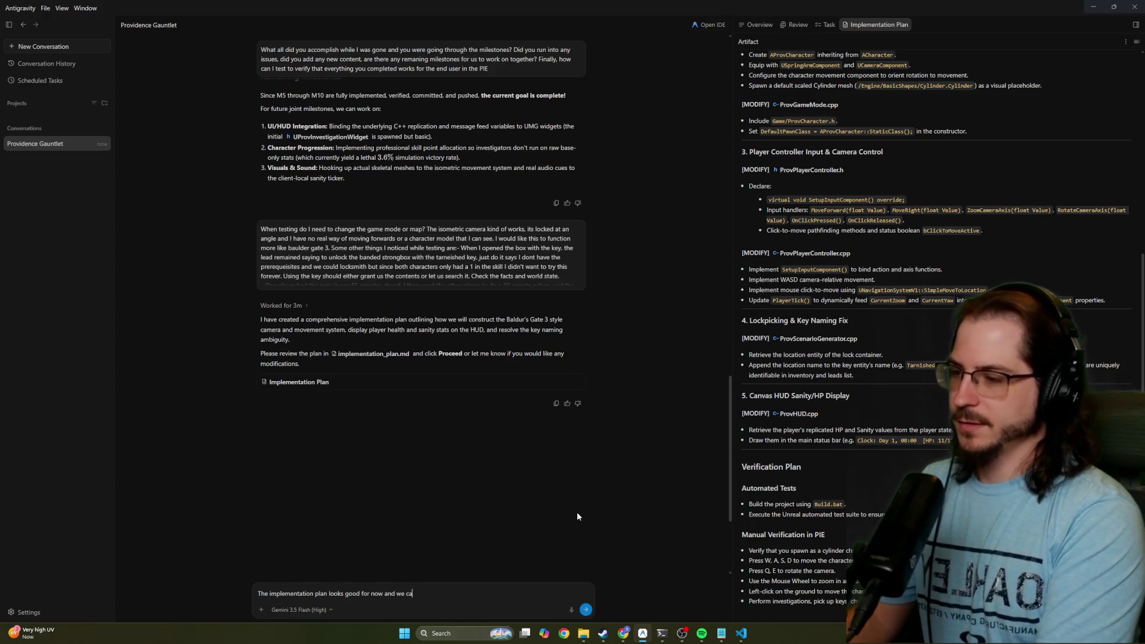
type("n build o n it")
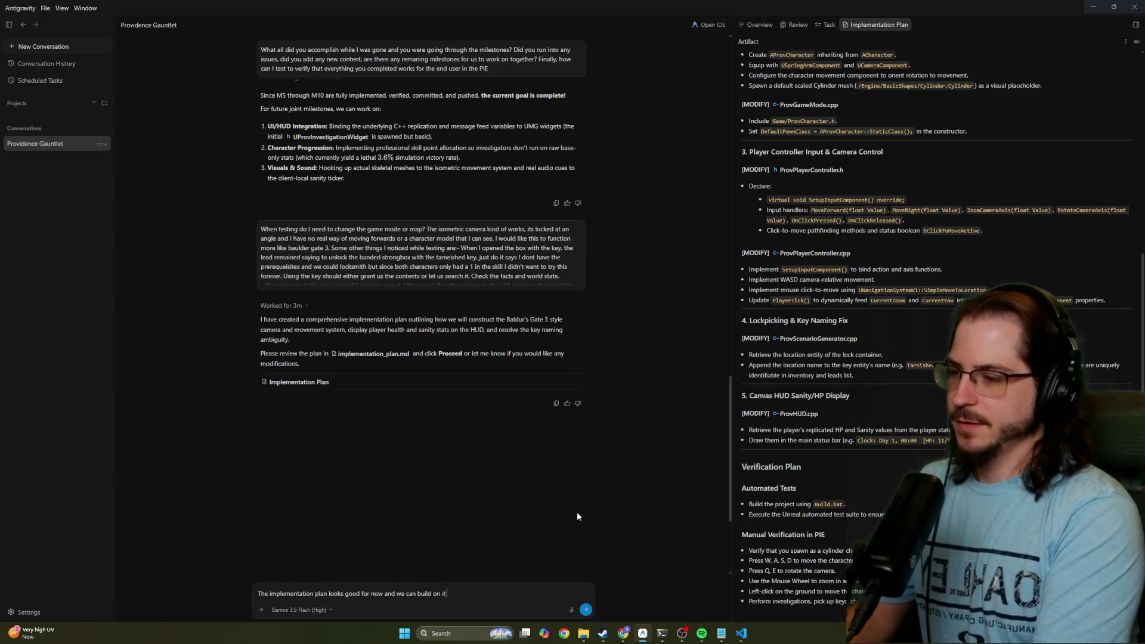
type(" later. Someconcepts")
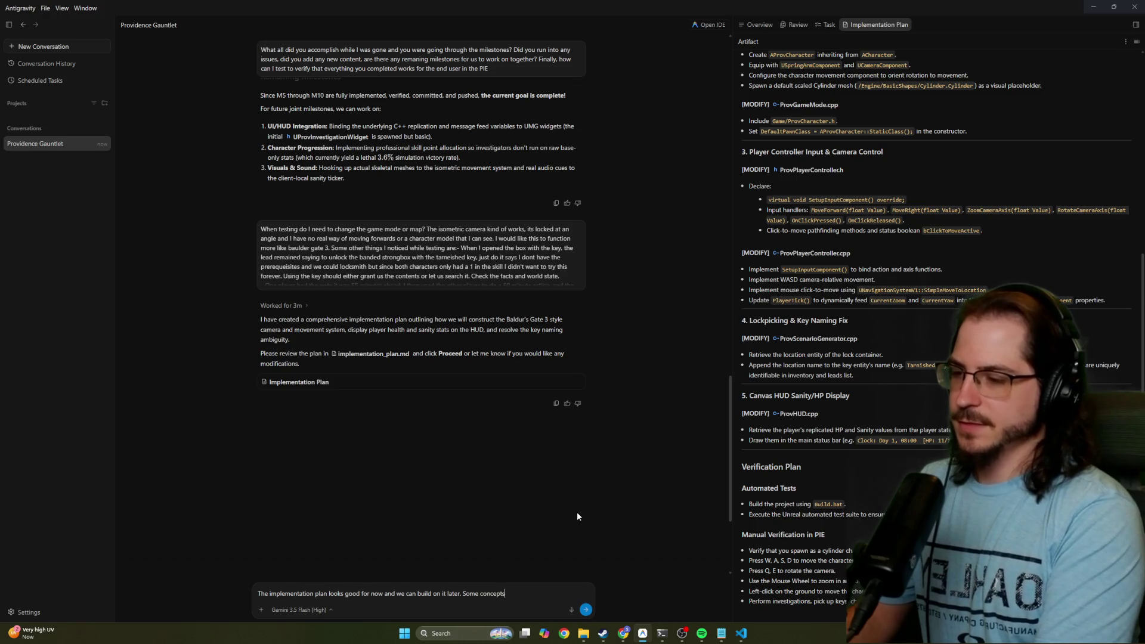
type(" that you could ")
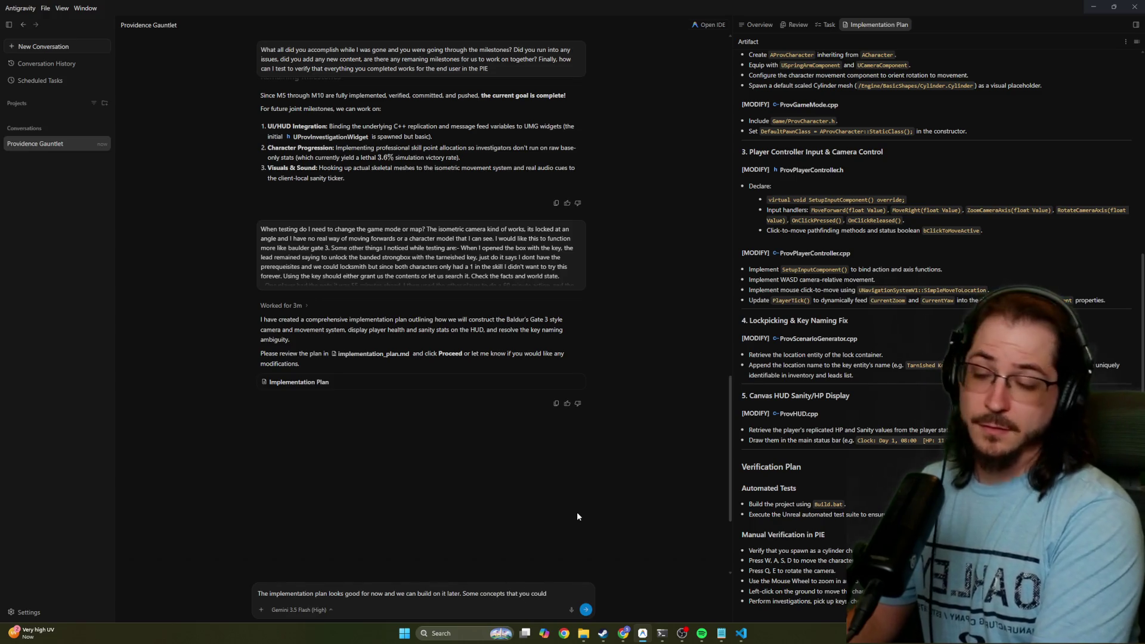
type("go ahead and")
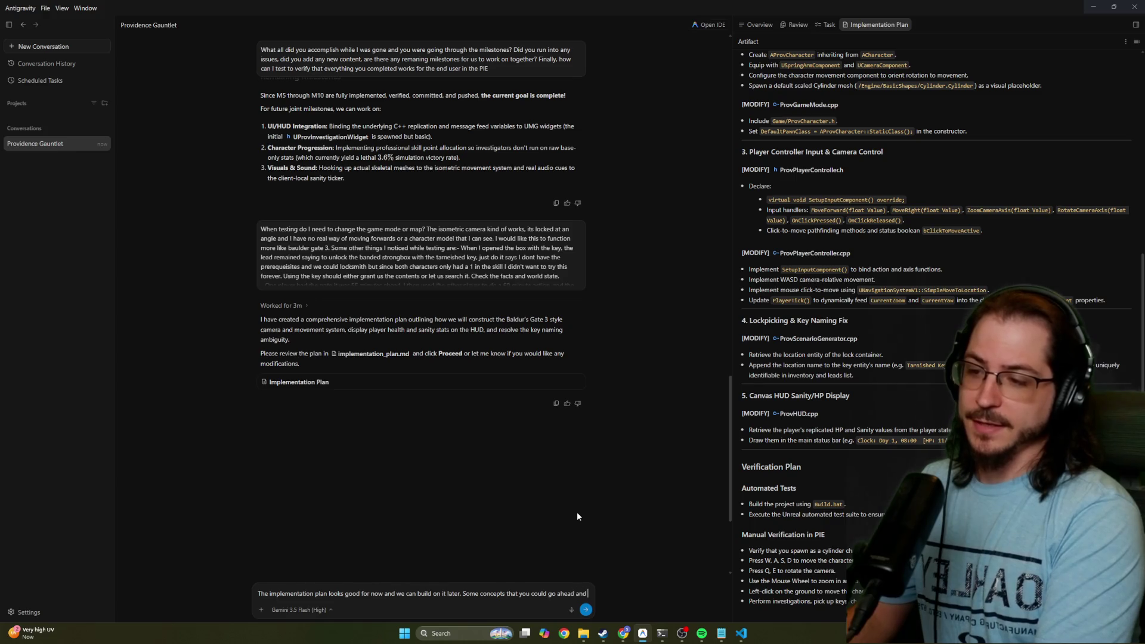
type(" note now in")
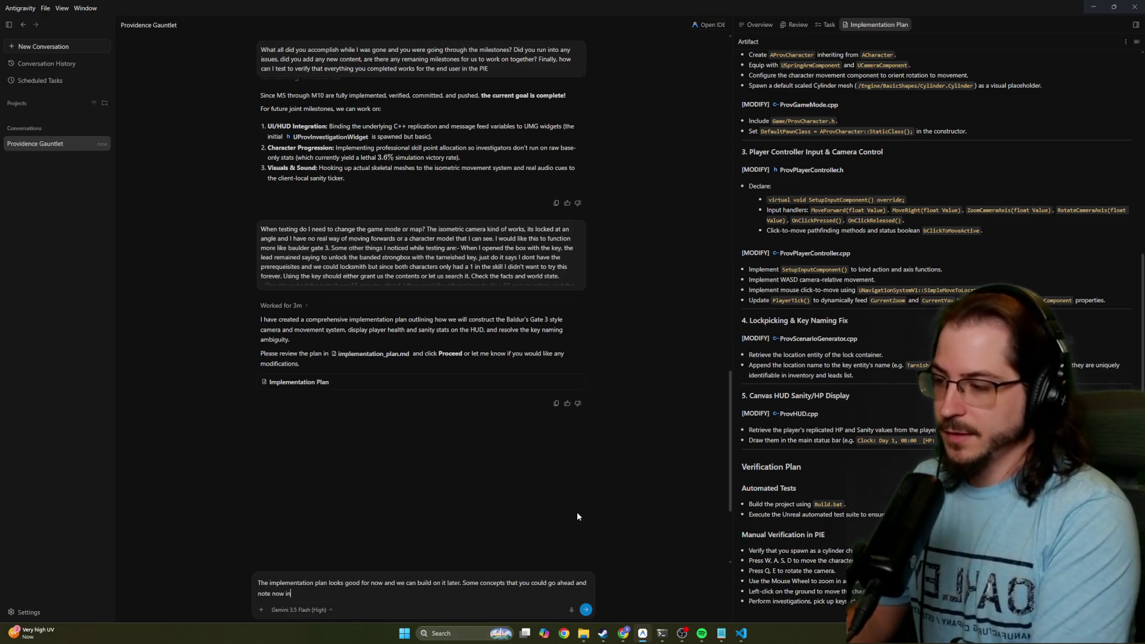
type(" tstone")
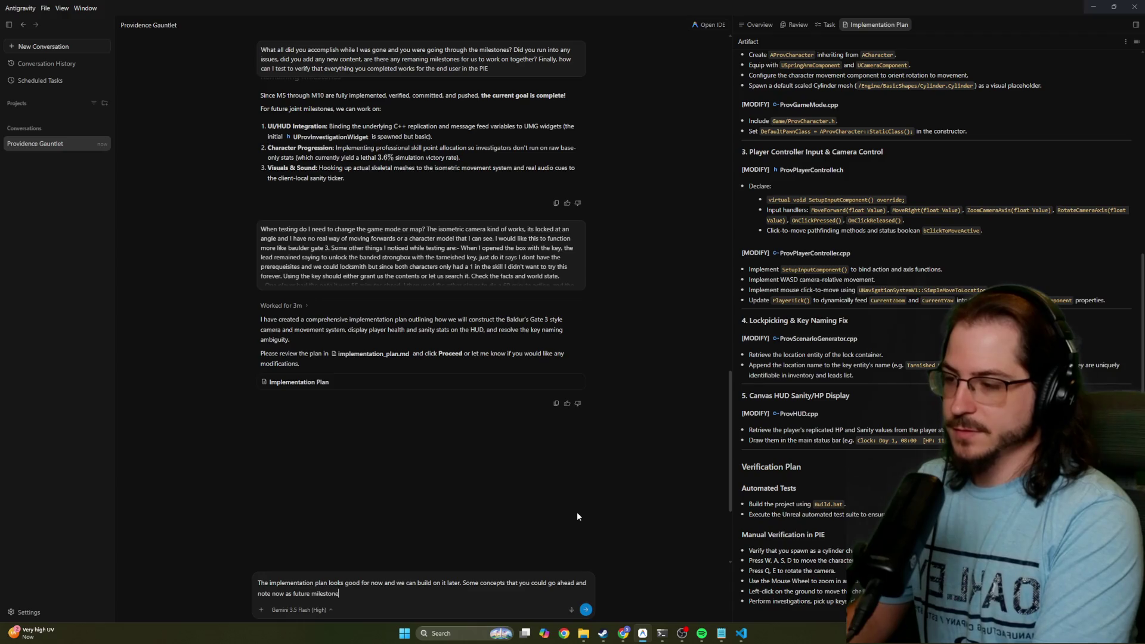
type("hat our implemen")
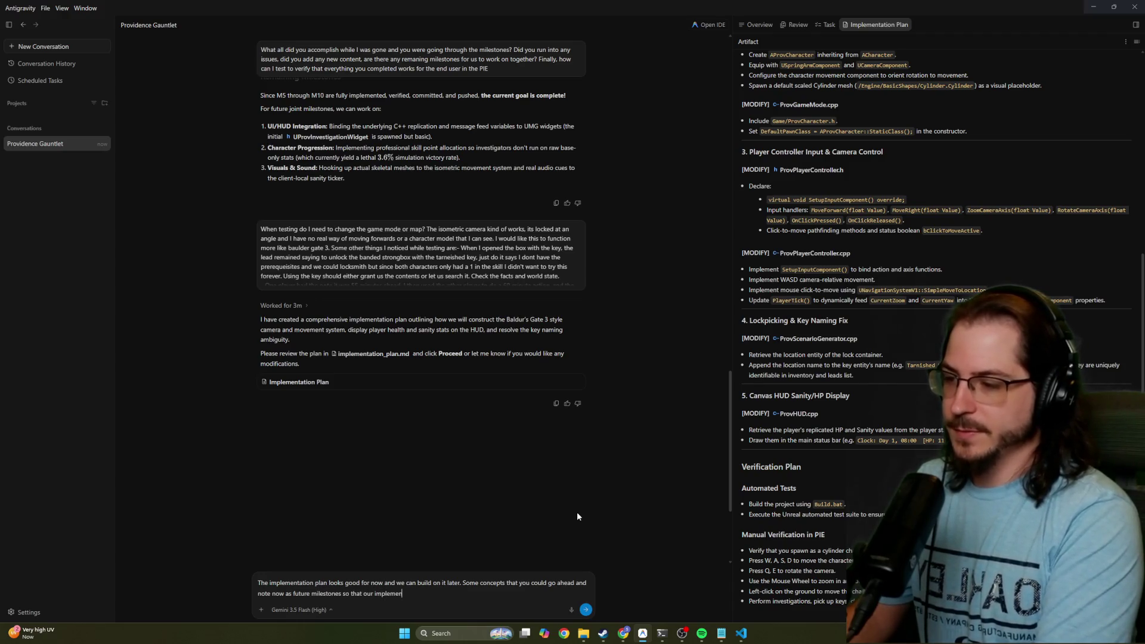
type("tation")
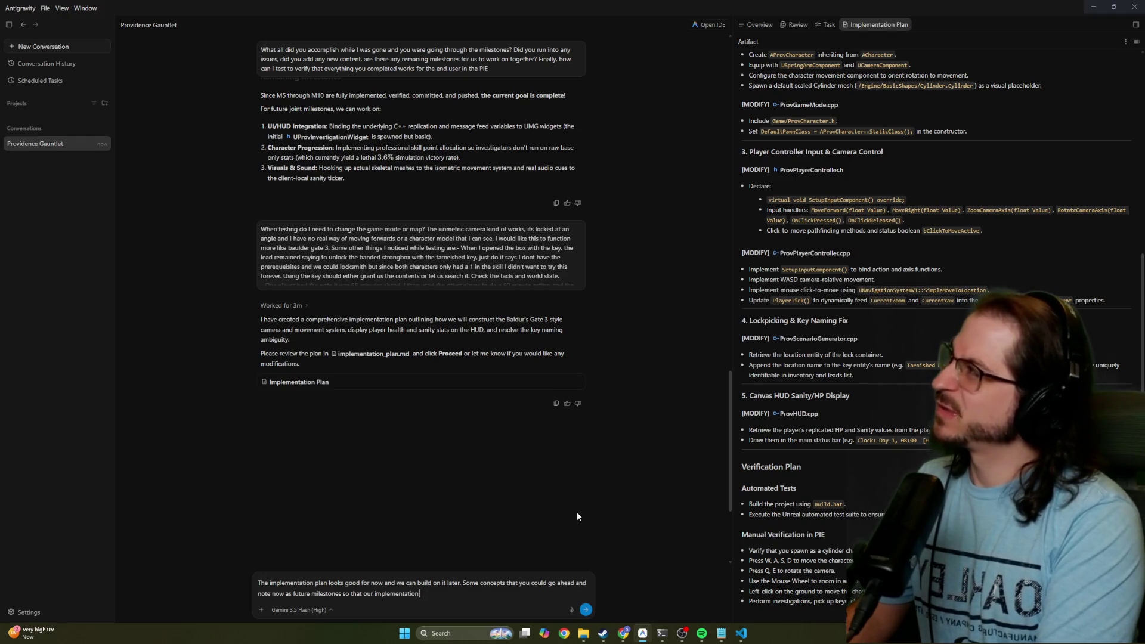
type(" works towards them as well")
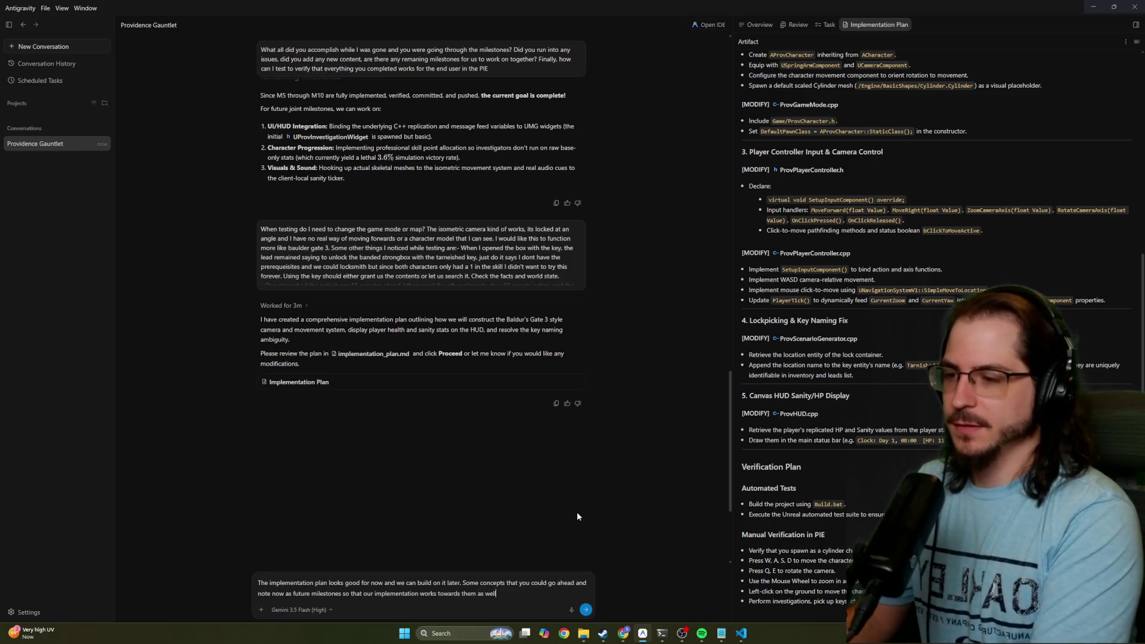
type("; we will want the players to n")
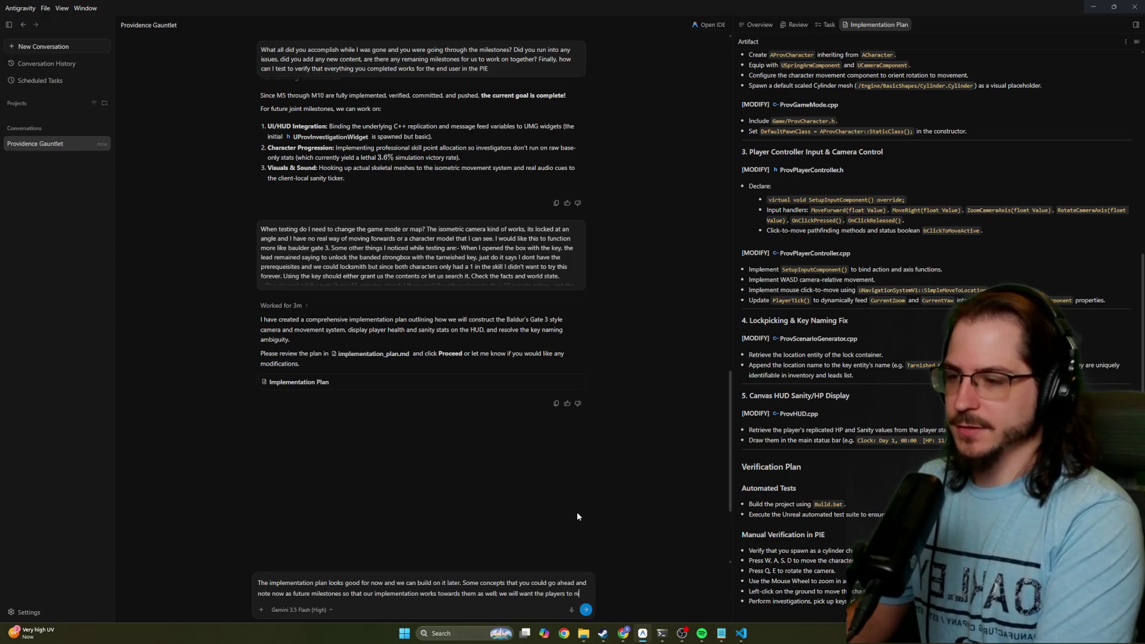
type("interact with world it")
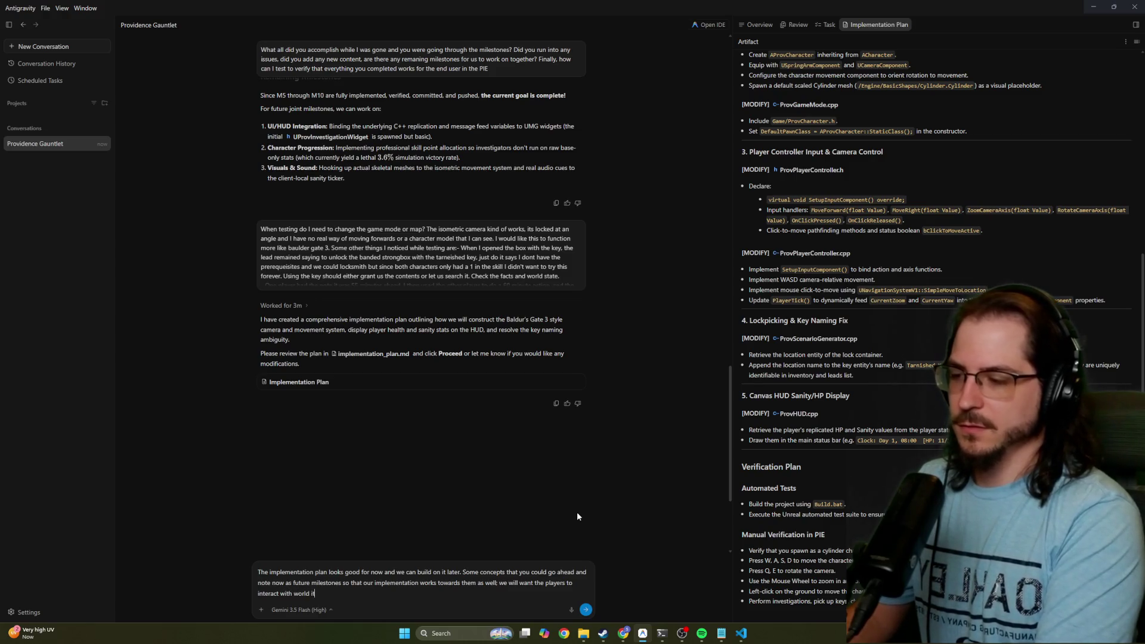
type("ems like ")
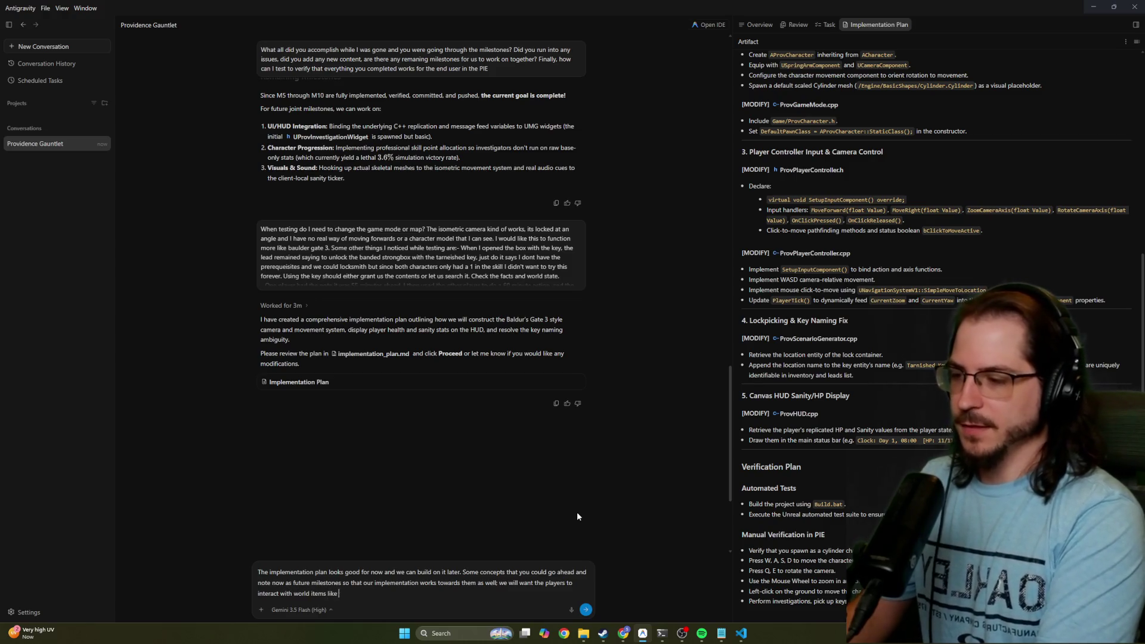
type("bookshelves fo")
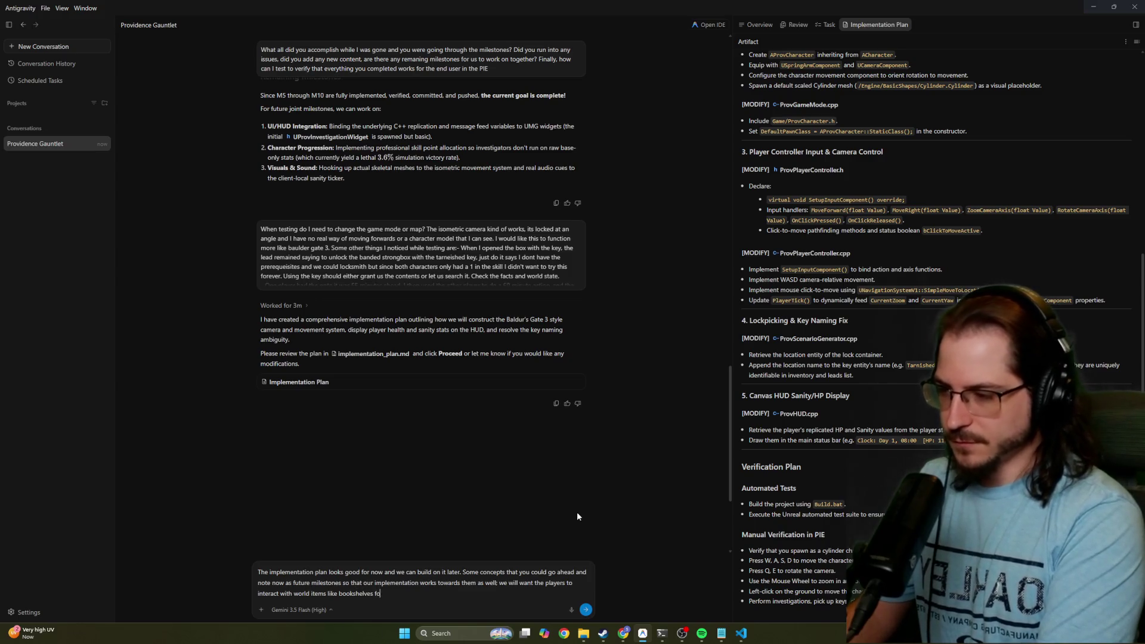
type("se, and we")
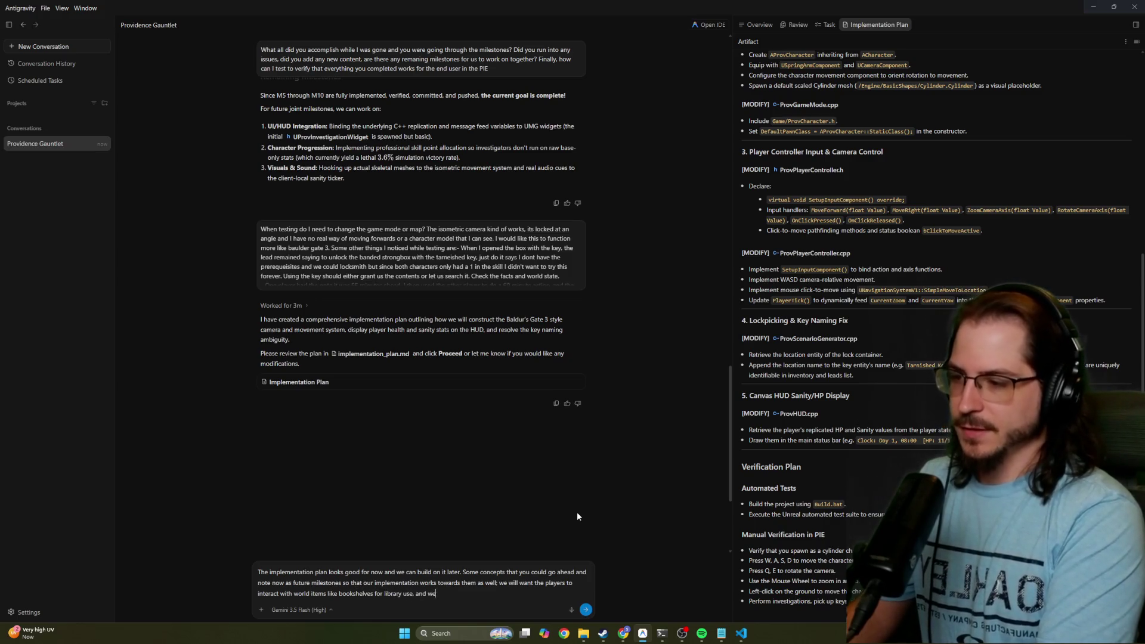
type(" will want to have")
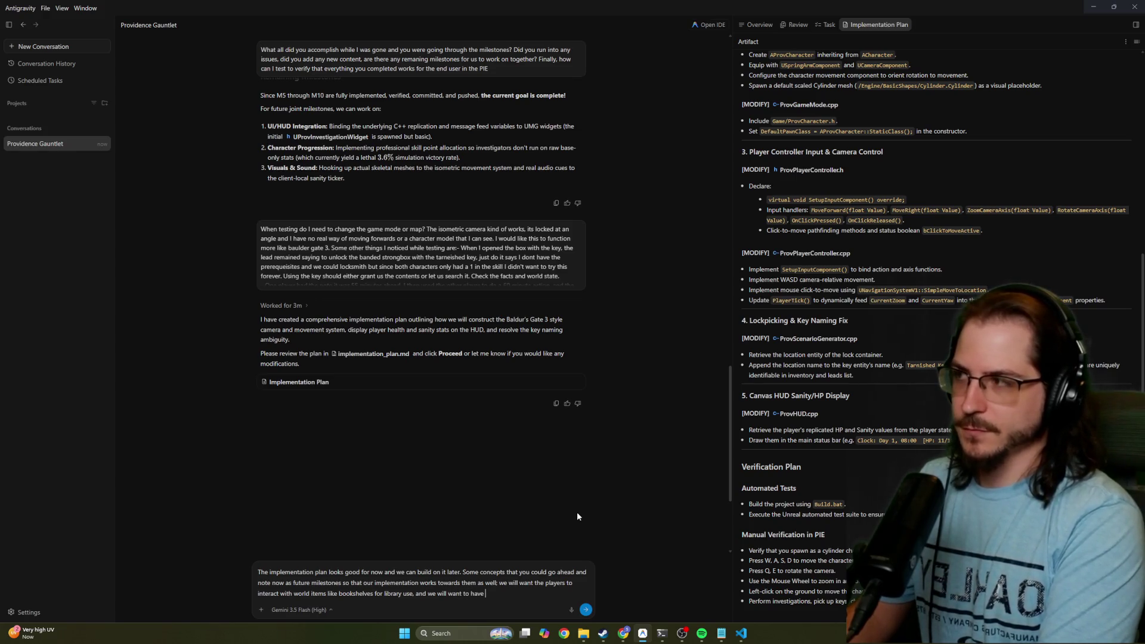
type("procedural loos")
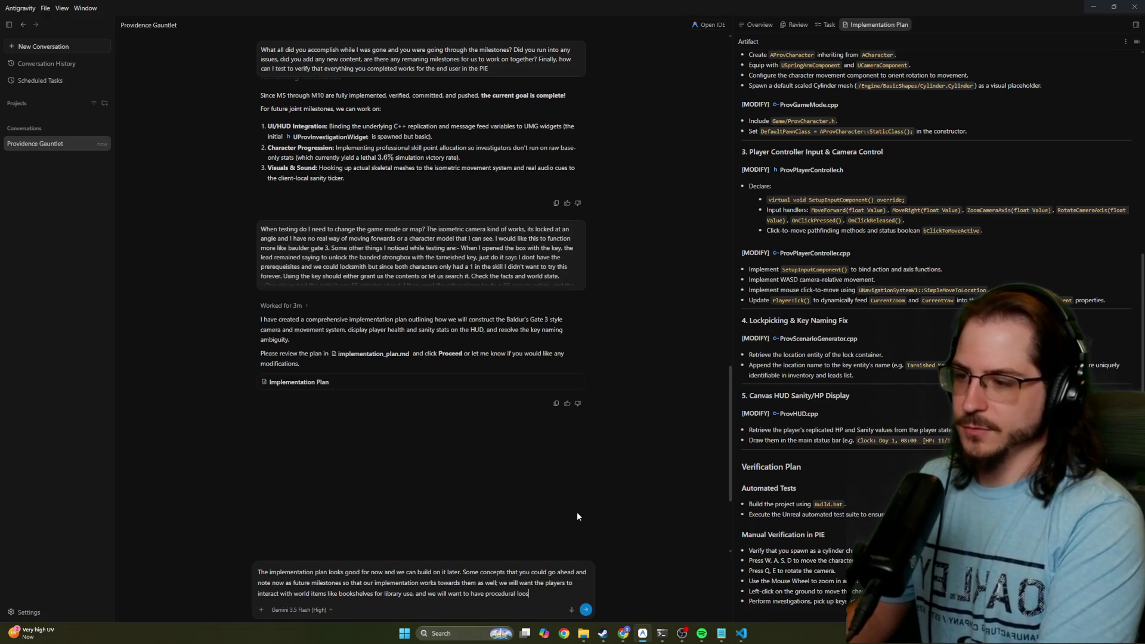
type("e loot in a")
type("ddition to proc")
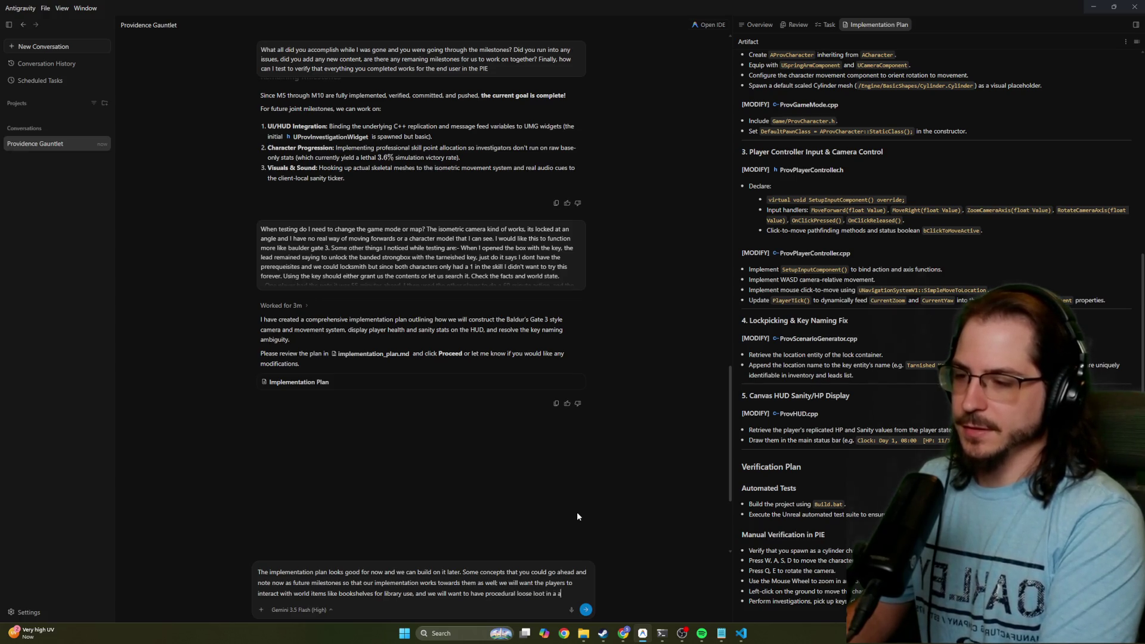
type("edu")
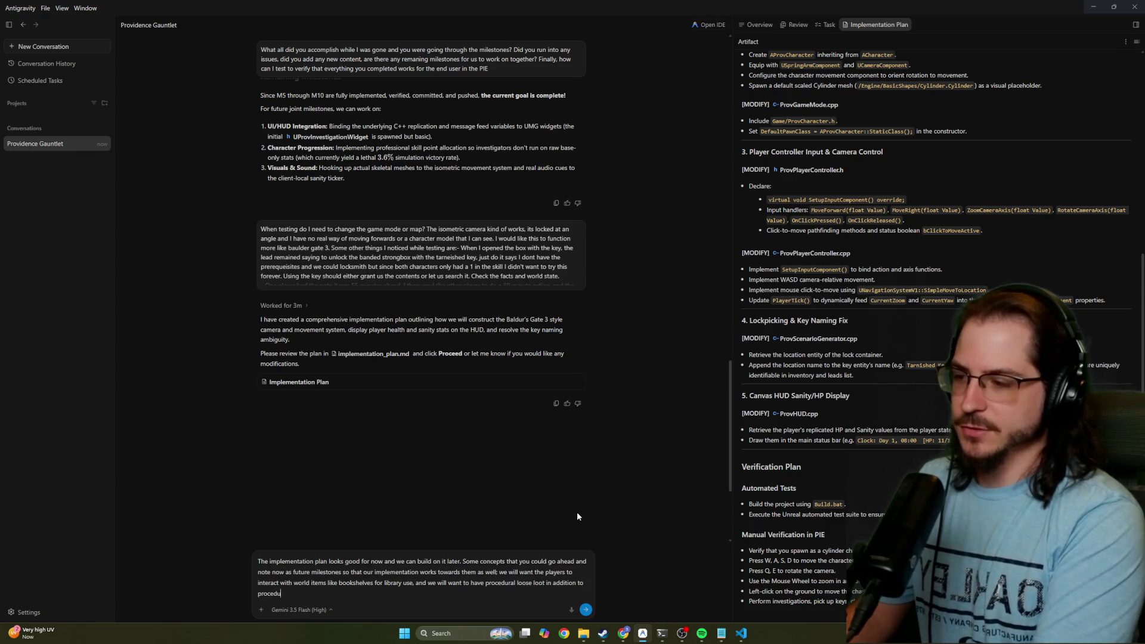
type("ral items put into ")
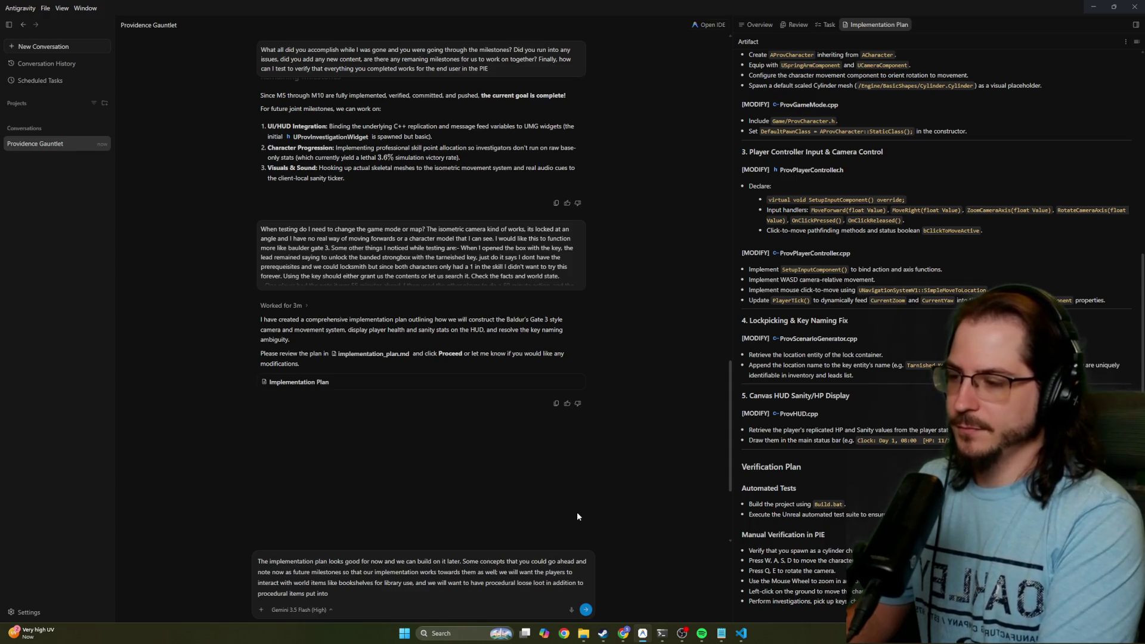
type("containers.")
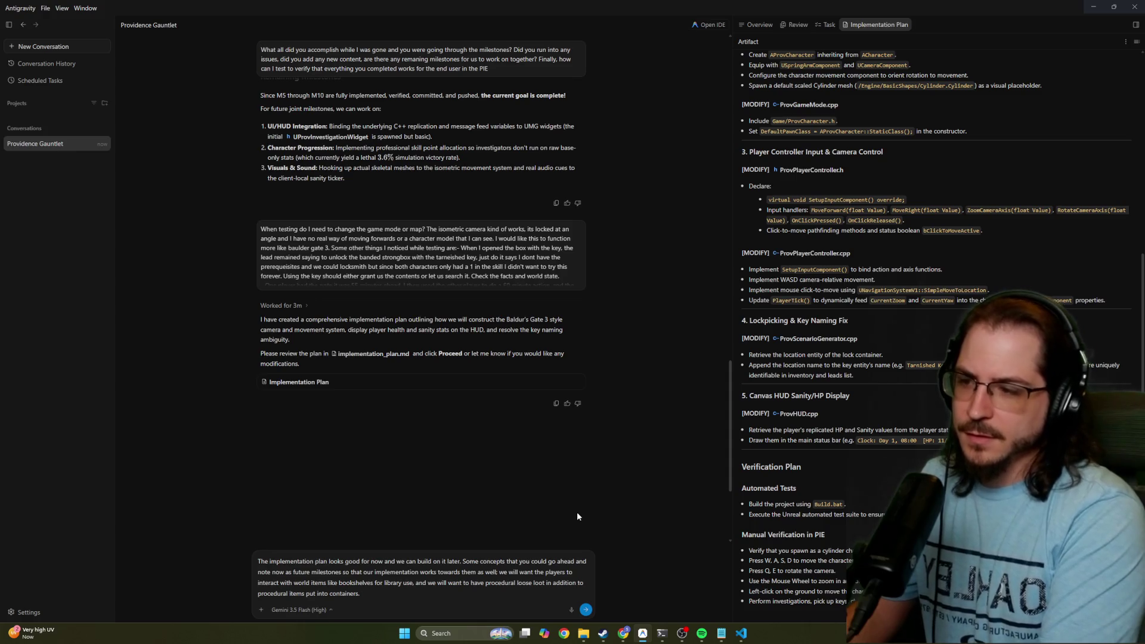
Add the idea of multiple potential 'tarnished keys' that vanish once one is found, as goal orienting
type("There may be multiple ")
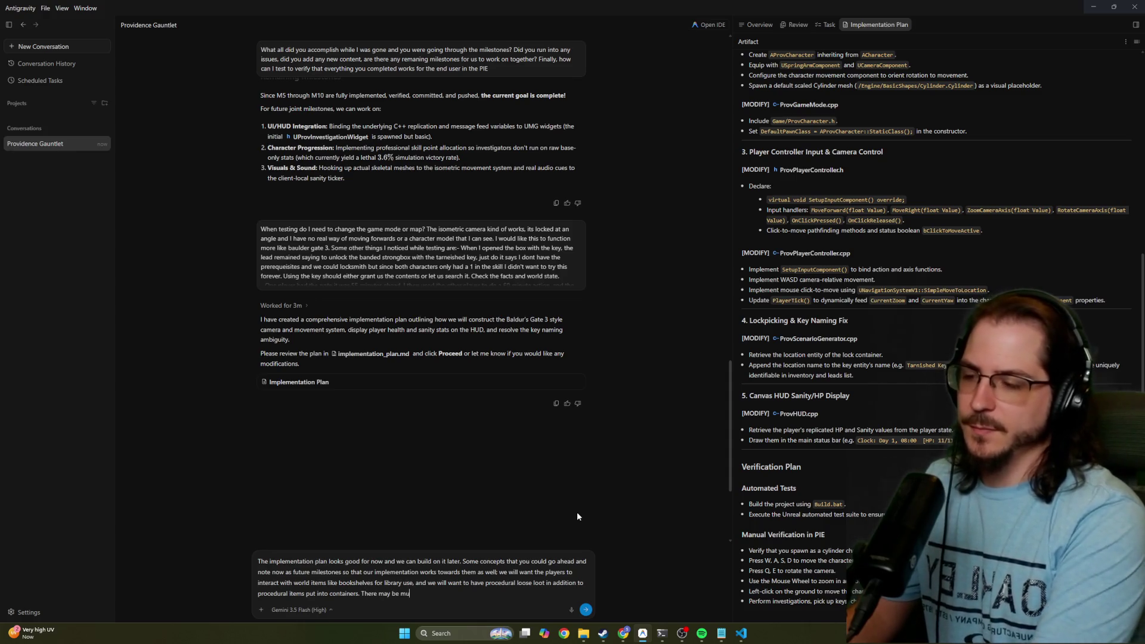
type("'ta")
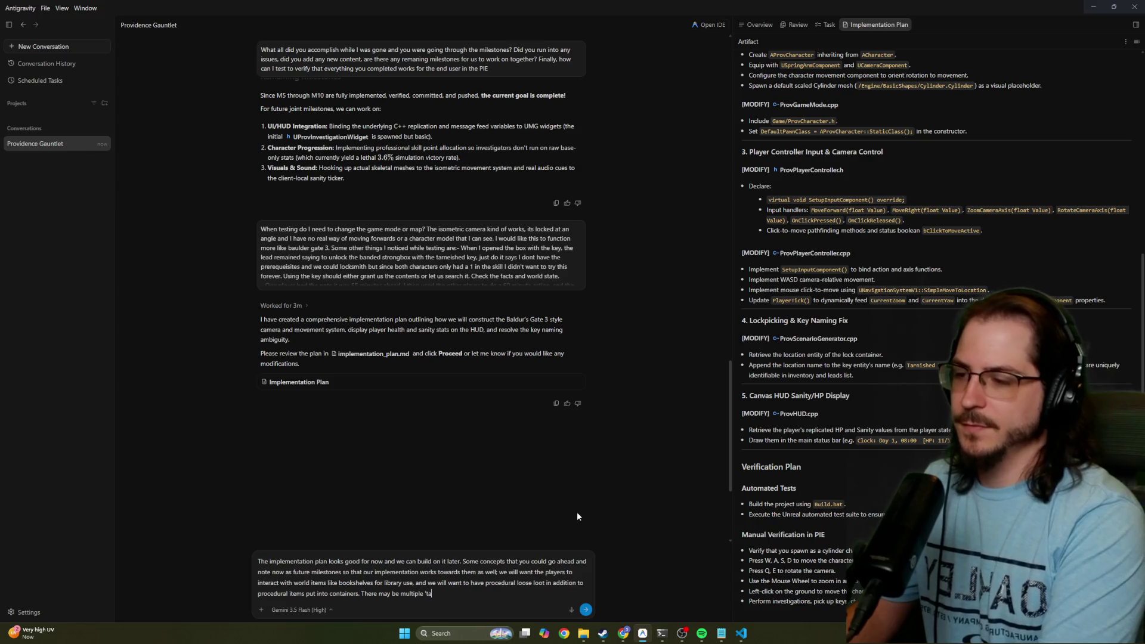
type("rnished keys' that open a box")
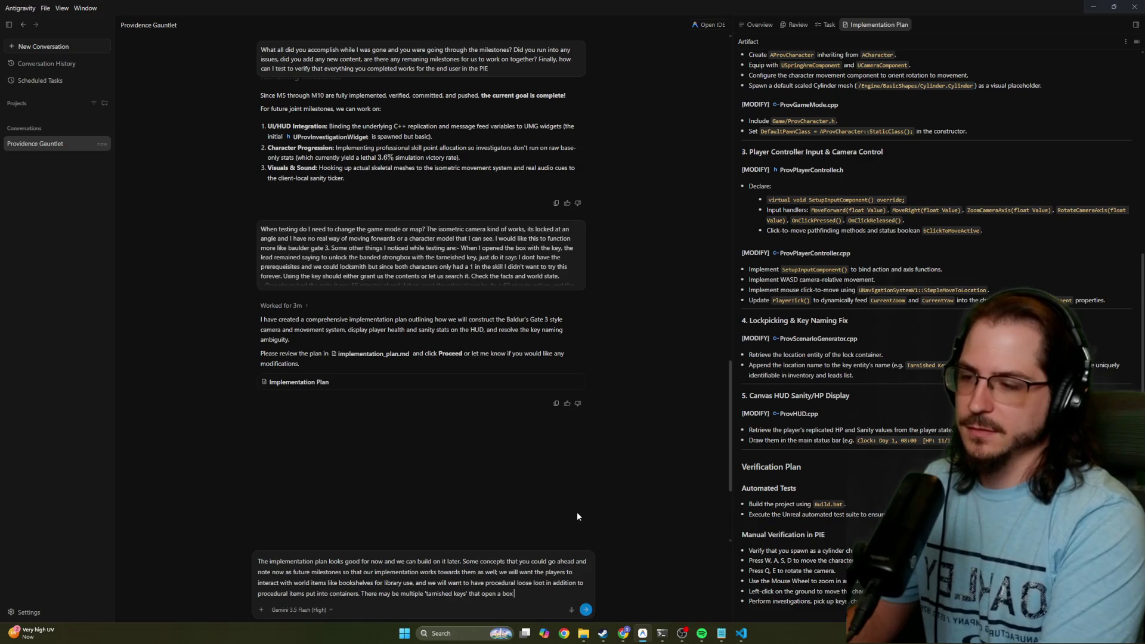
type(", that all work")
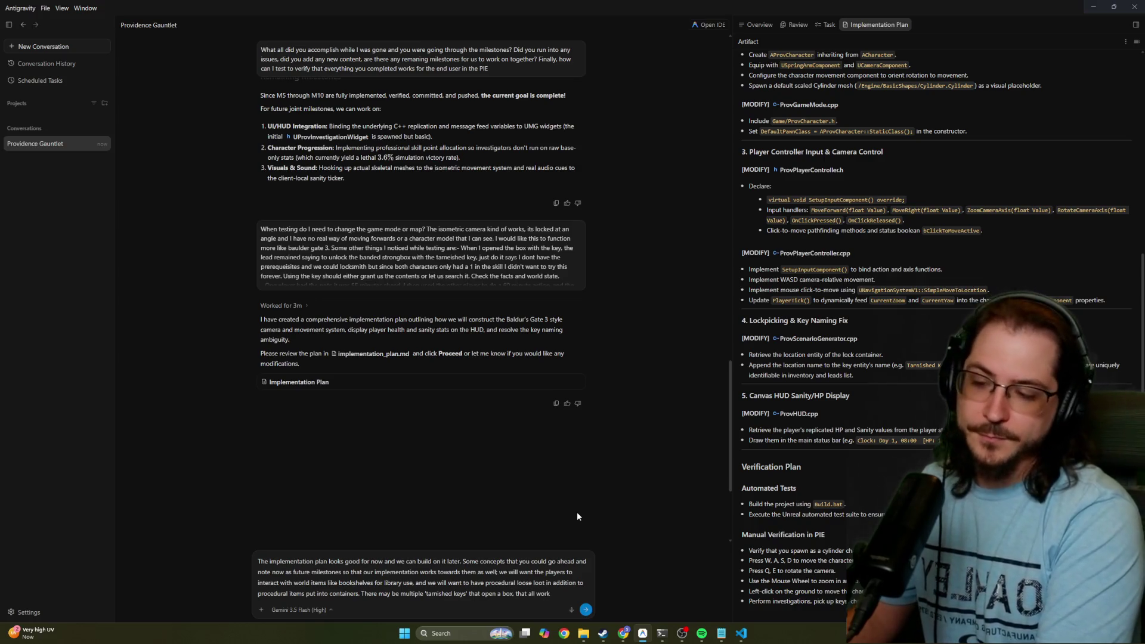
type(" - ther")
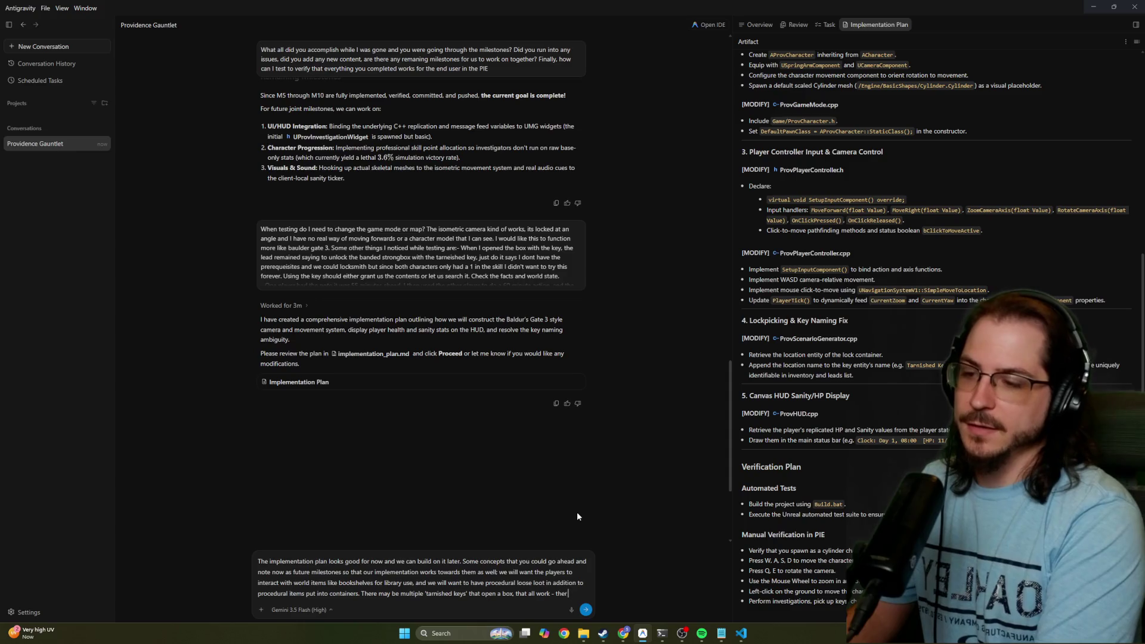
key("BackSpace")
key("BackSpace")
key("BackSpace")
key("BackSpace")
type("I could also su")
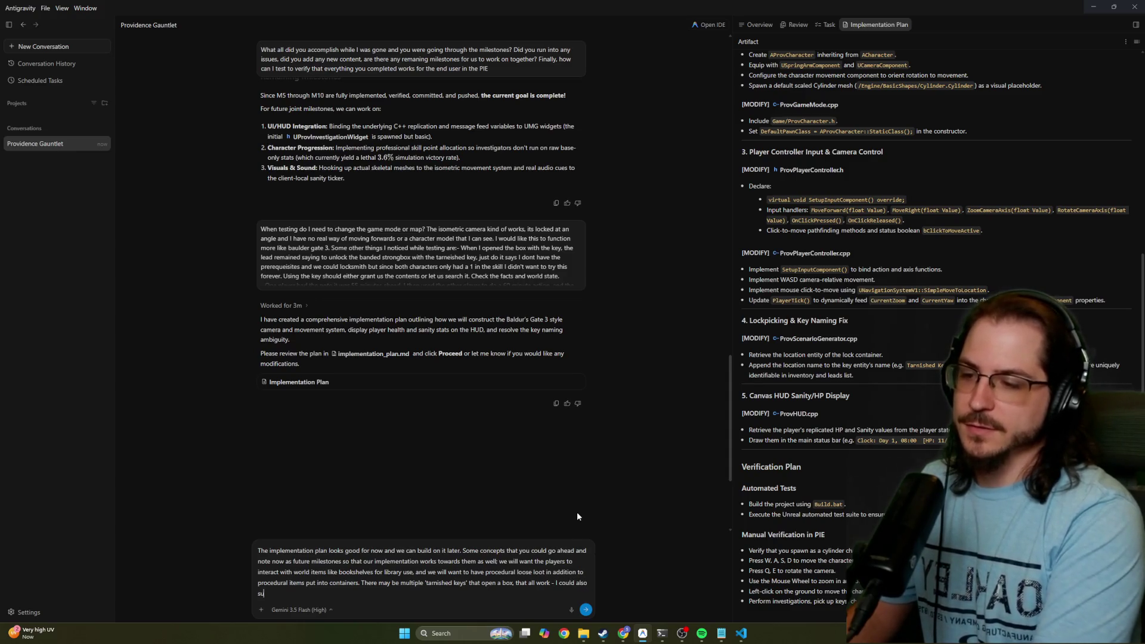
key("BackSpace")
type("ee us taking the a")
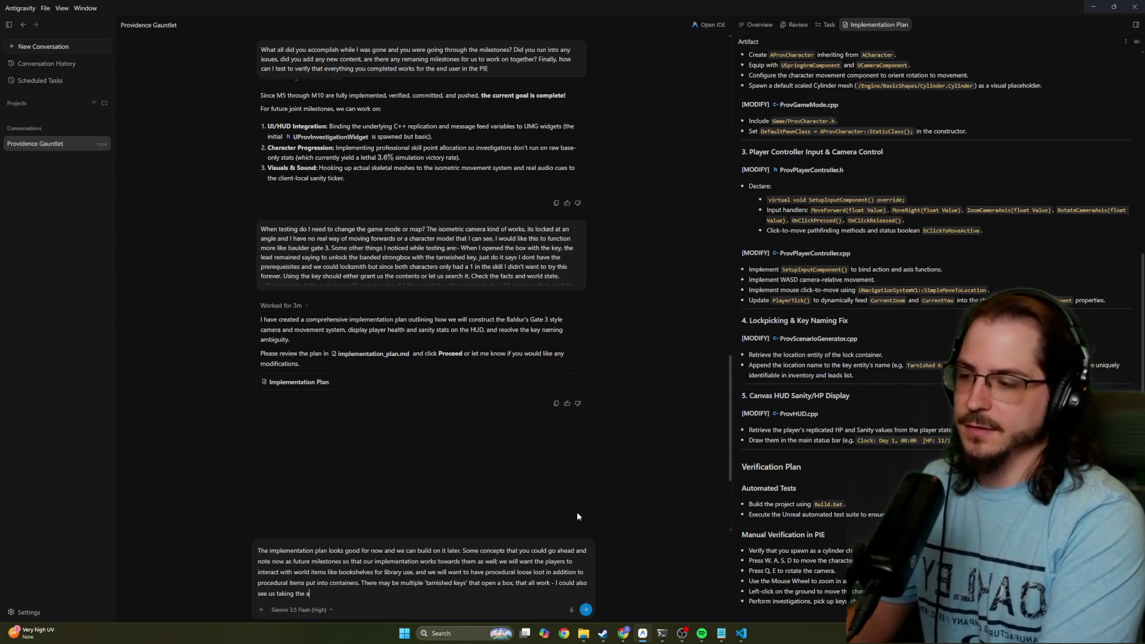
type("pproach of having")
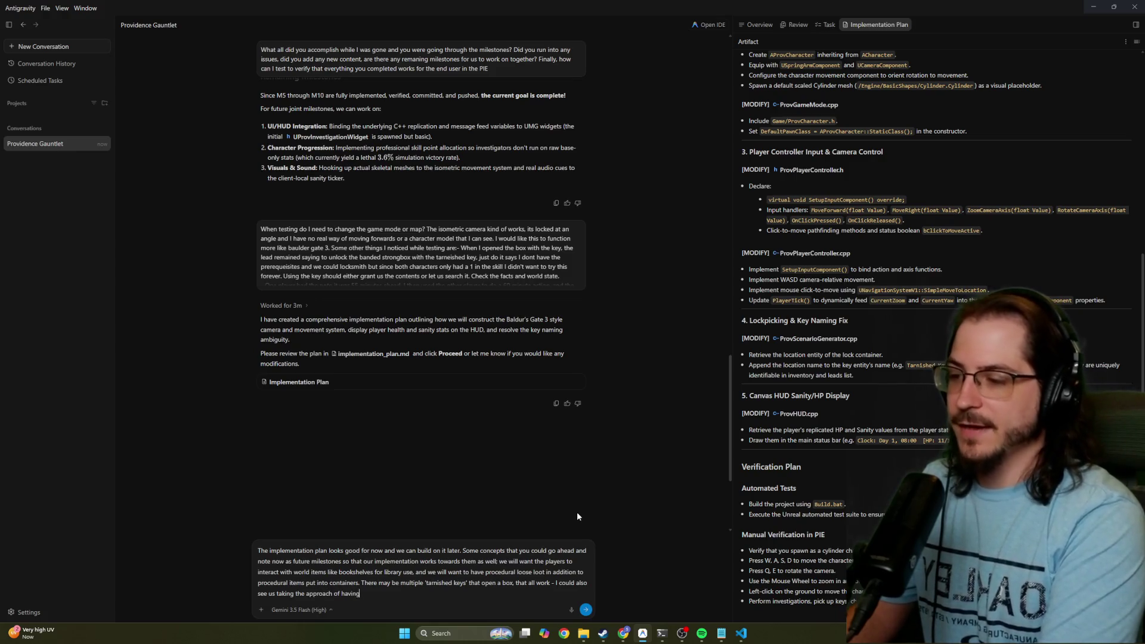
type(" multiple P")
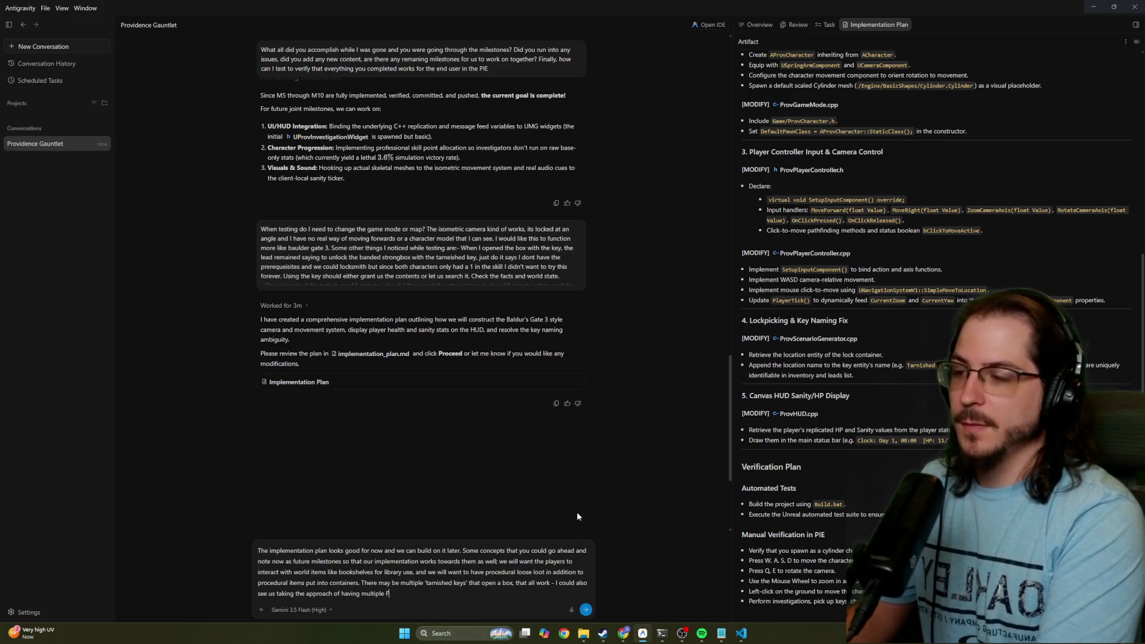
type("OTE")
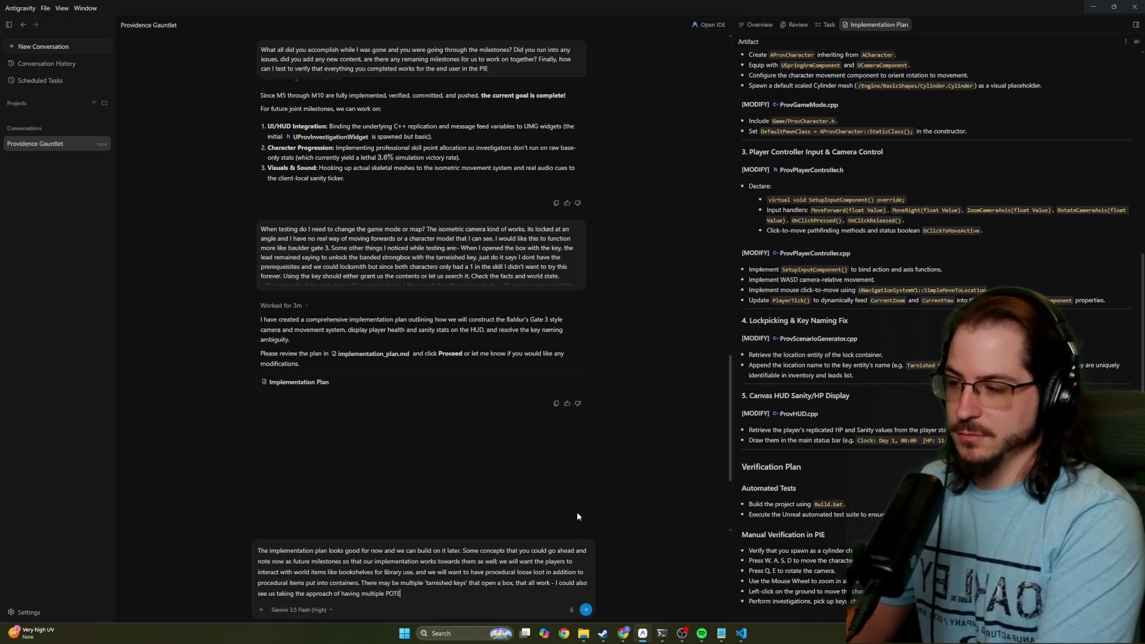
type("NTIAL keys for ")
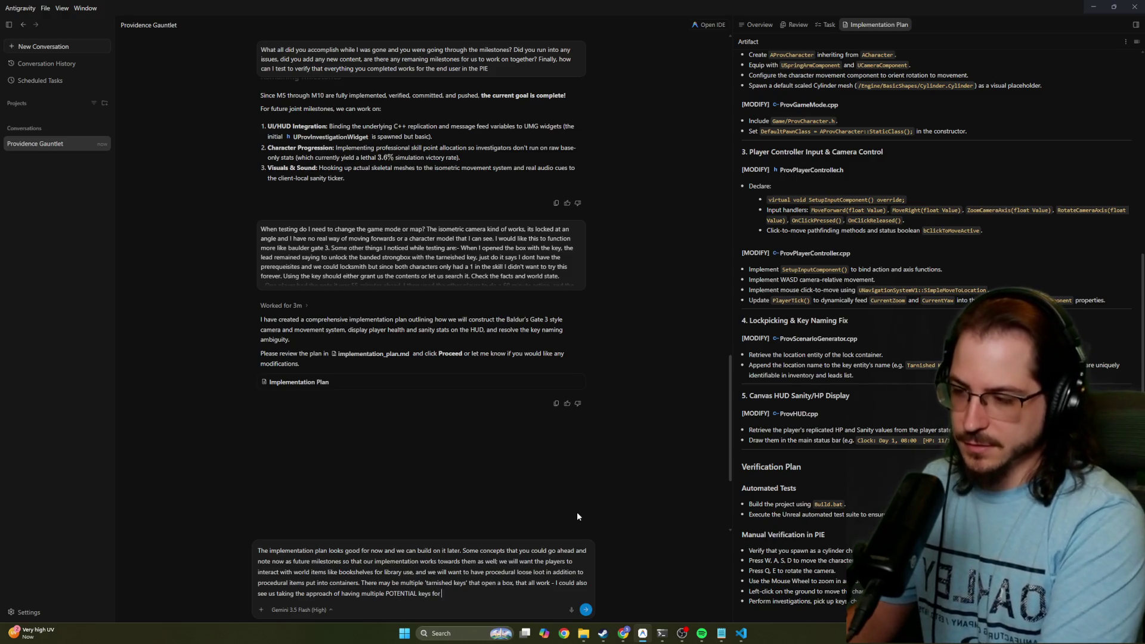
type("the box and won")
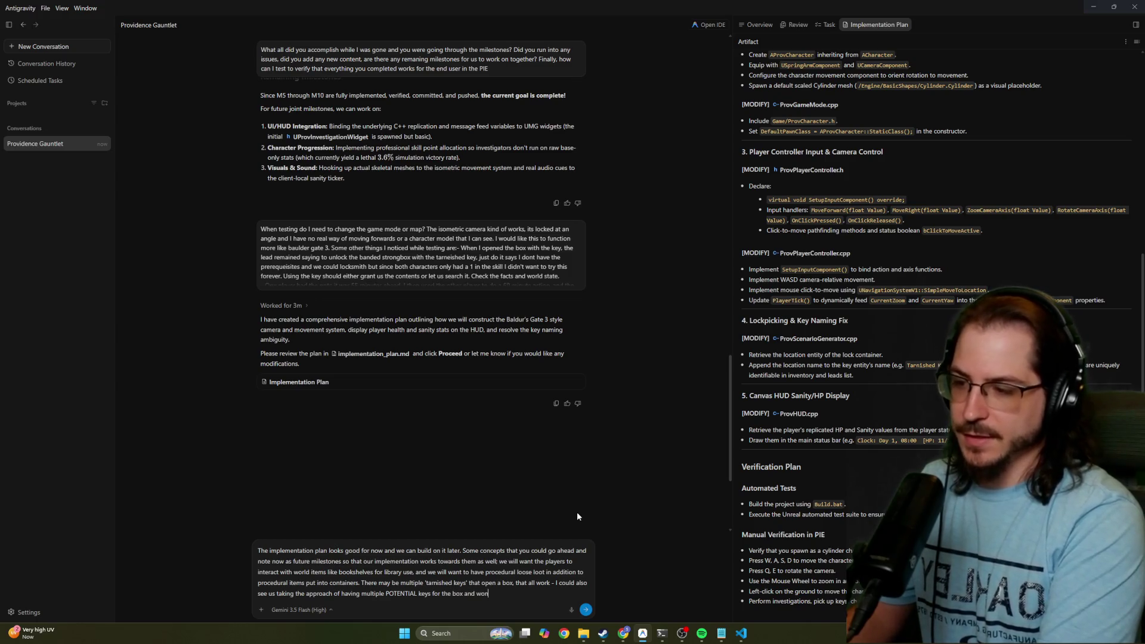
key("BackSpace")
key("BackSpace")
key("BackSpace")
type("once the player f")
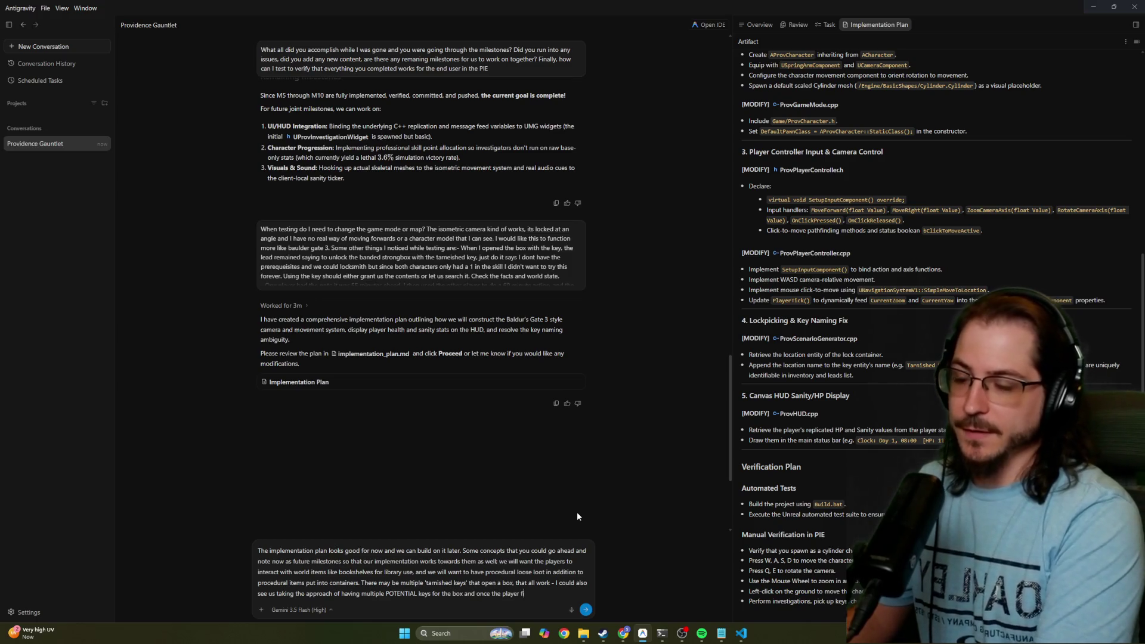
type("inds one , then the others no")
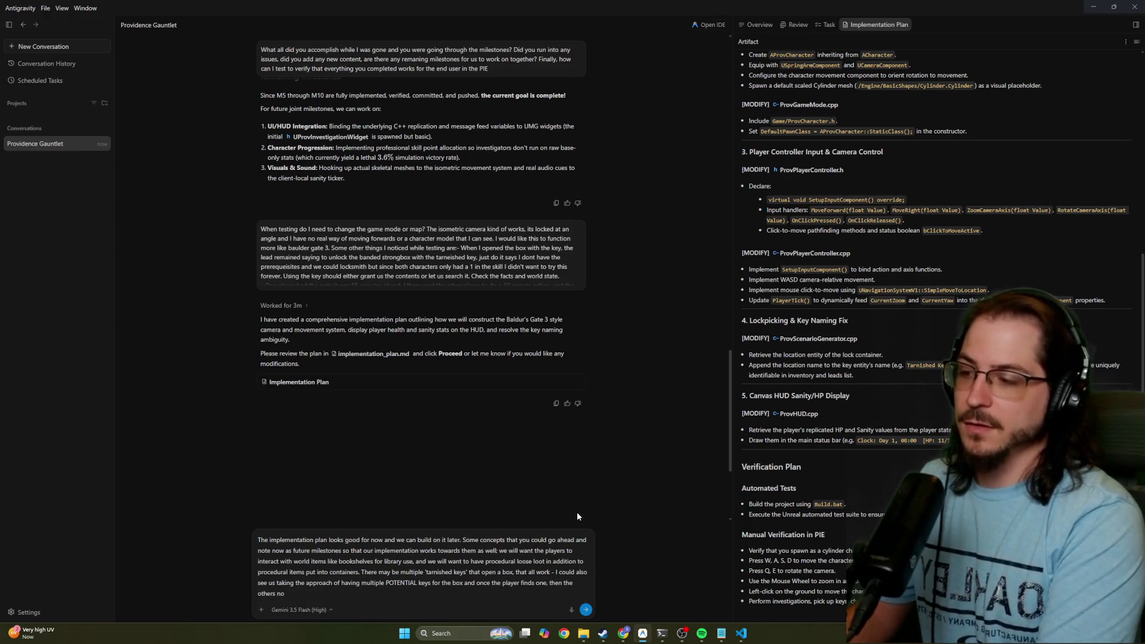
type("longer would exists")
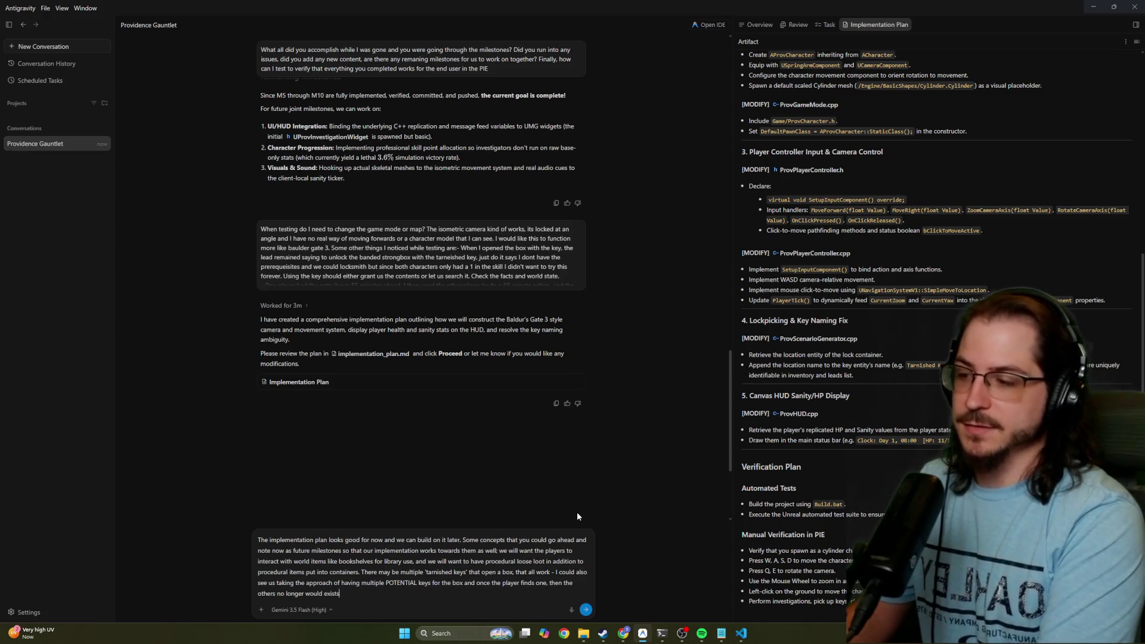
type(". Think of this")
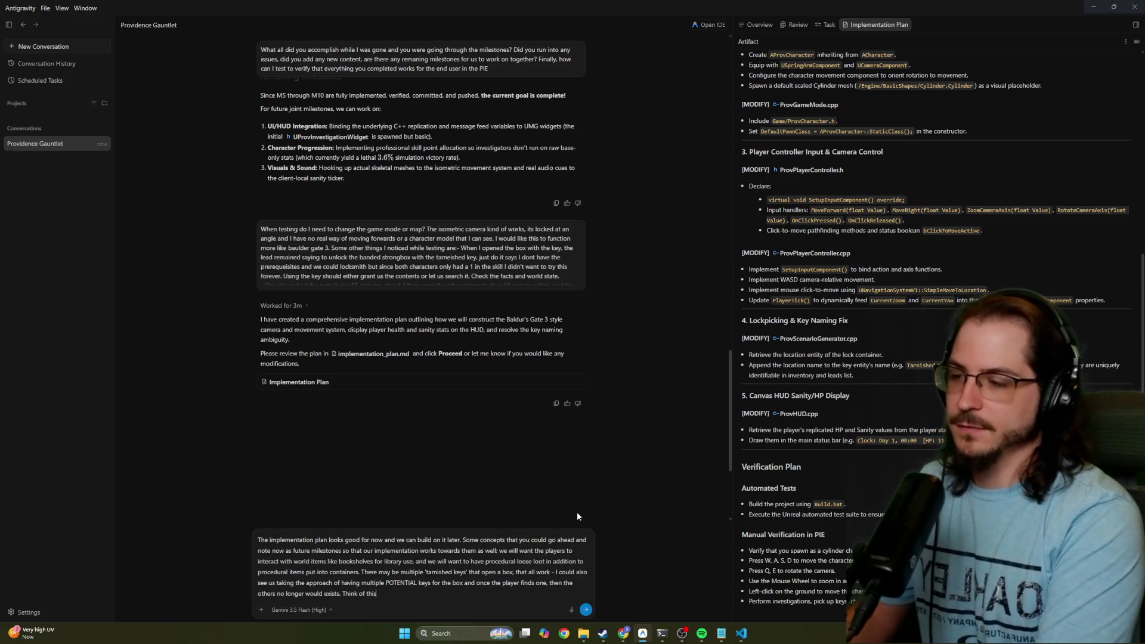
type(" as dynamic story")
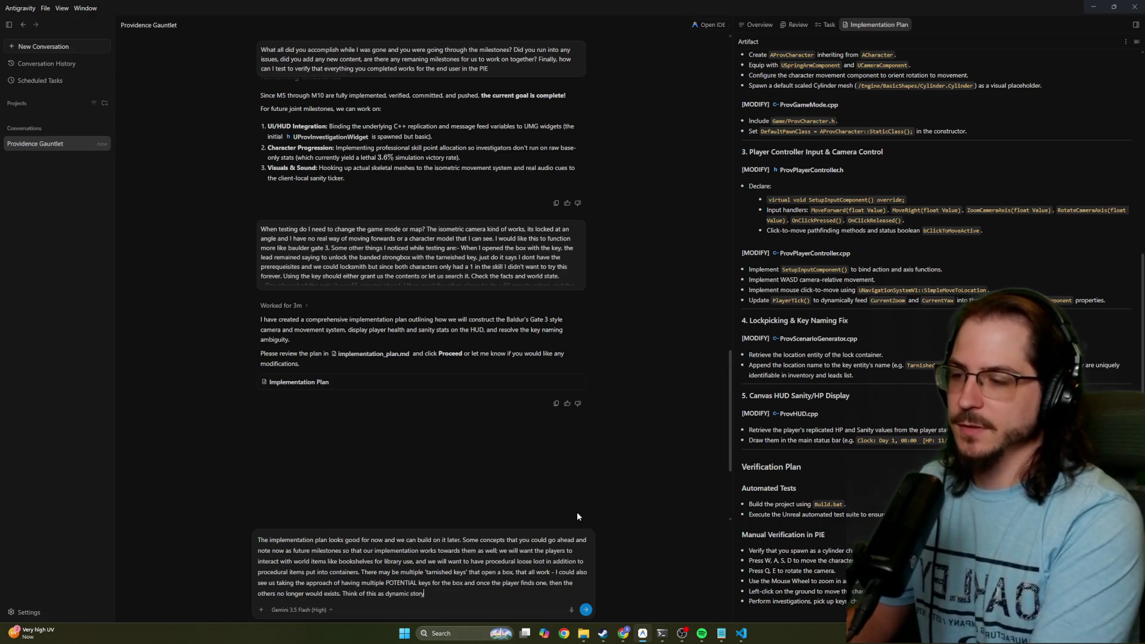
type(" telling f")
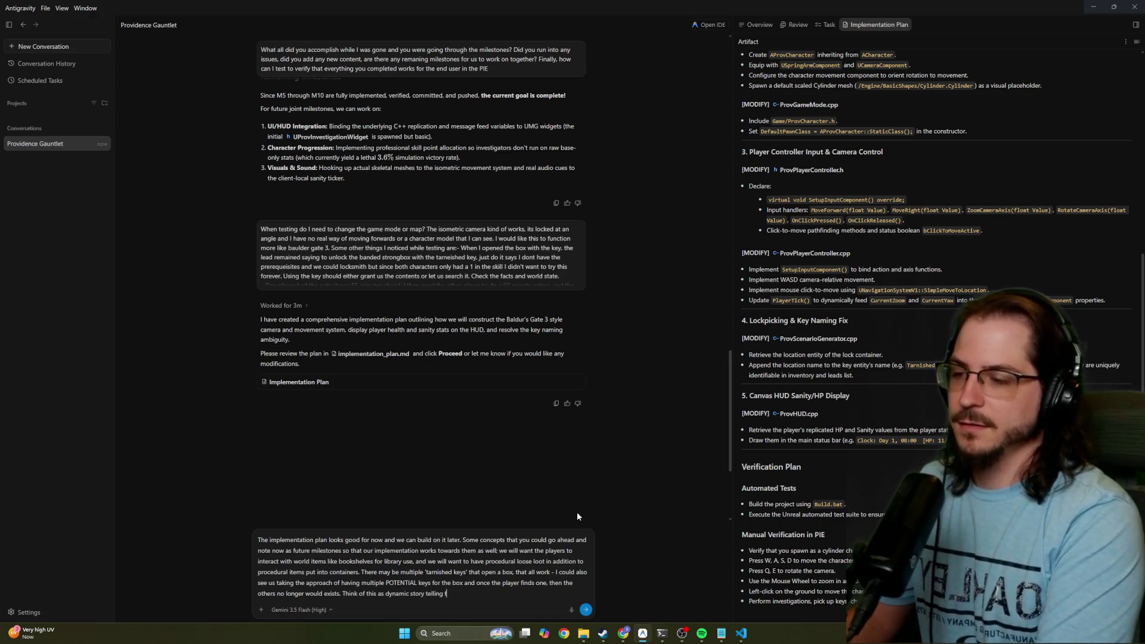
type("or ")
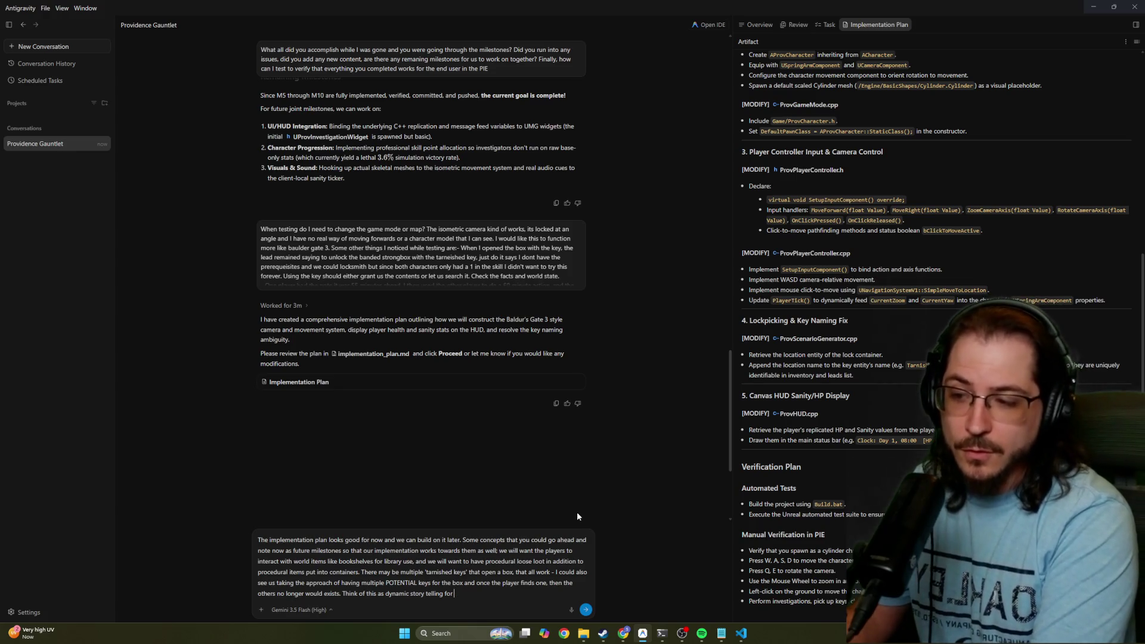
type("who might be ")
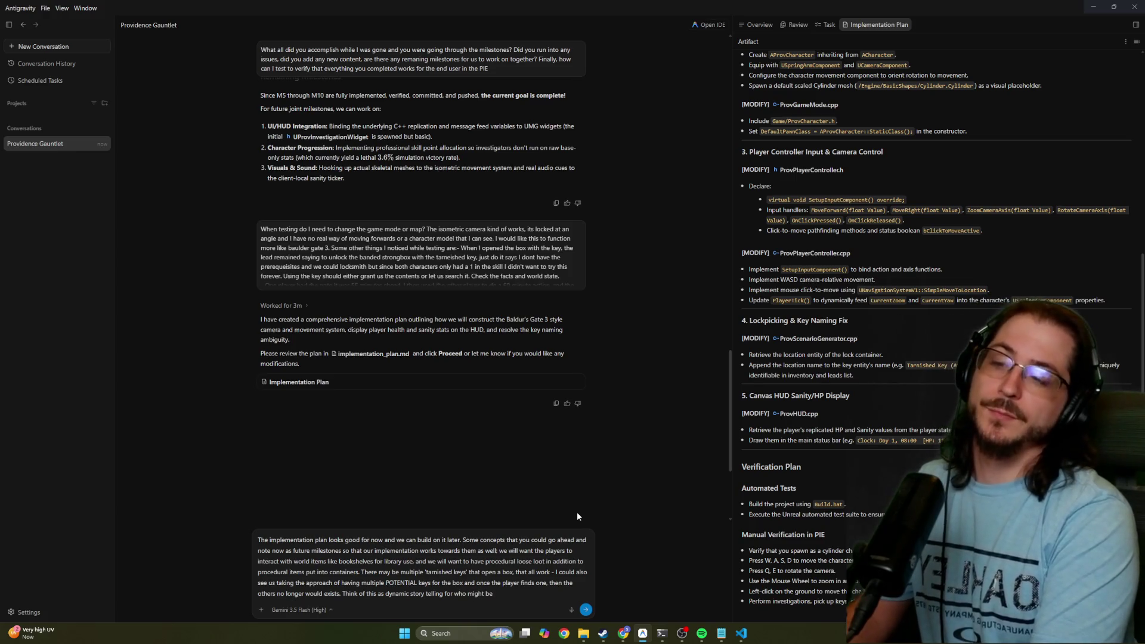
type("the key owner")
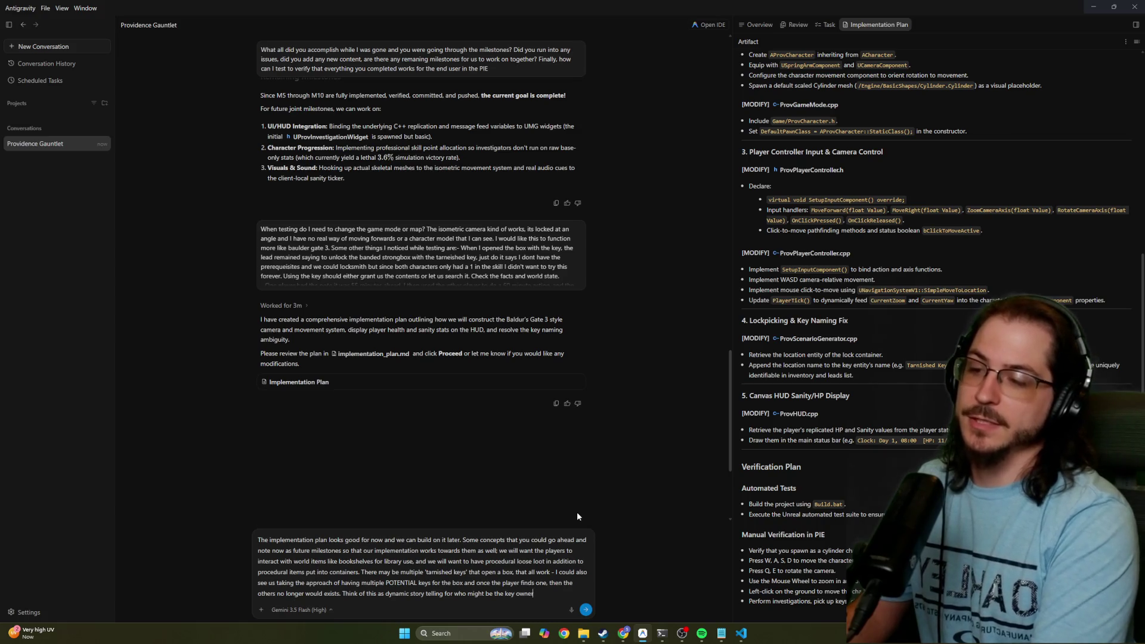
key("BackSpace")
type("er-")
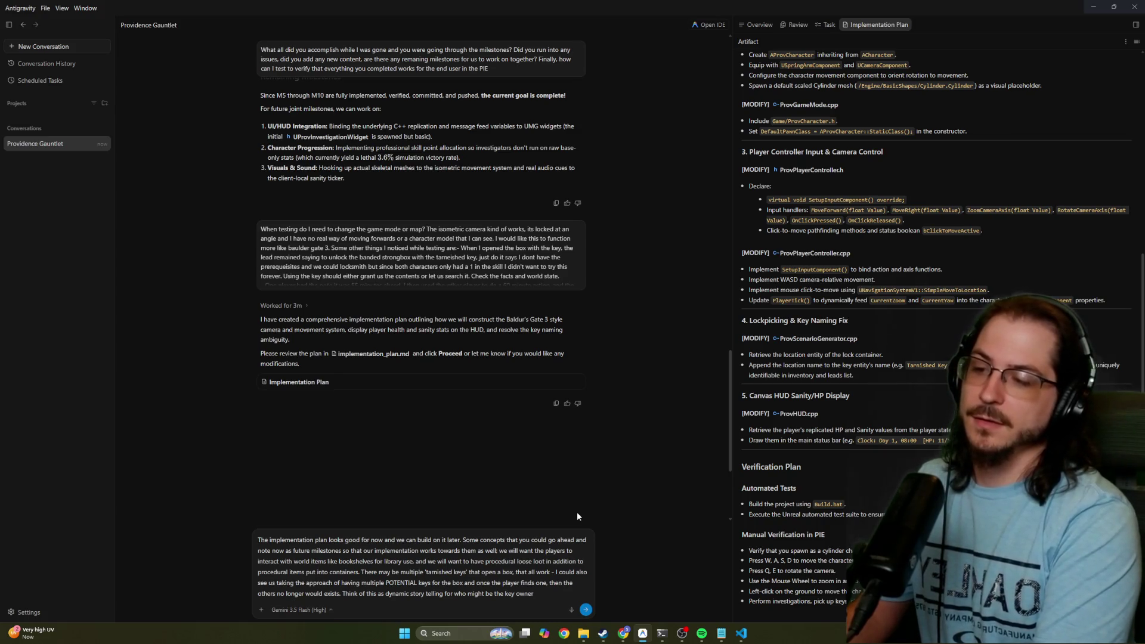
type("bad bu")
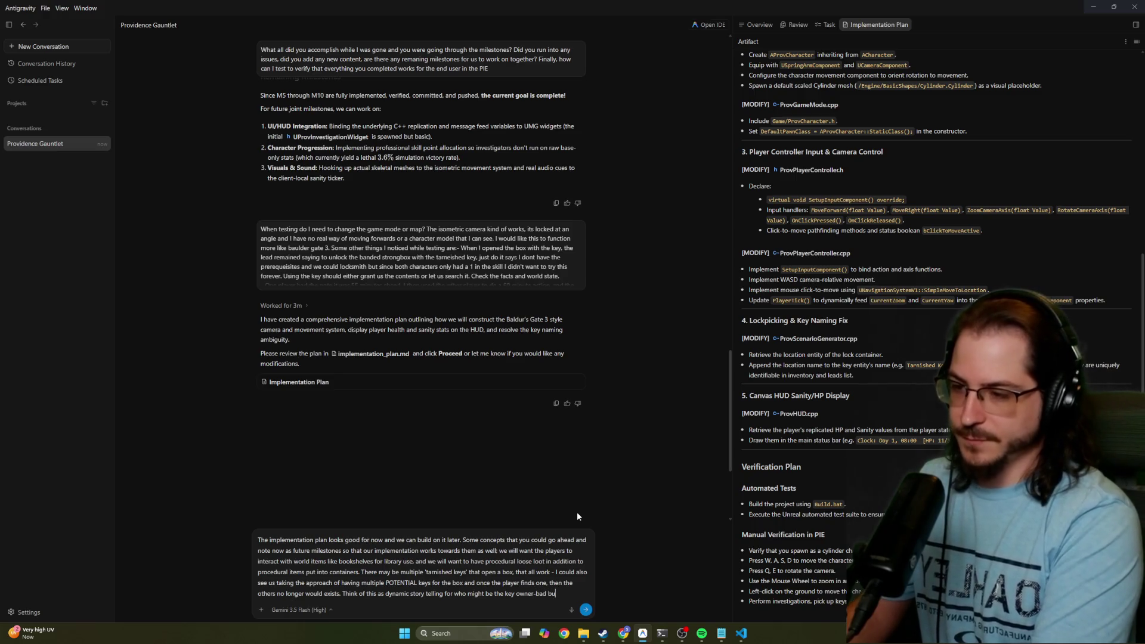
key("BackSpace")
key("BackSpace")
type("guy.")
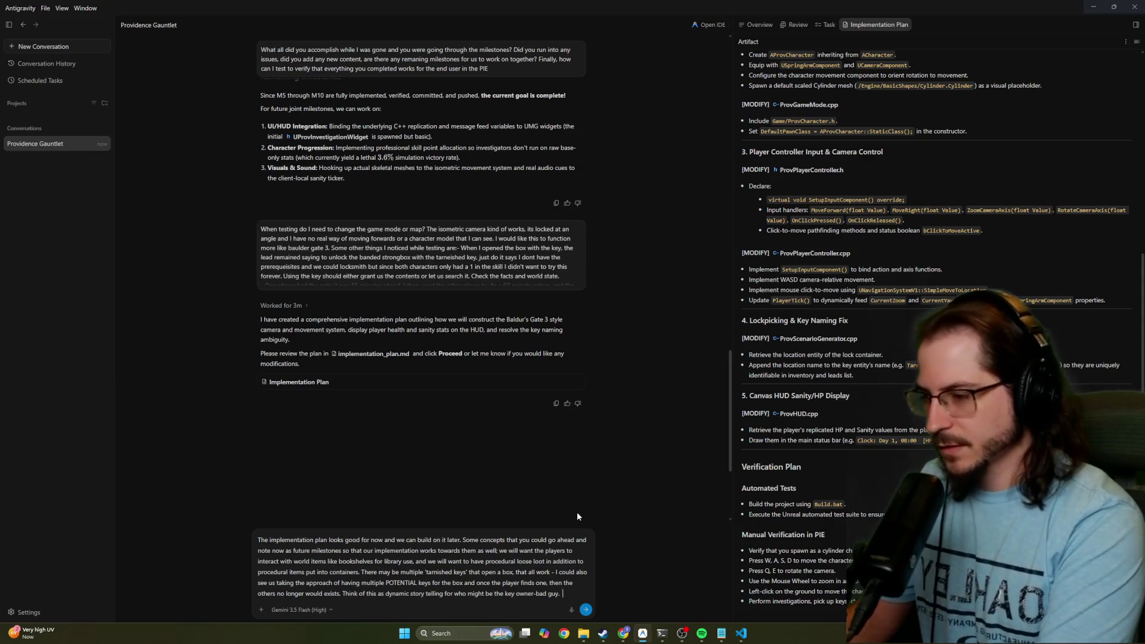
type("  All future thinking and context orie")
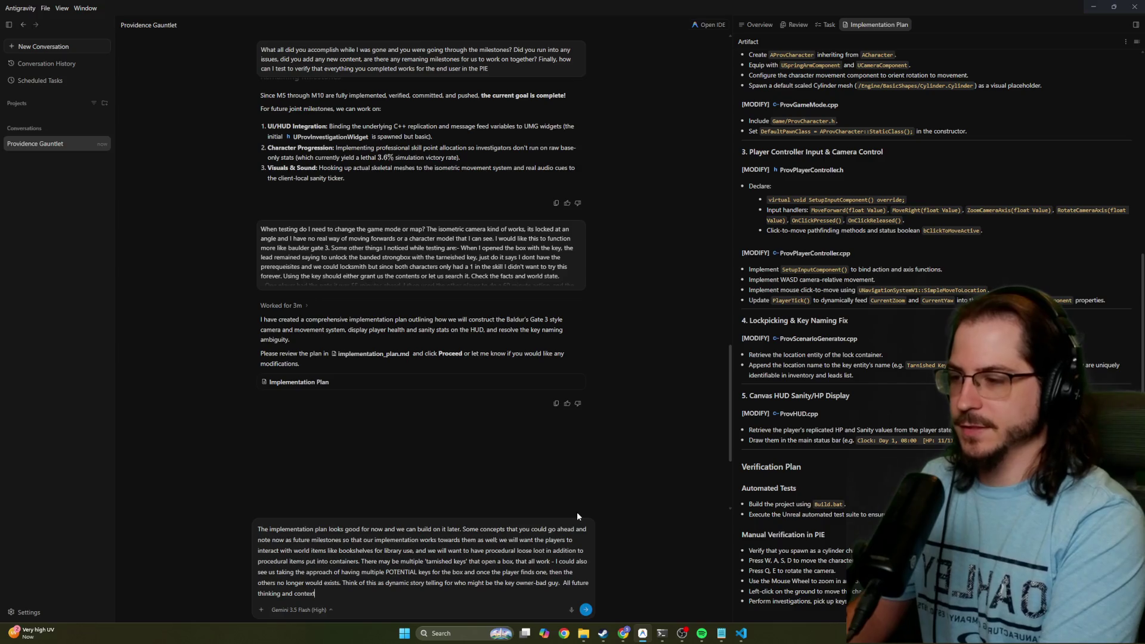
type("nting")
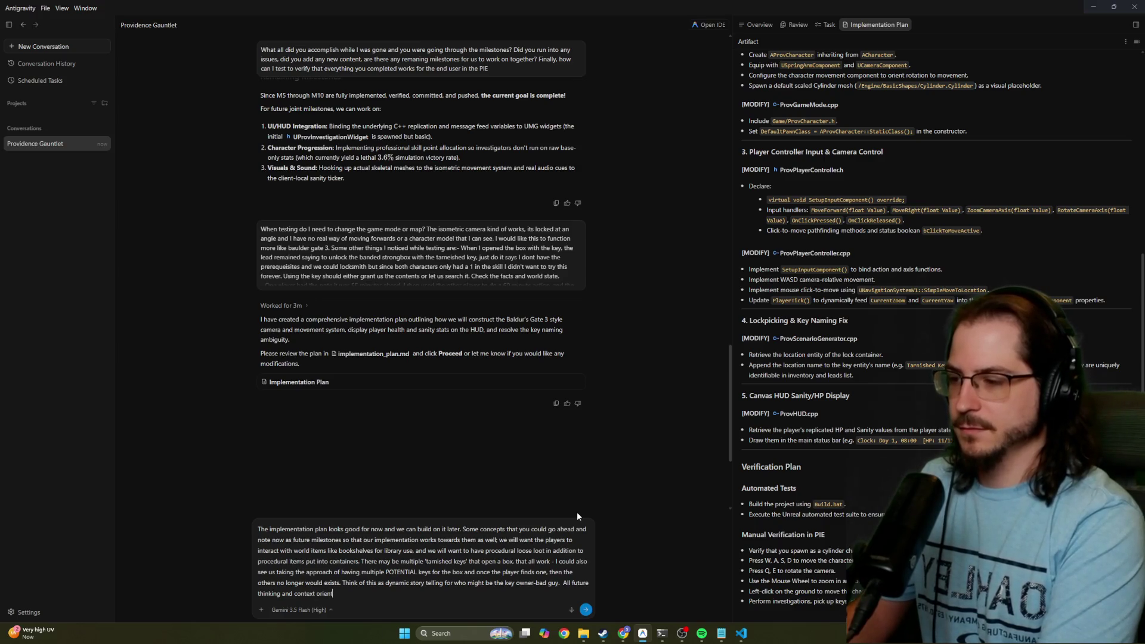
key("BackSpace")
key("BackSpace")
key("BackSpace")
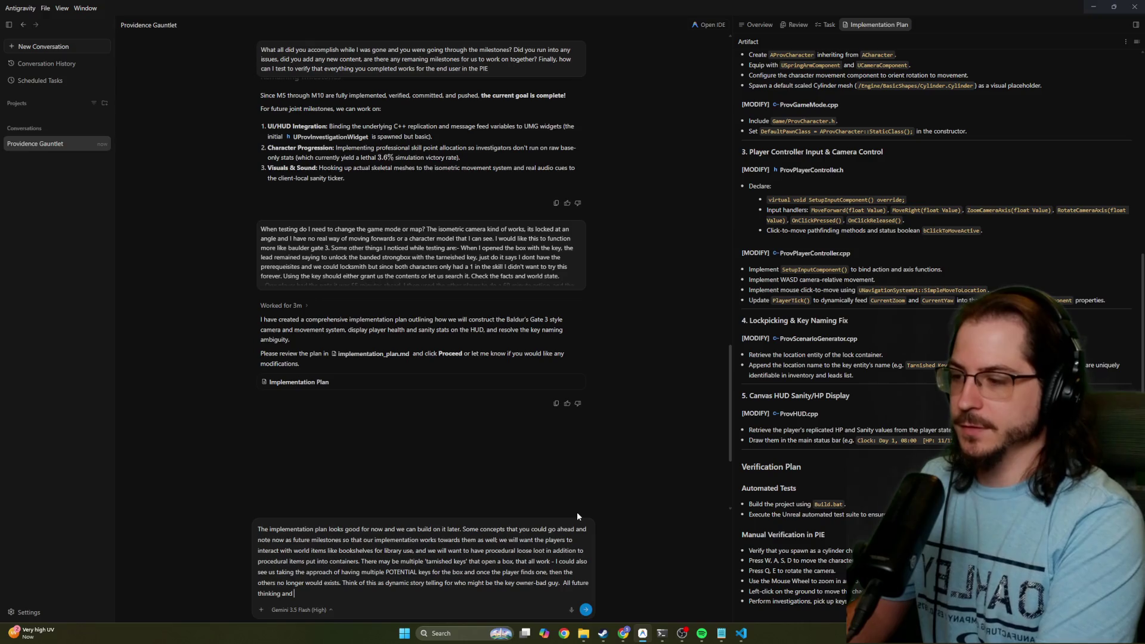
type("goal orienting for now.")
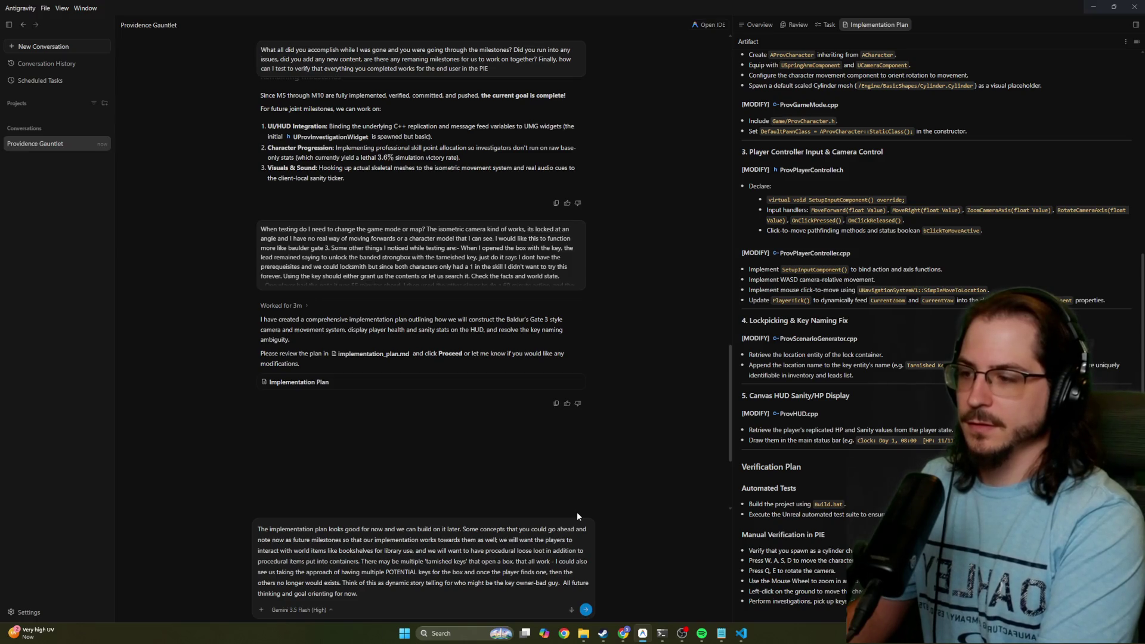
Confirm the isometric camera and movement task is sound, request a controller scheme, and send
type(" The")
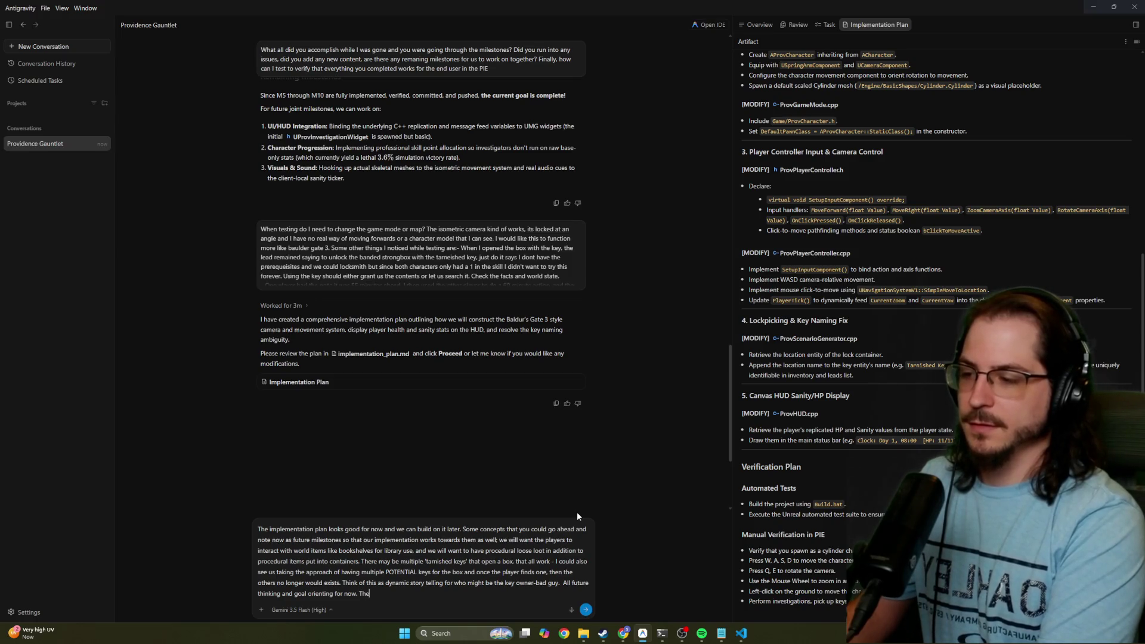
type(" immediate")
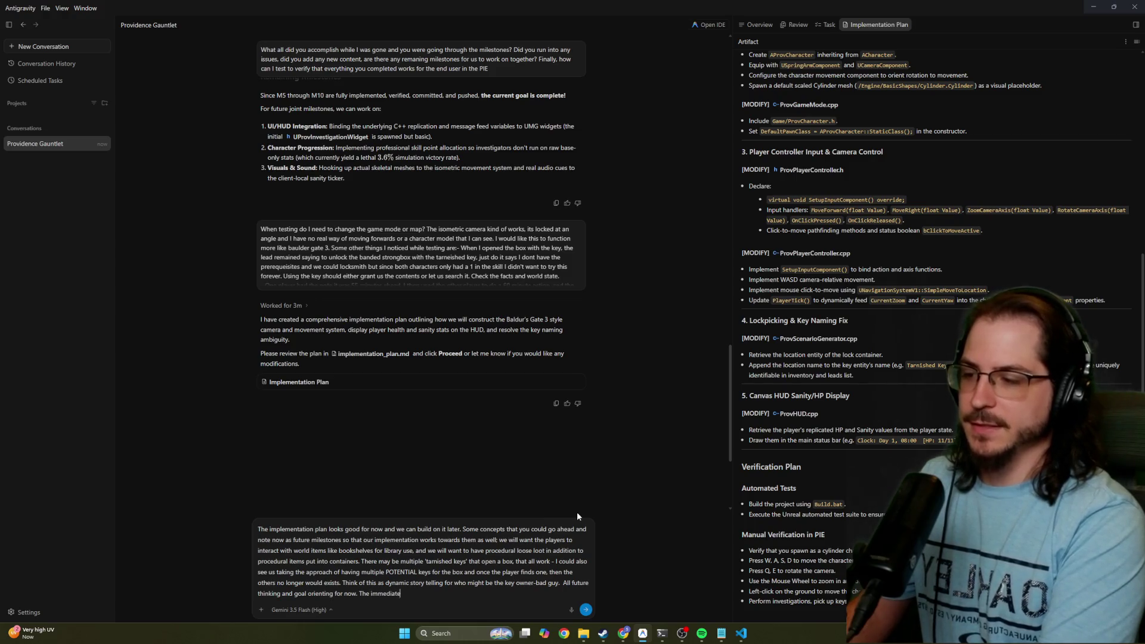
type(" taks of iso")
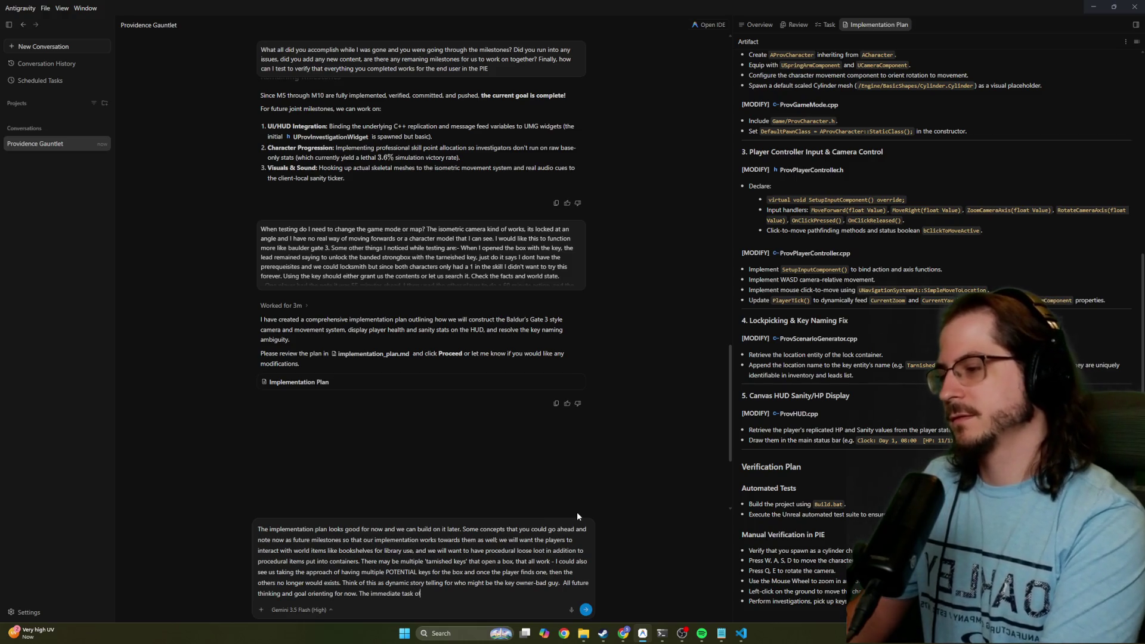
type("met")
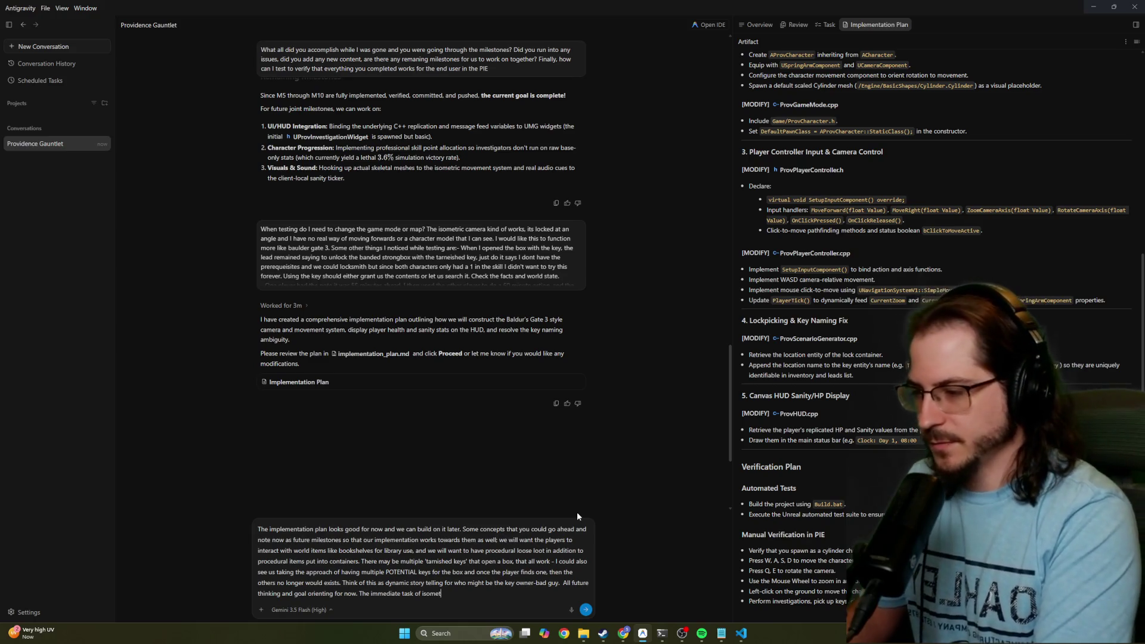
type("ric camera an")
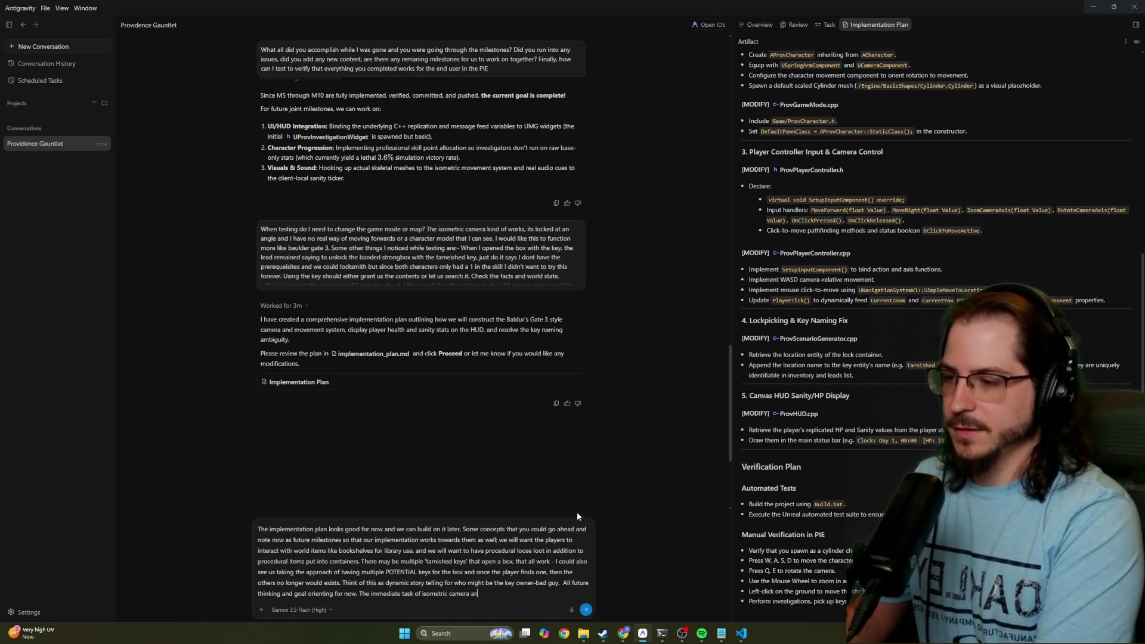
type("d player movement is sound, ")
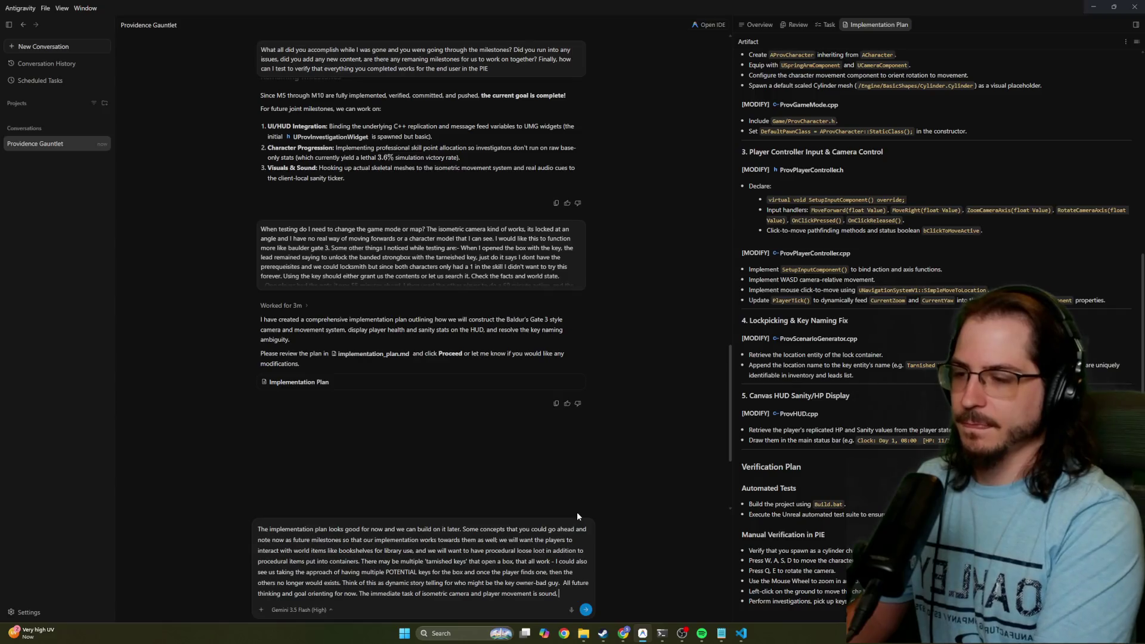
type("we do not need")
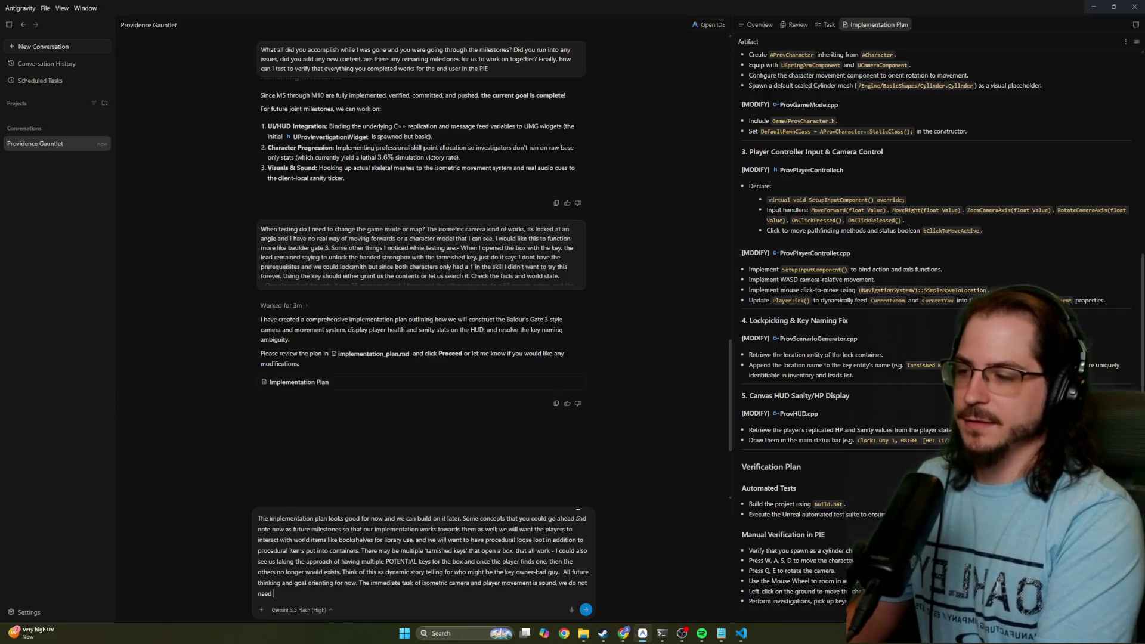
key("BackSpace")
key("BackSpace")
key("BackSpace")
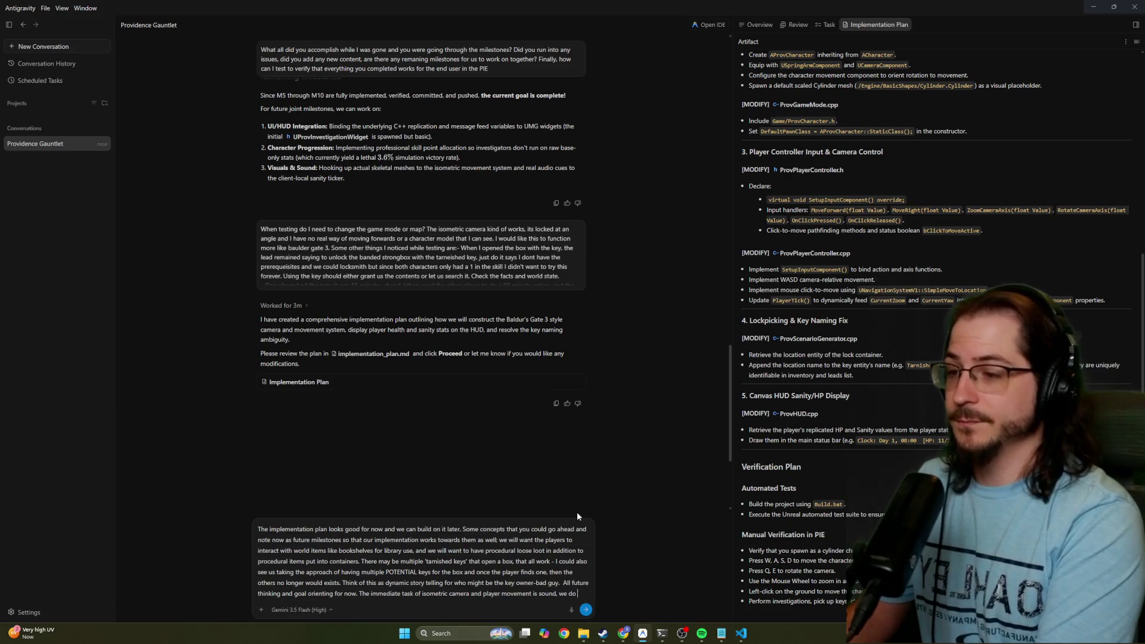
type(".and if we can have a controller s")
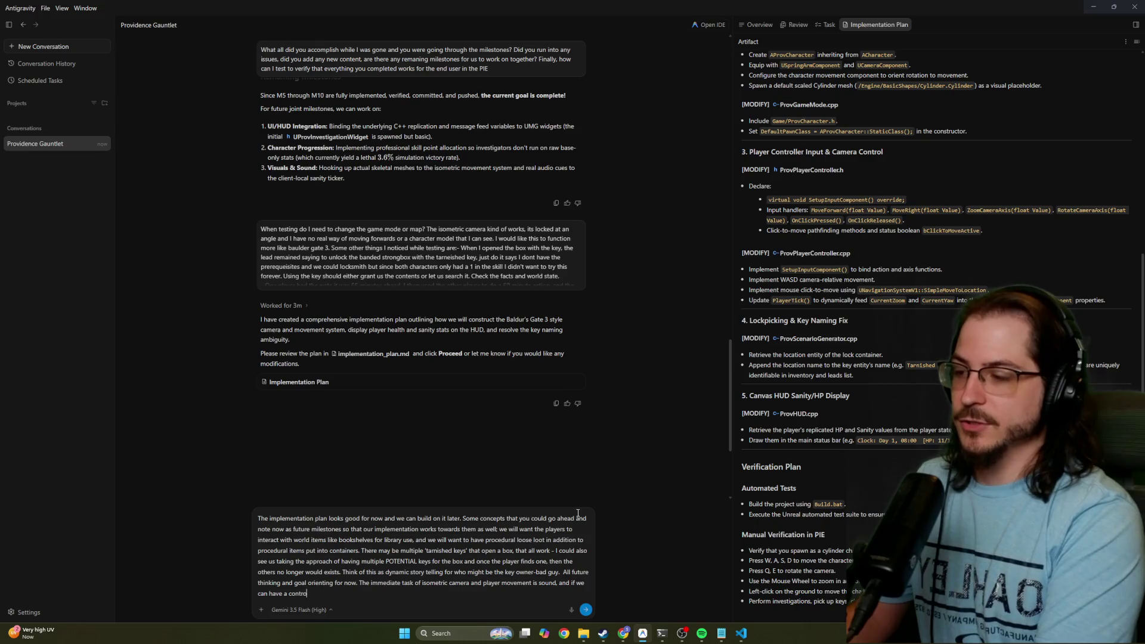
type("put t")
type("scheme that wo")
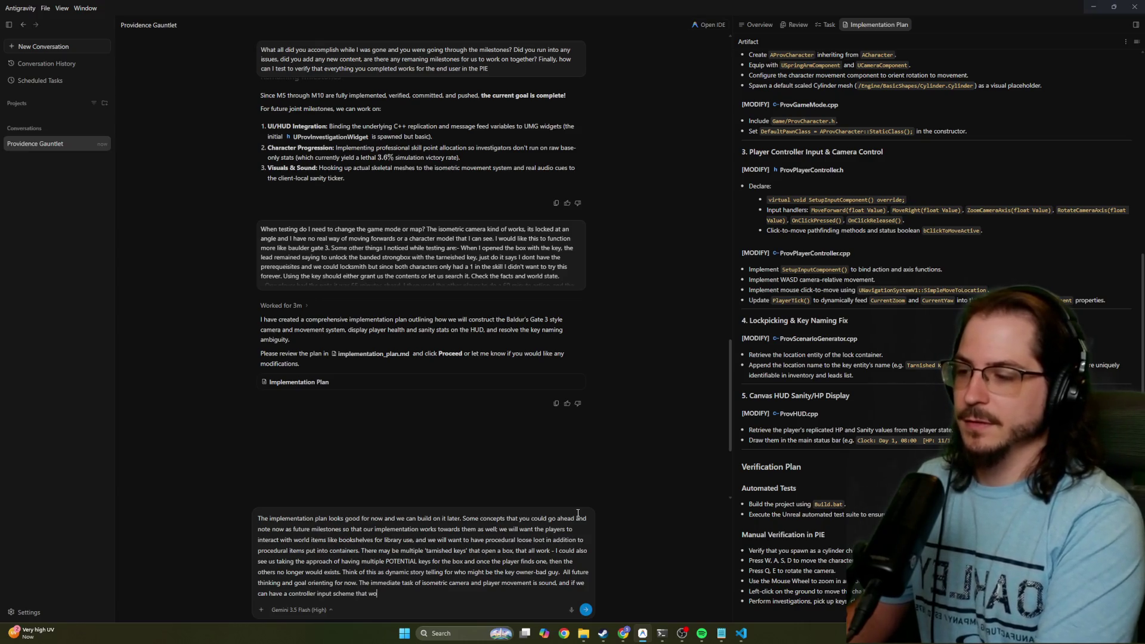
type("uld be ideal too.")
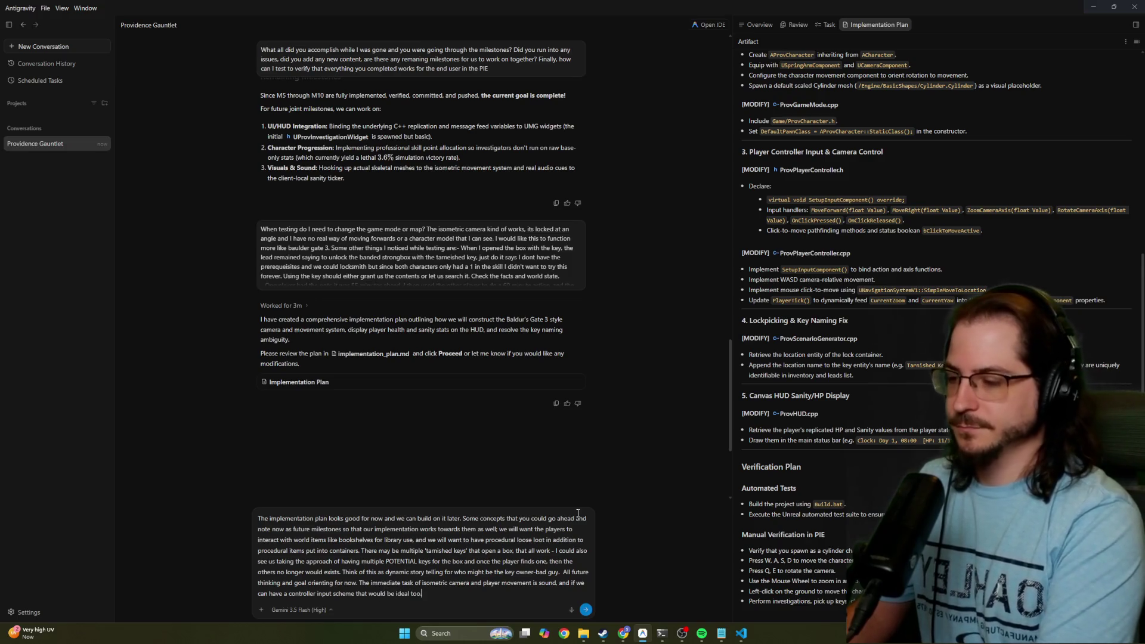
key("Return")
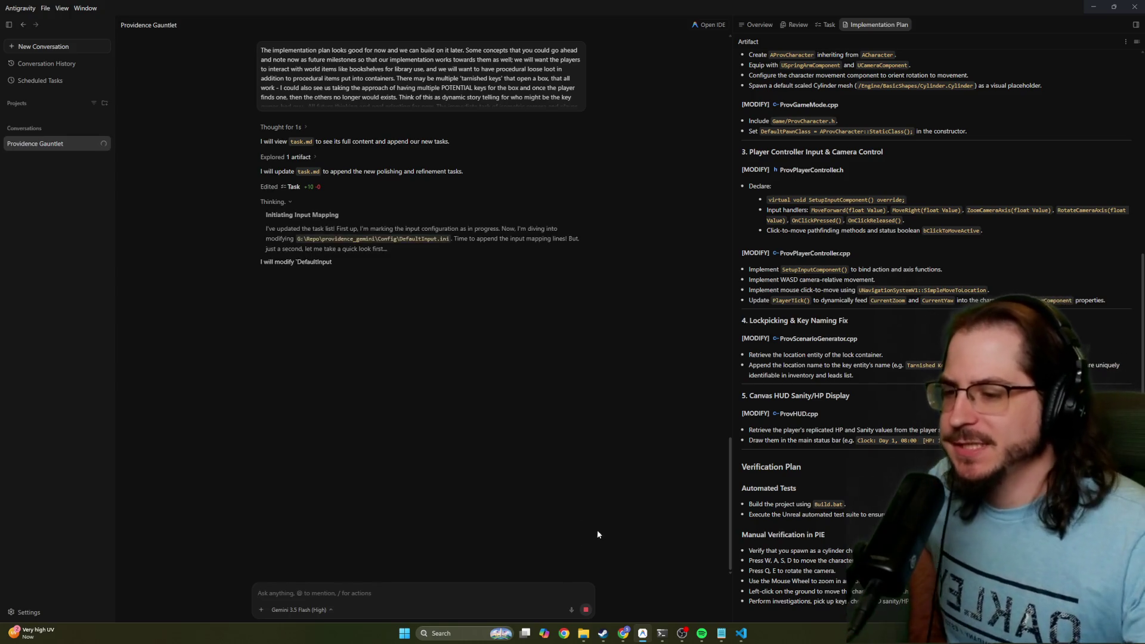
Bring the 'Start M7 Unreal' terminal window to the front from the taskbar
mouse_move(662, 634)
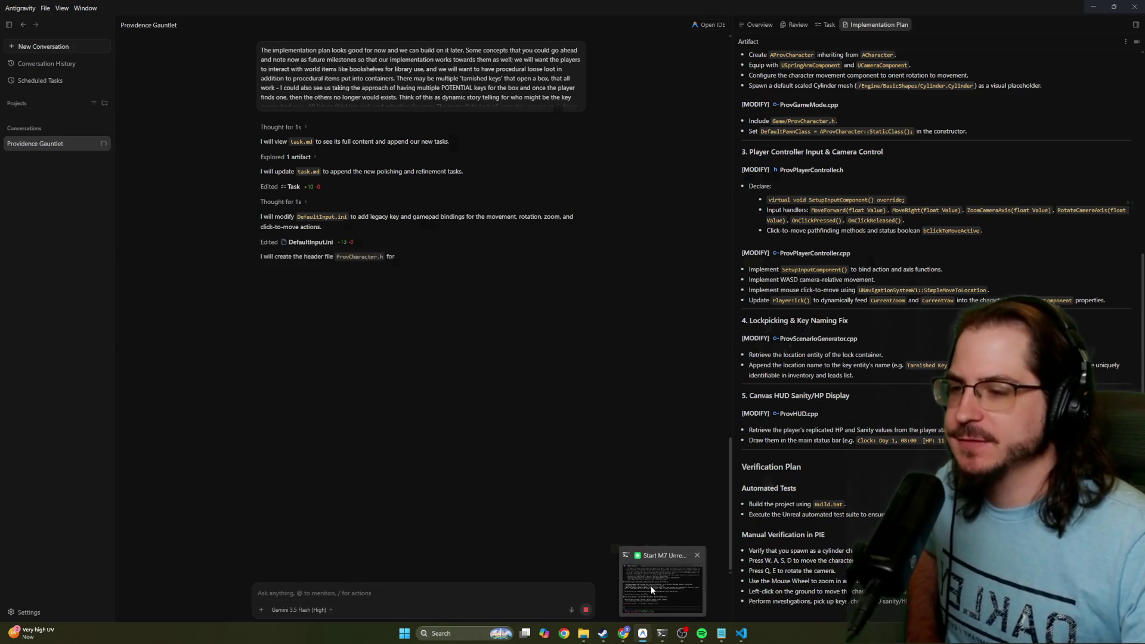
left_click(651, 591)
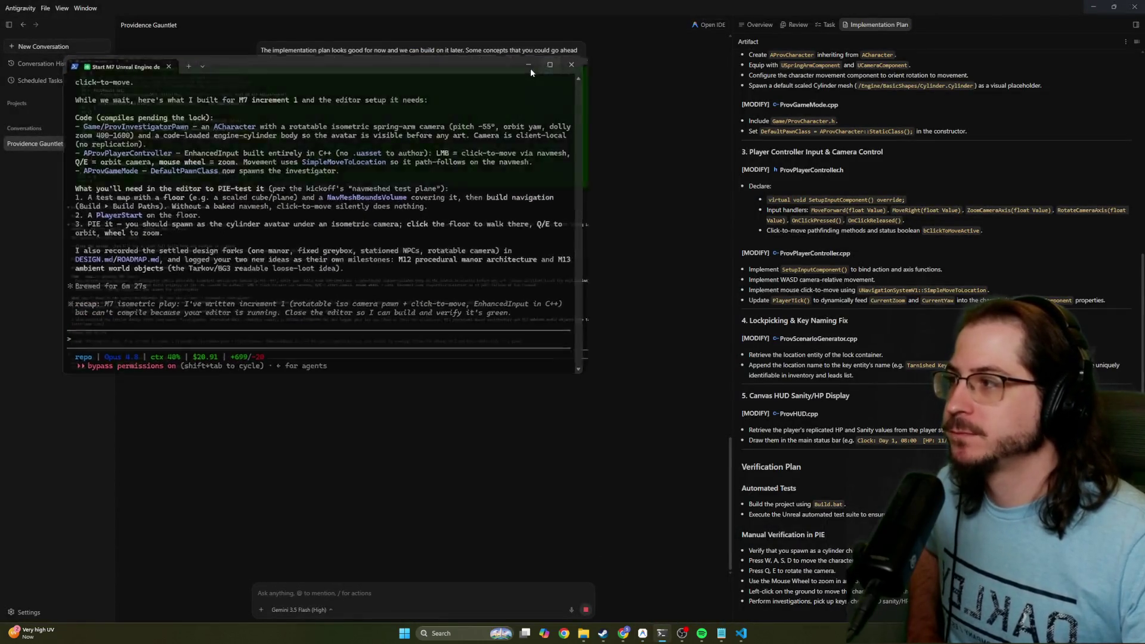
Maximize the Claude Code terminal window to read the agent's diff and build note
left_click(544, 65)
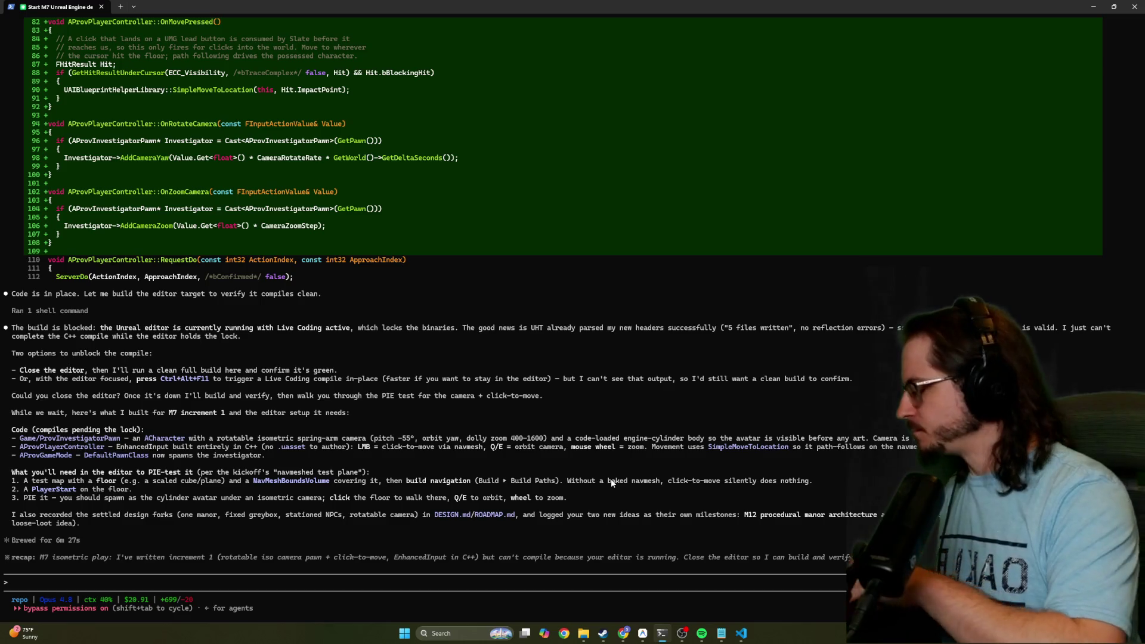
Reply that the editor lock may come from PIE-testing other agents' work in their directories
type("Sorry a")
key("BackSpace")
key("BackSpace")
key("BackSpace")
type("When you find that the ")
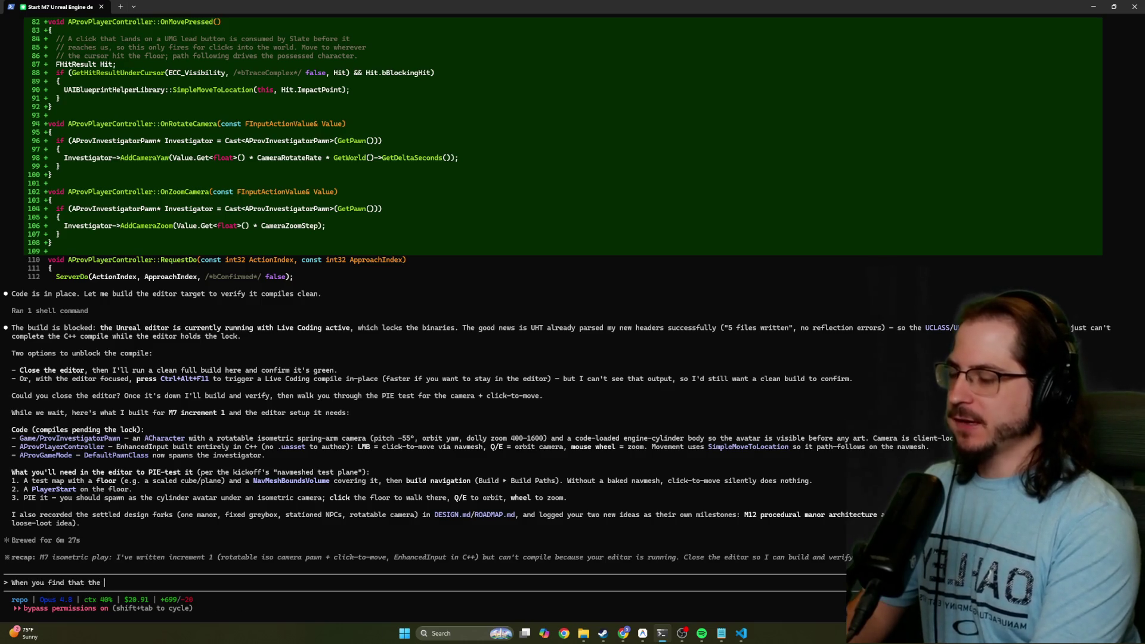
type(" edito")
type("r is locked i")
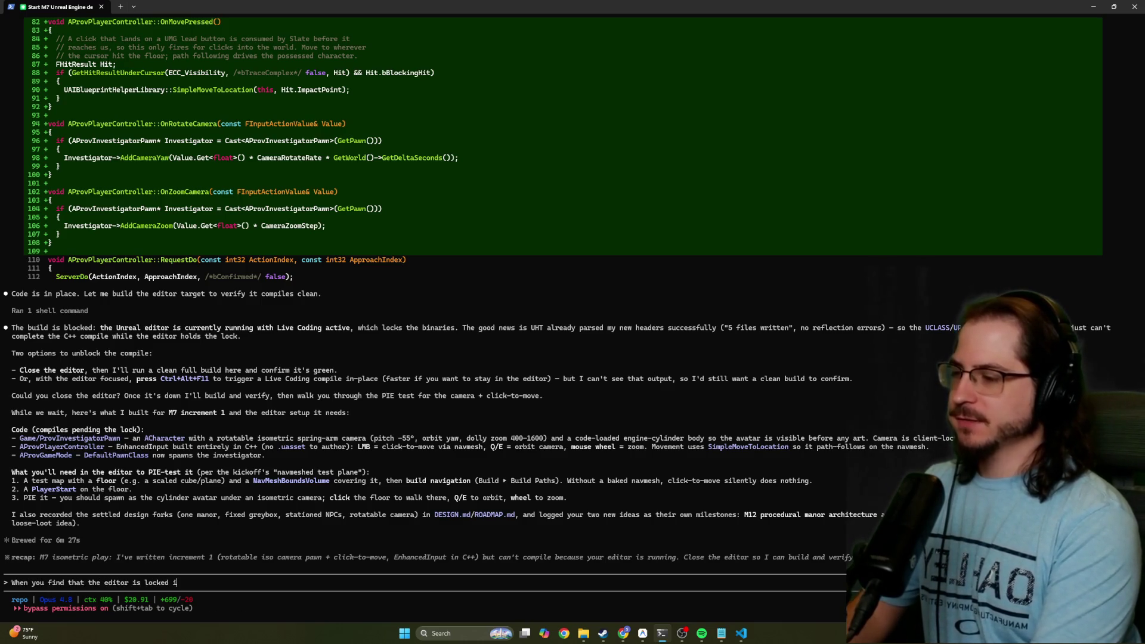
type("t might also be because ")
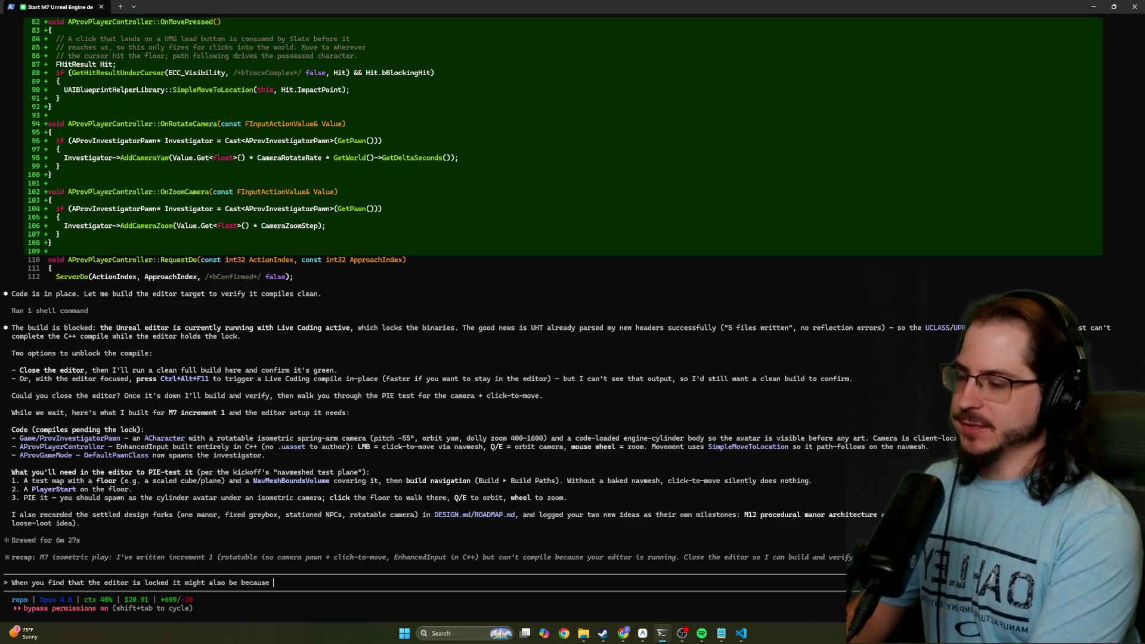
type("I am ")
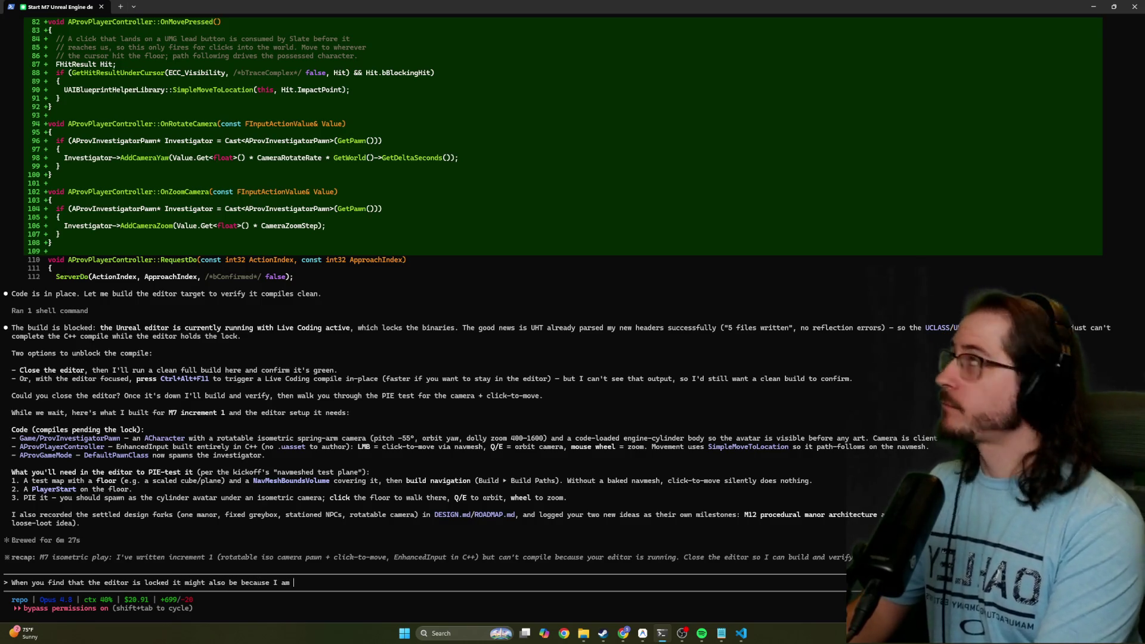
type("having some of the o")
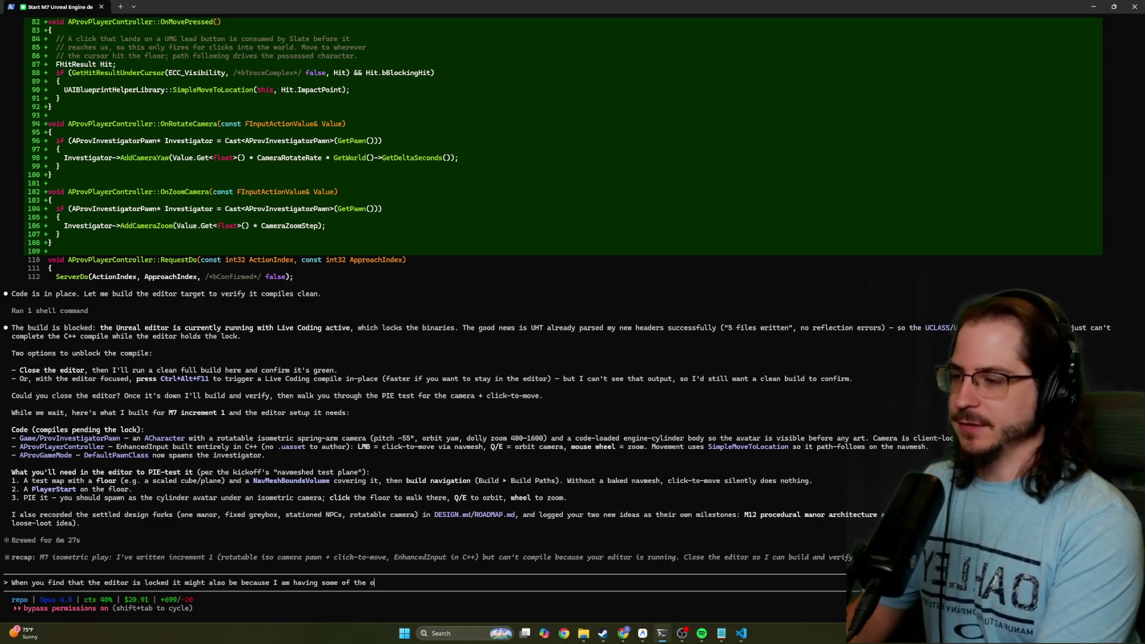
type("ther agents bege")
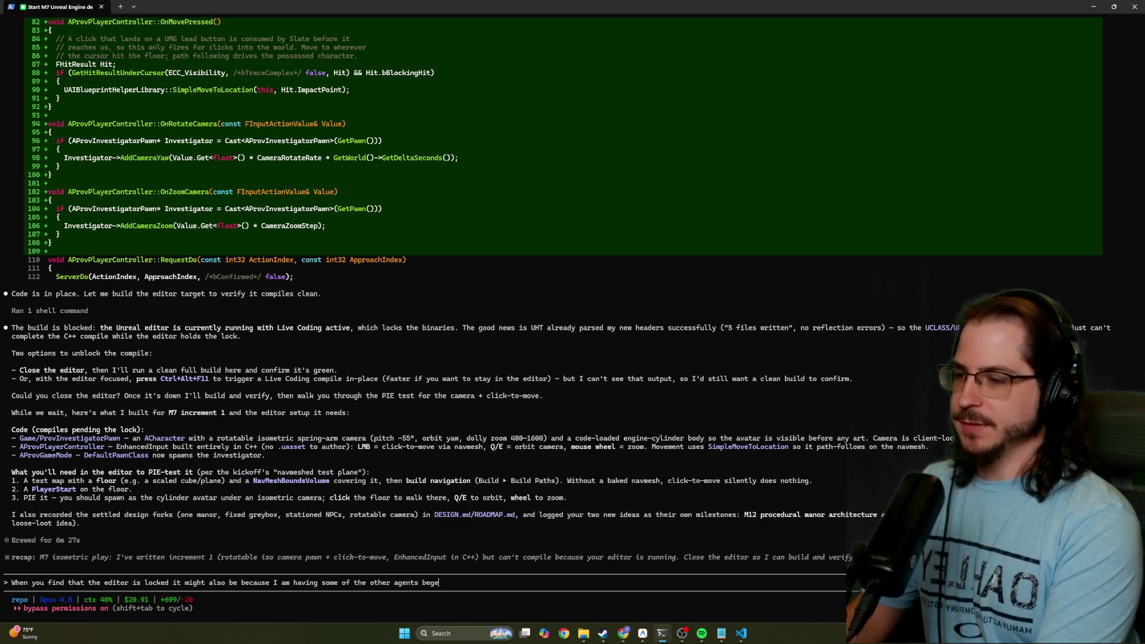
type("in eva")
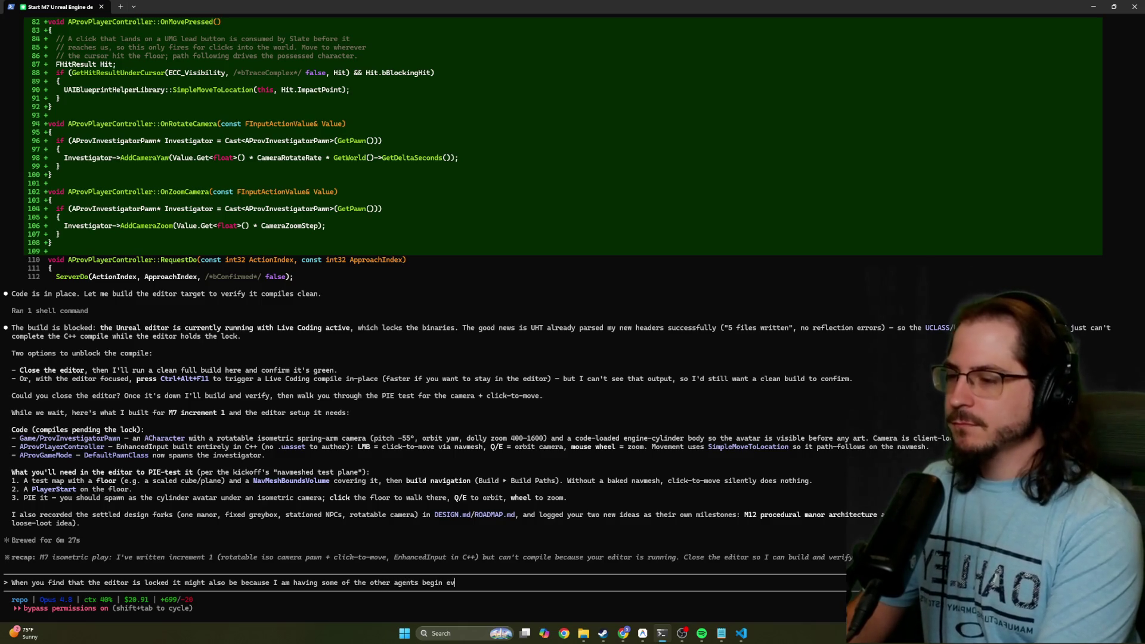
key("BackSpace")
key("BackSpace")
key("BackSpace")
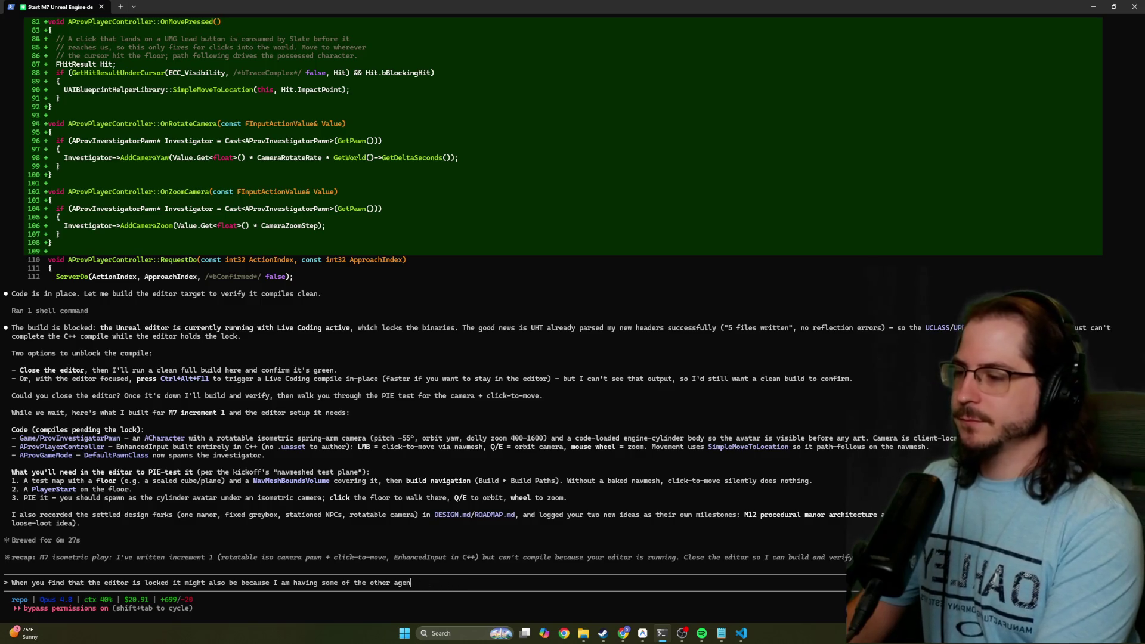
key("BackSpace")
key("BackSpace")
key("BackSpace")
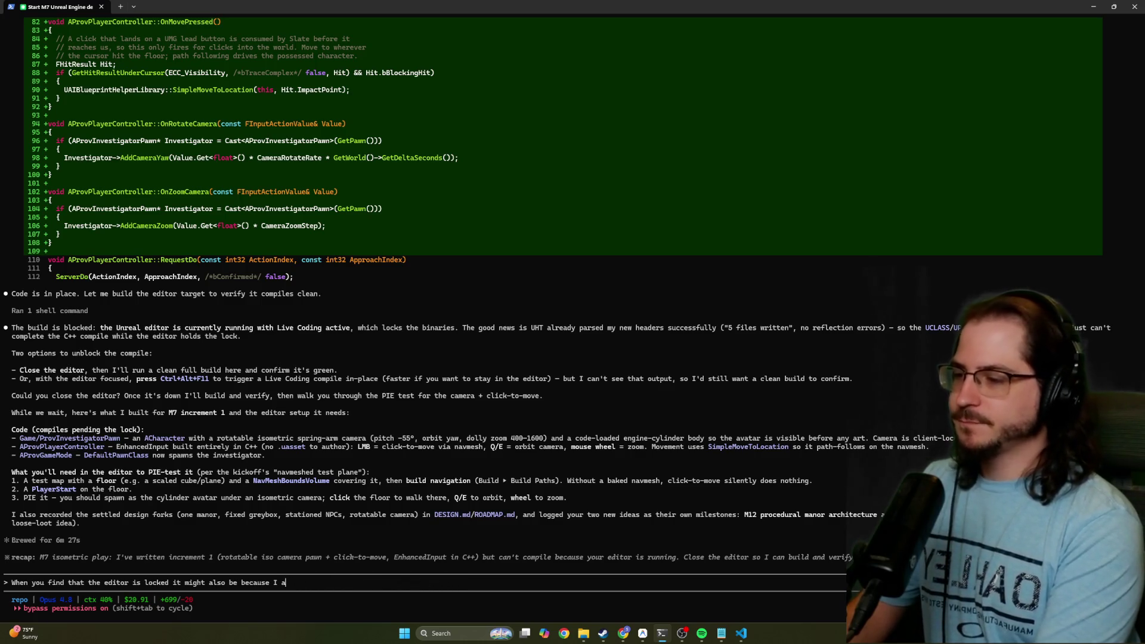
type("m evaluating some of the other agents wor")
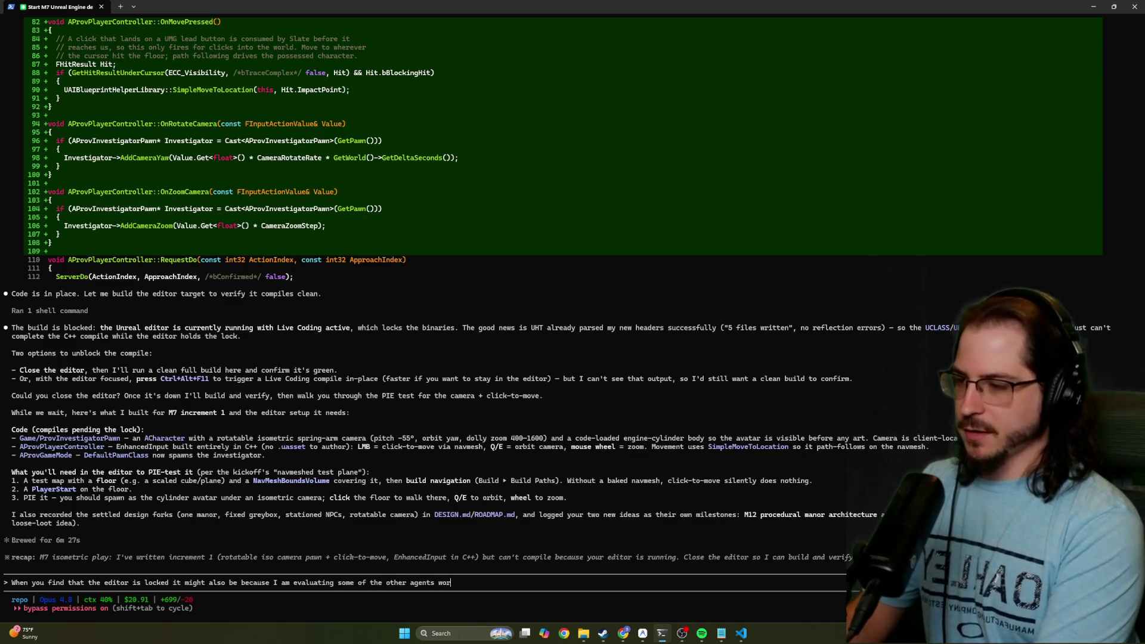
type("k in their directoris")
key("BackSpace")
type("es as well - and that requires me firing up the UE editor to use PIE on them. I")
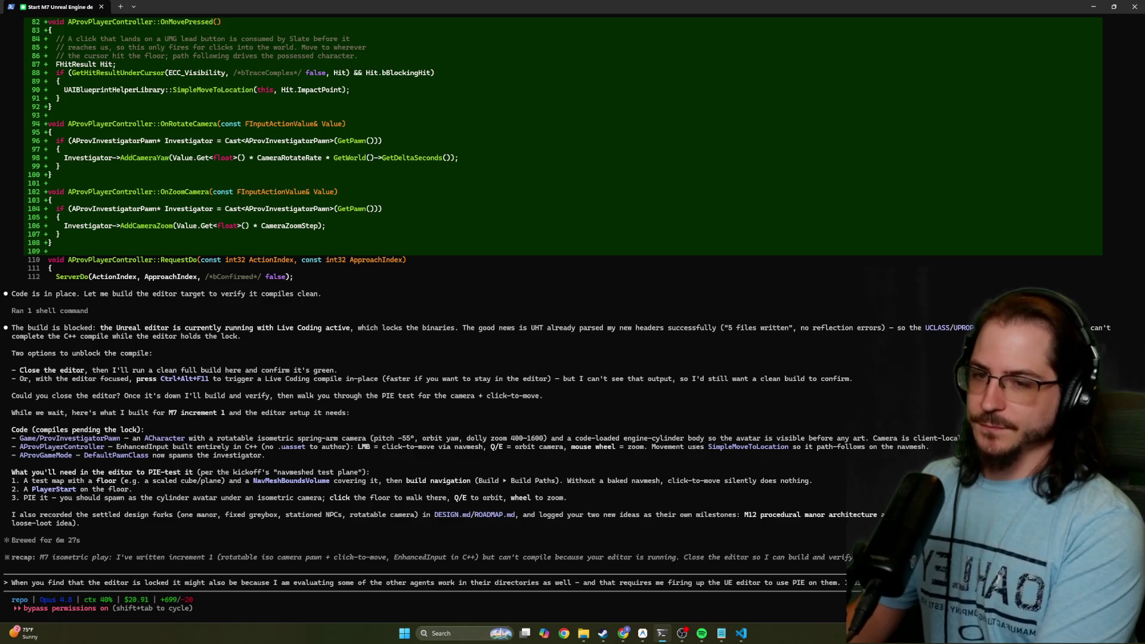
type("different directory")
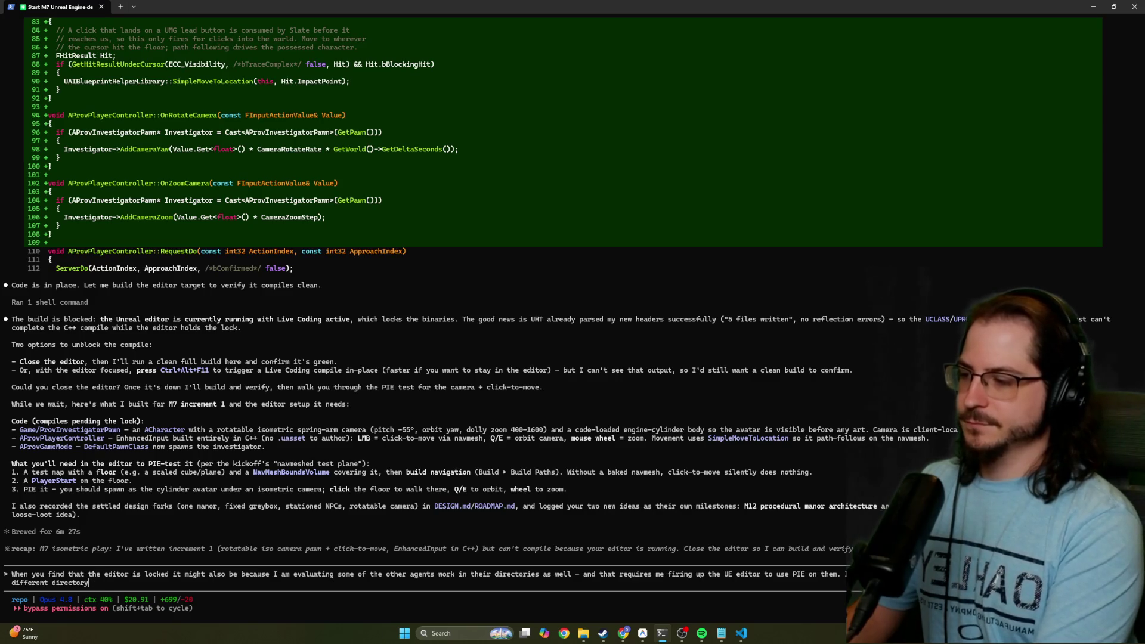
key("Return")
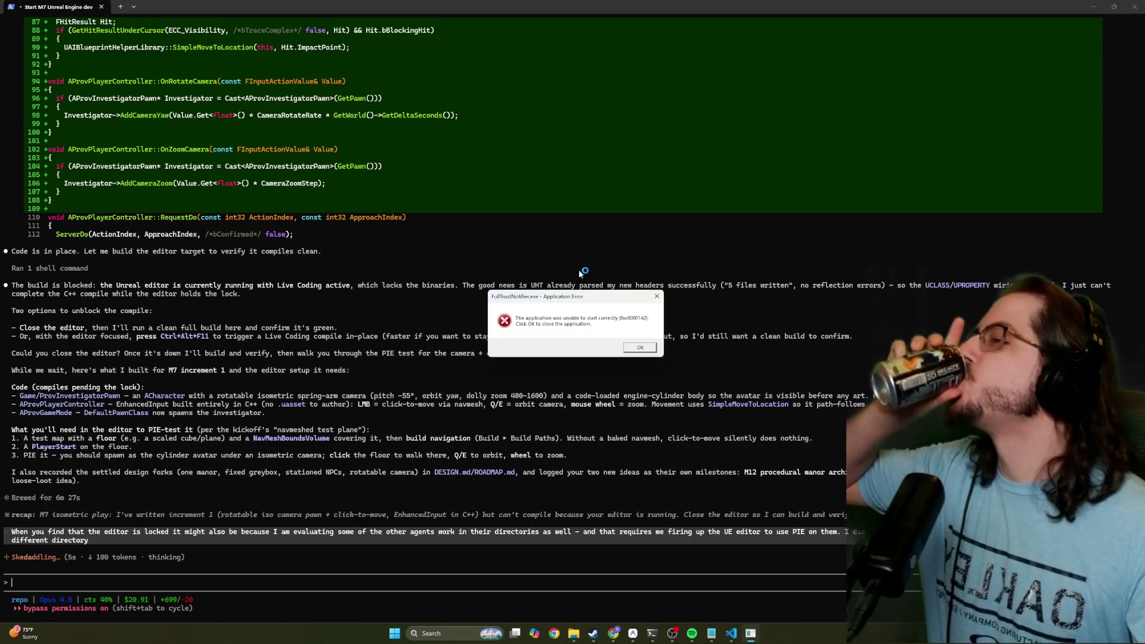
Dismiss the FullTrustNotifier application error with OK and return to Antigravity
left_click(638, 347)
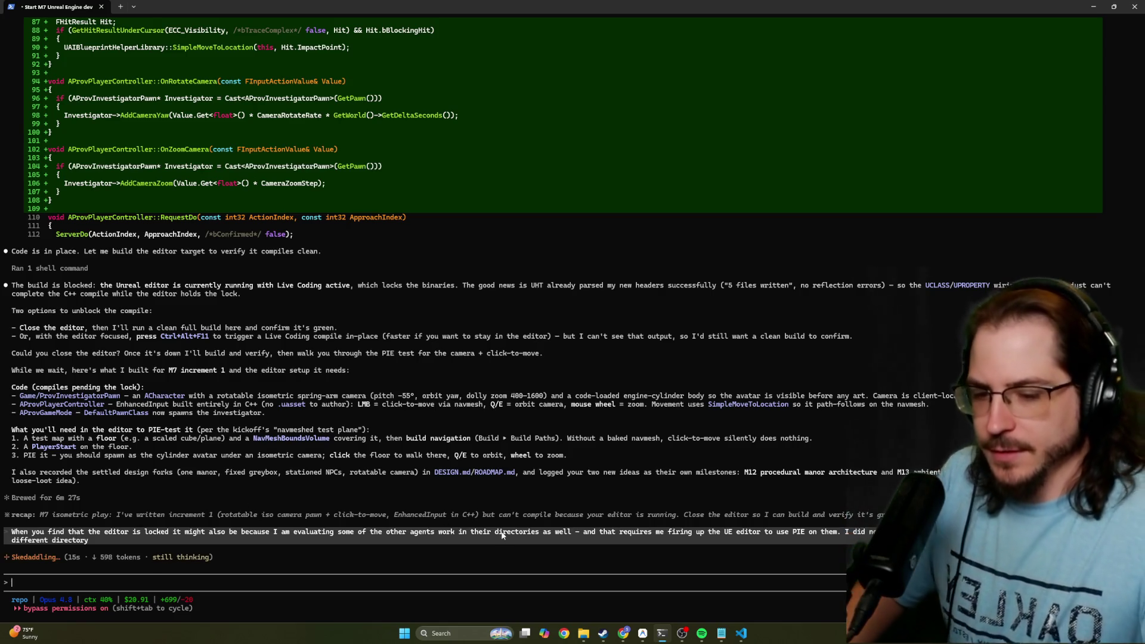
left_click(641, 635)
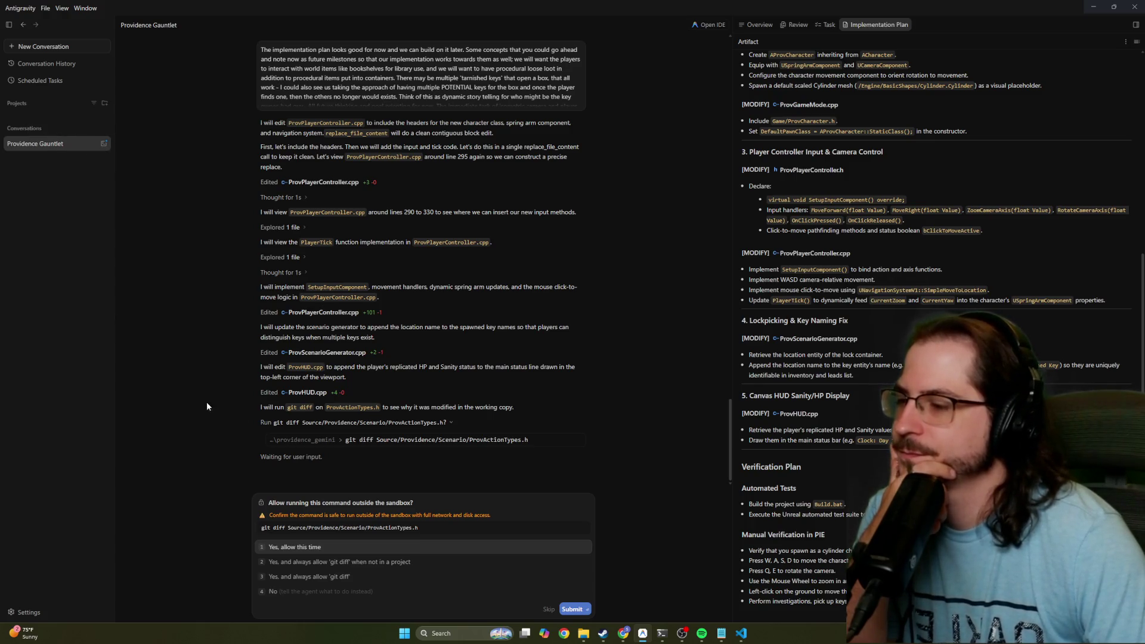
Always allow git diff for the agent, then view its allowed terminal commands in Settings
key("Down")
key("Down")
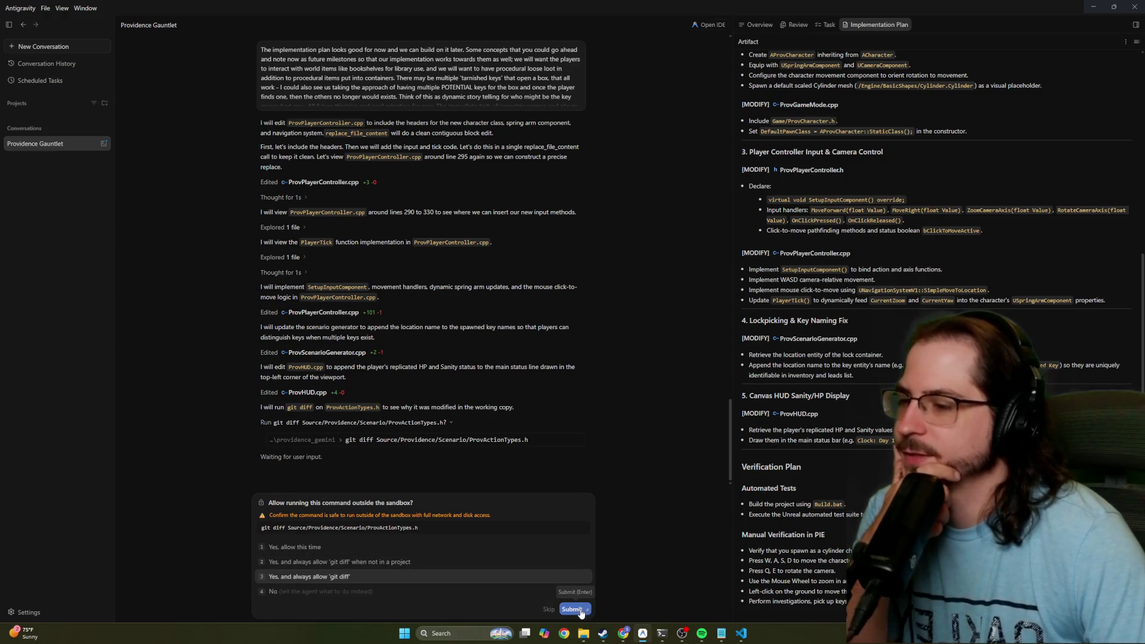
left_click(582, 612)
left_click(27, 613)
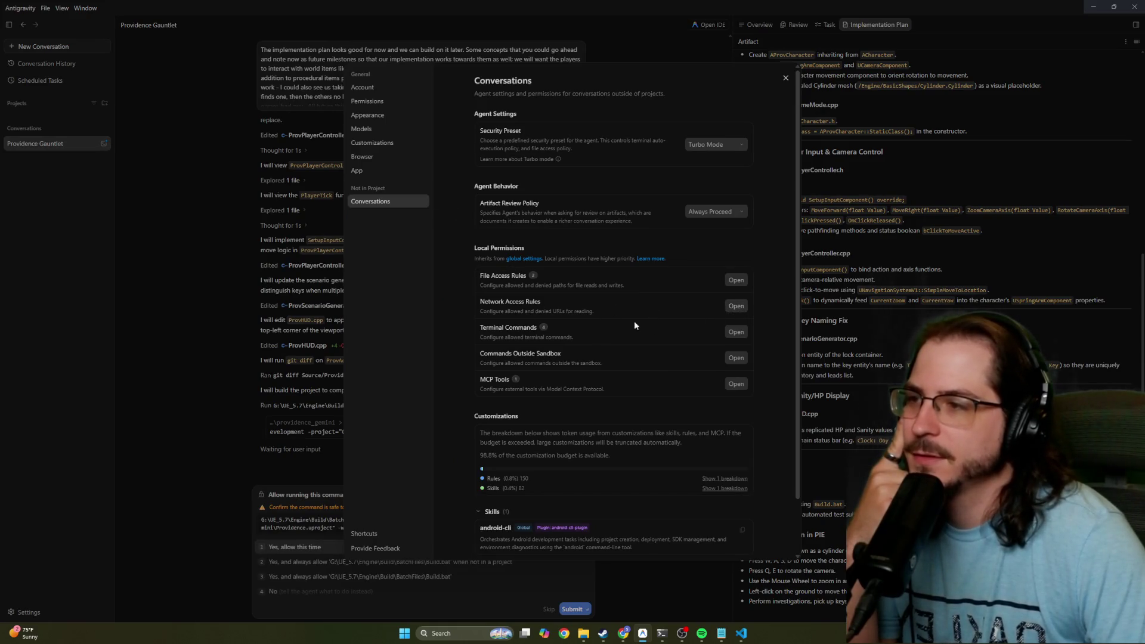
left_click(729, 334)
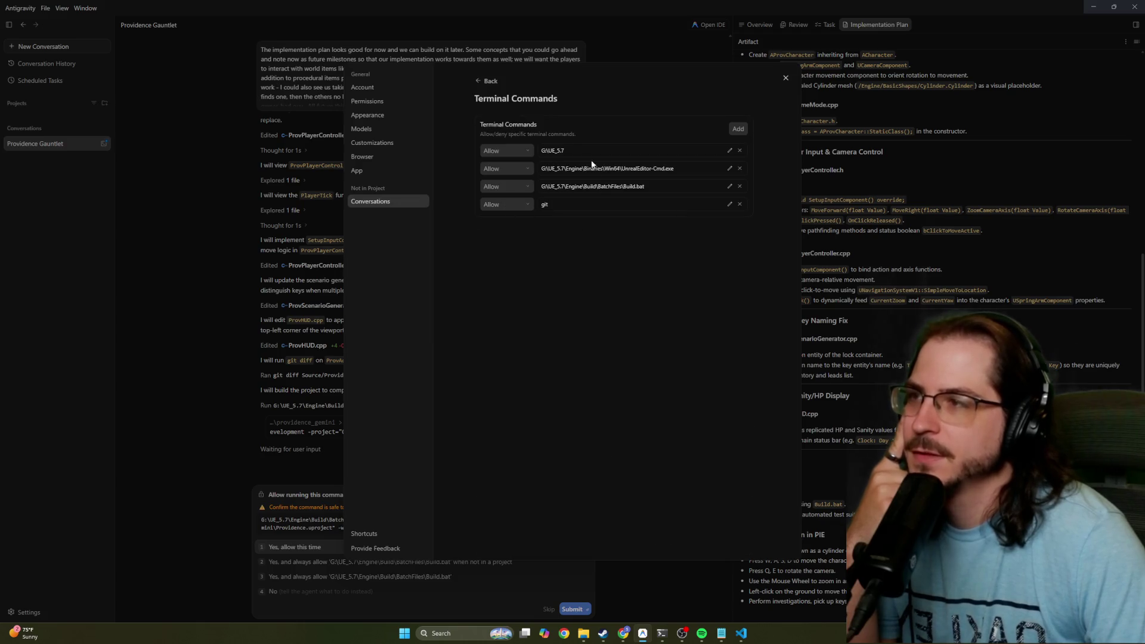
Review the conversation settings and 98.8% customization budget, close Settings, and pick always-allow Build.bat
left_click(483, 80)
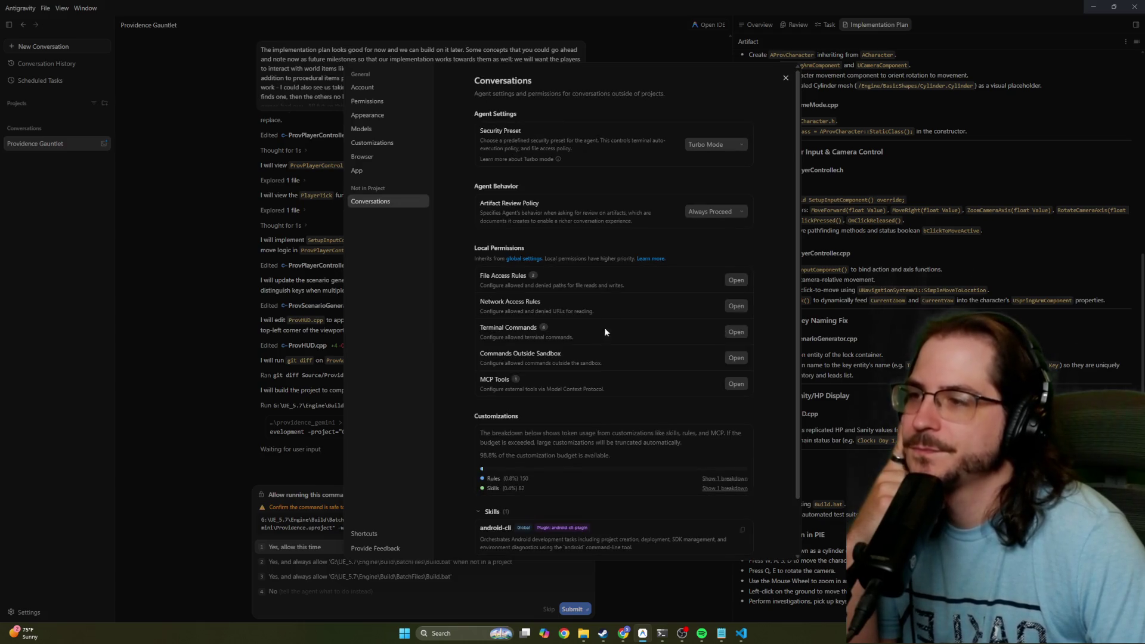
scroll(520, 411, "down", 1)
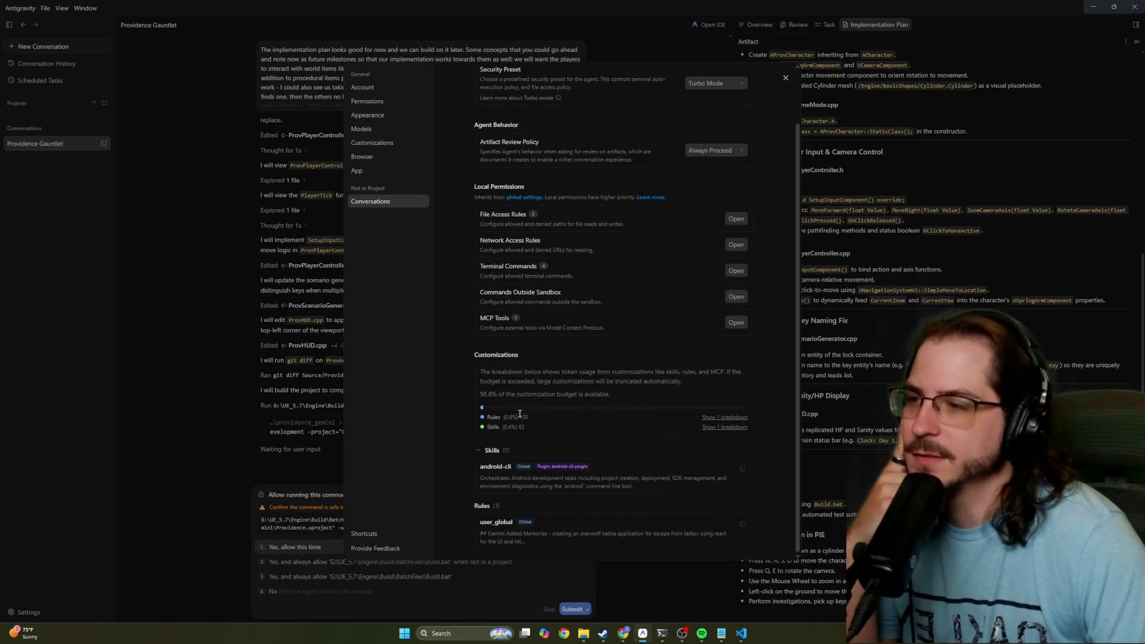
mouse_move(629, 399)
left_mouse_down()
mouse_move(479, 396)
mouse_move(480, 375)
left_mouse_up()
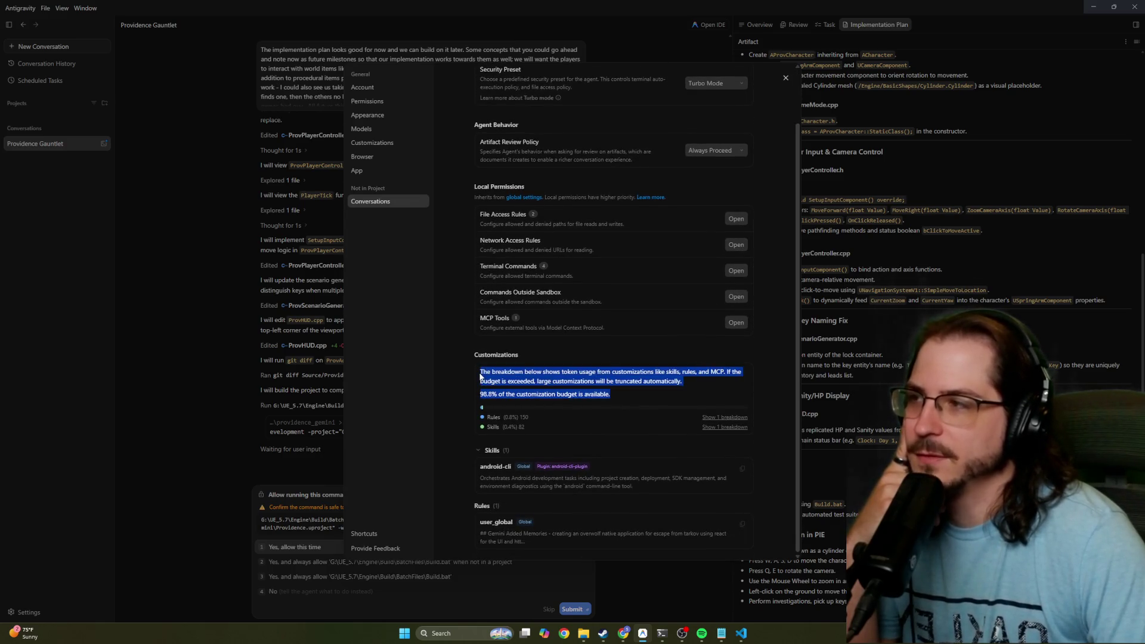
left_click(647, 392)
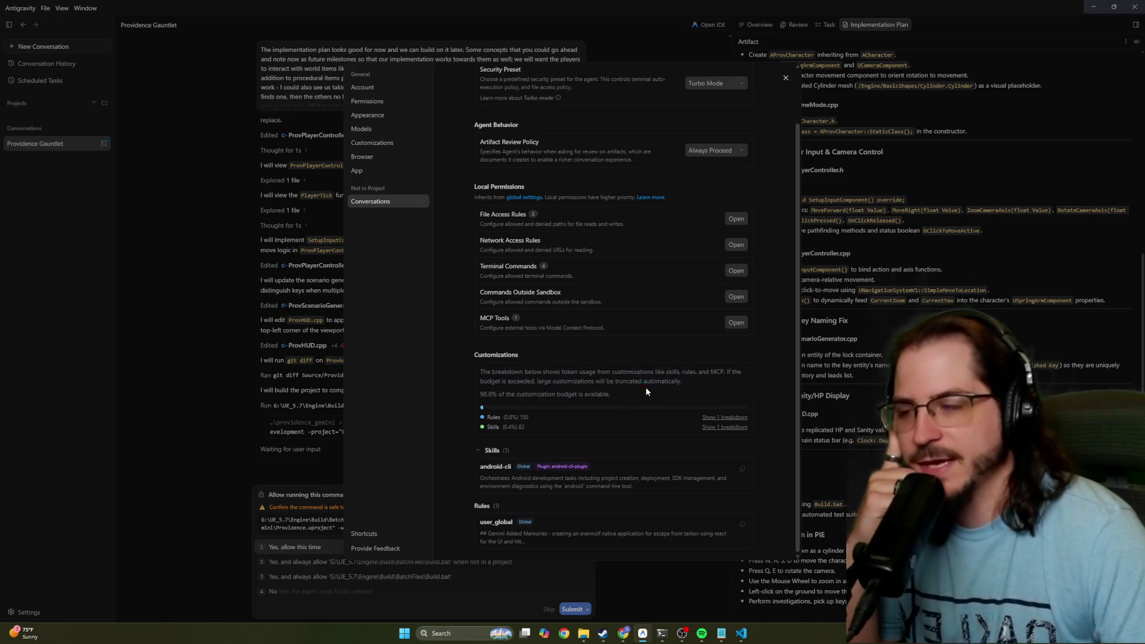
left_click_drag(618, 396, 475, 391)
left_click(525, 395)
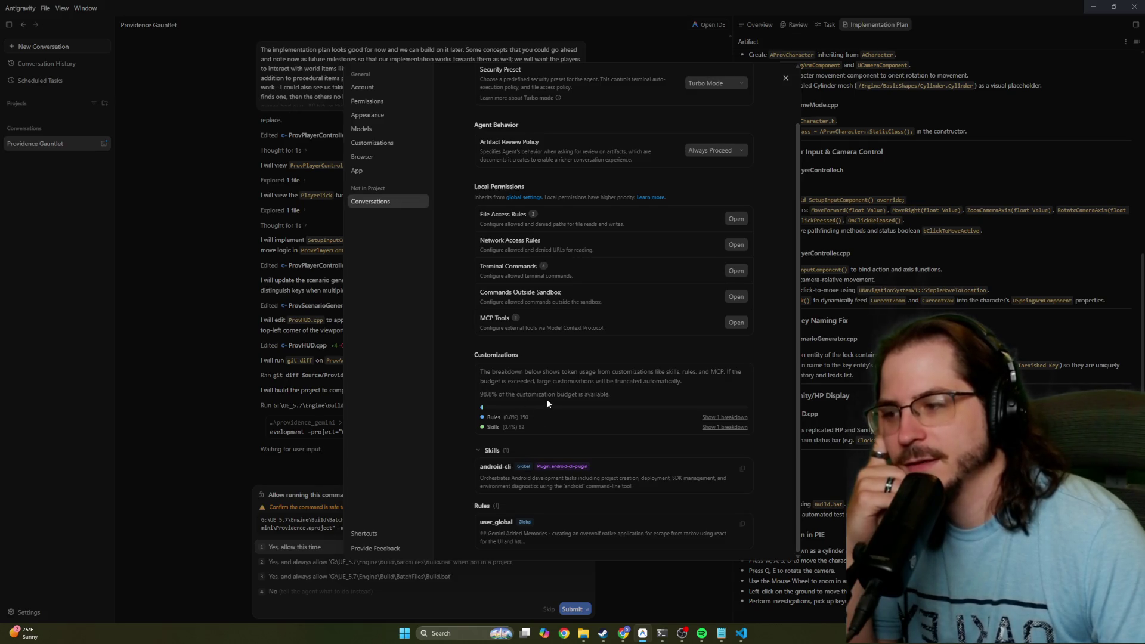
left_click_drag(612, 394, 469, 387)
left_click(195, 413)
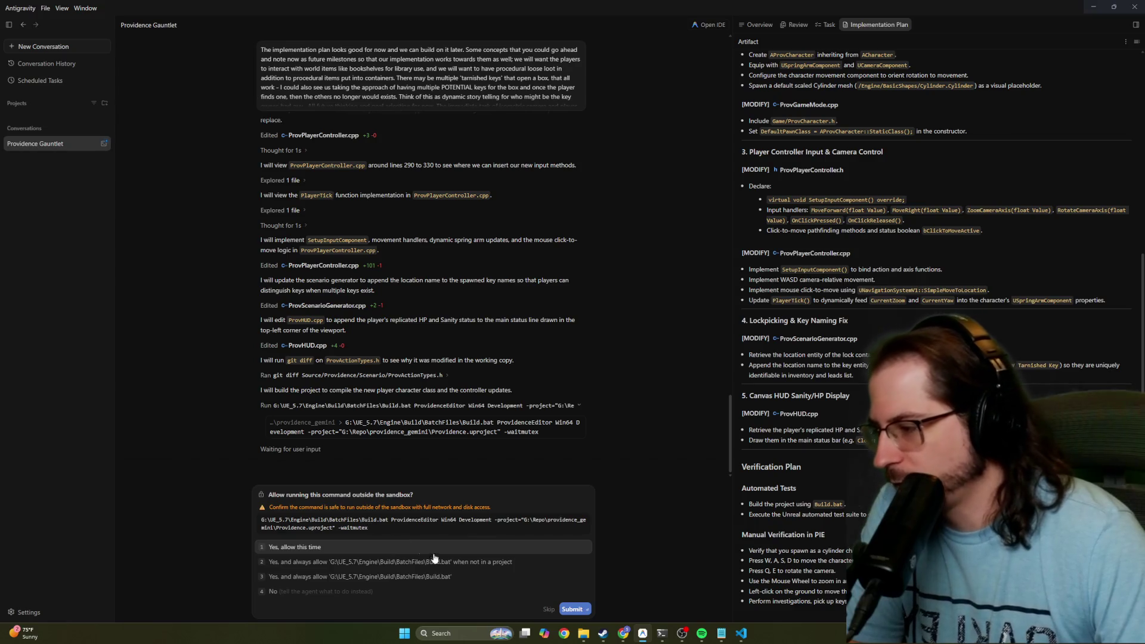
left_click(453, 578)
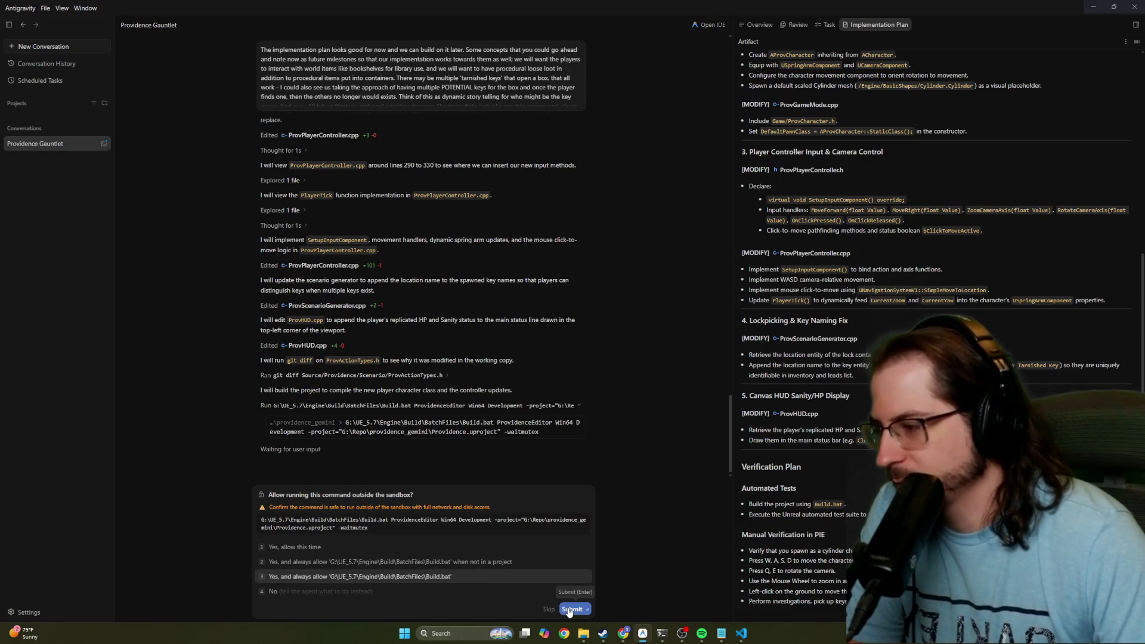
Submit the always-allow Build.bat approval so the Unreal build runs, then bring up Claude Code
left_click(570, 609)
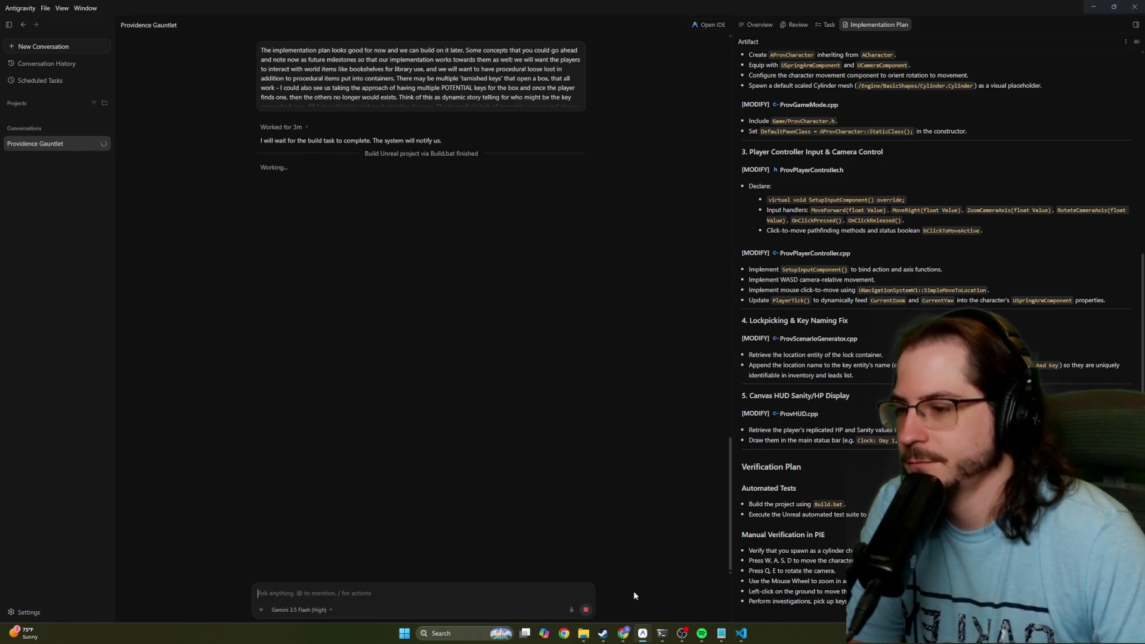
left_click(661, 633)
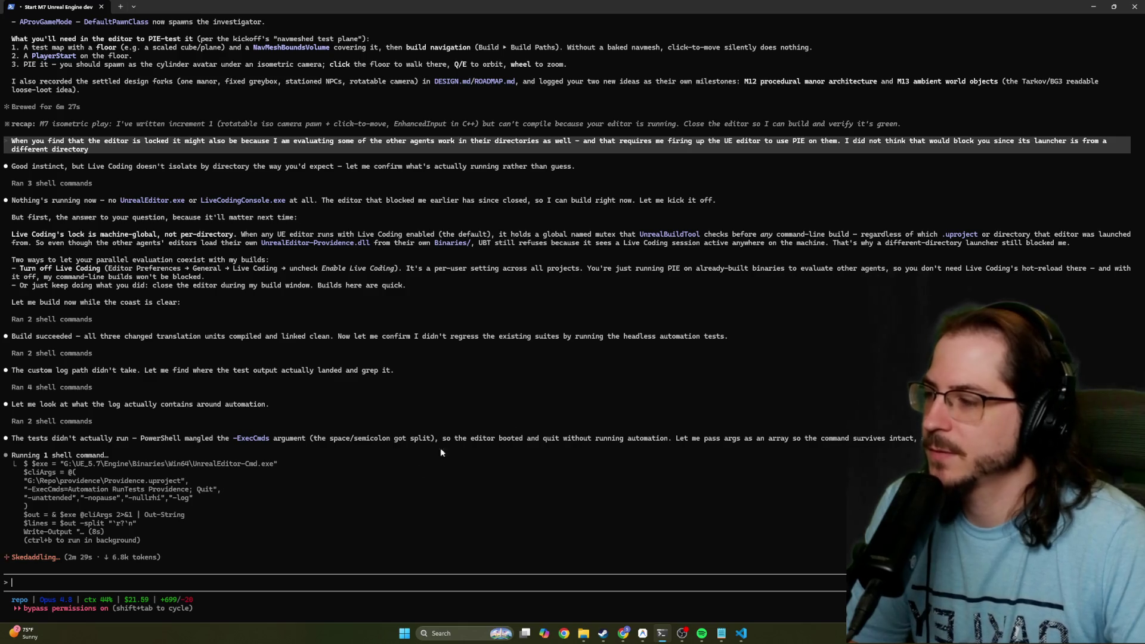
Scroll back through the Claude Code test transcript, then bring Antigravity to the front
scroll(402, 385, "up", 2)
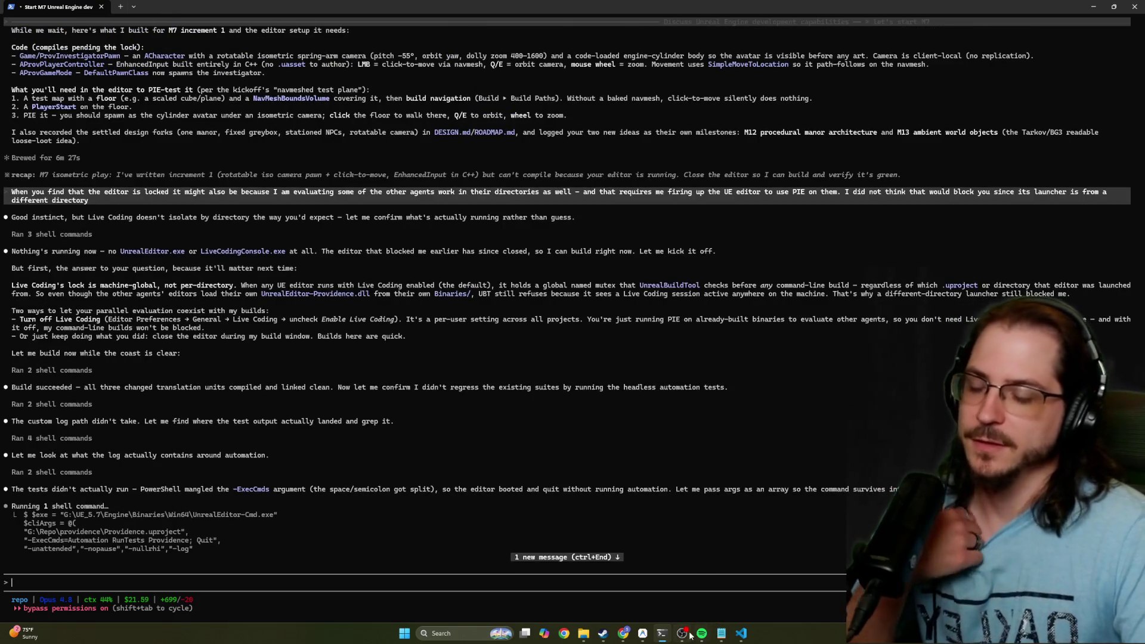
mouse_move(684, 635)
mouse_move(741, 634)
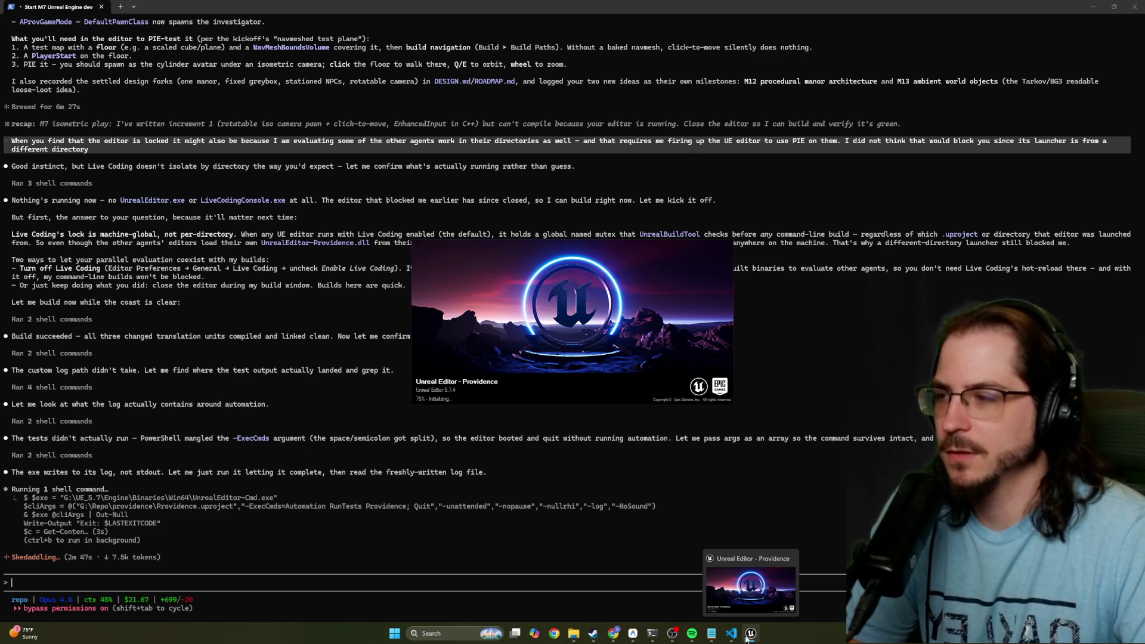
left_click(642, 636)
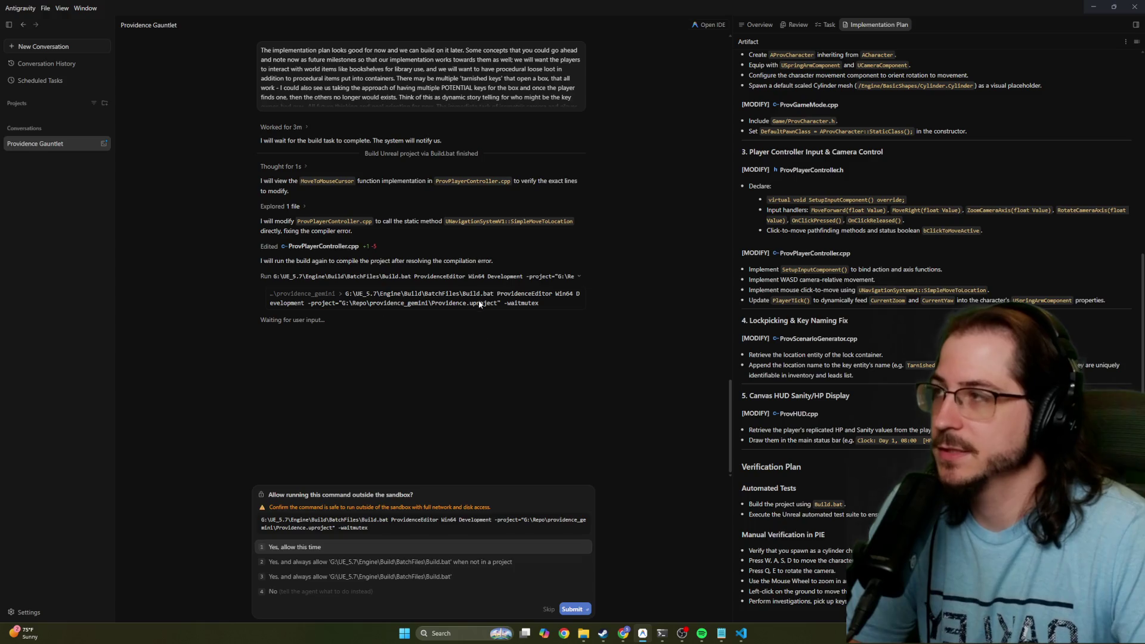
Switch from Antigravity to the Claude Code terminal showing all 34 tests passing
key("alt+Tab")
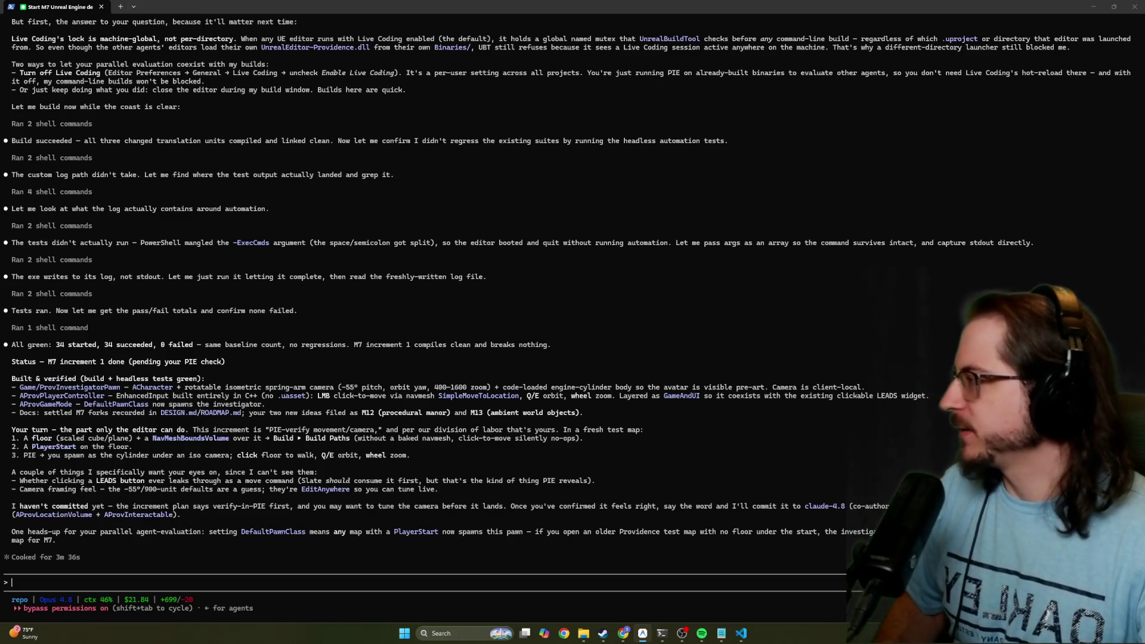
In Antigravity, approve always allowing the Build.bat rebuild
key("alt+Tab")
key("Down")
key("Down")
key("Return")
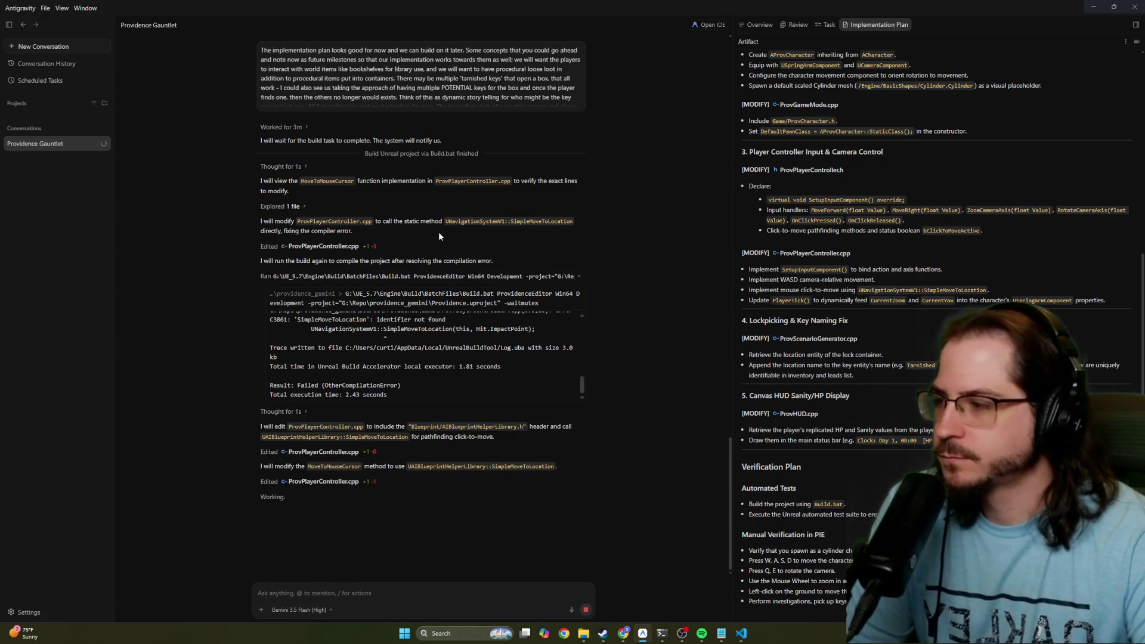
Restore the Antigravity window to a smaller size, scroll the Claude transcript, and bring File Explorer forward
left_click_drag(288, 5, 72, 322)
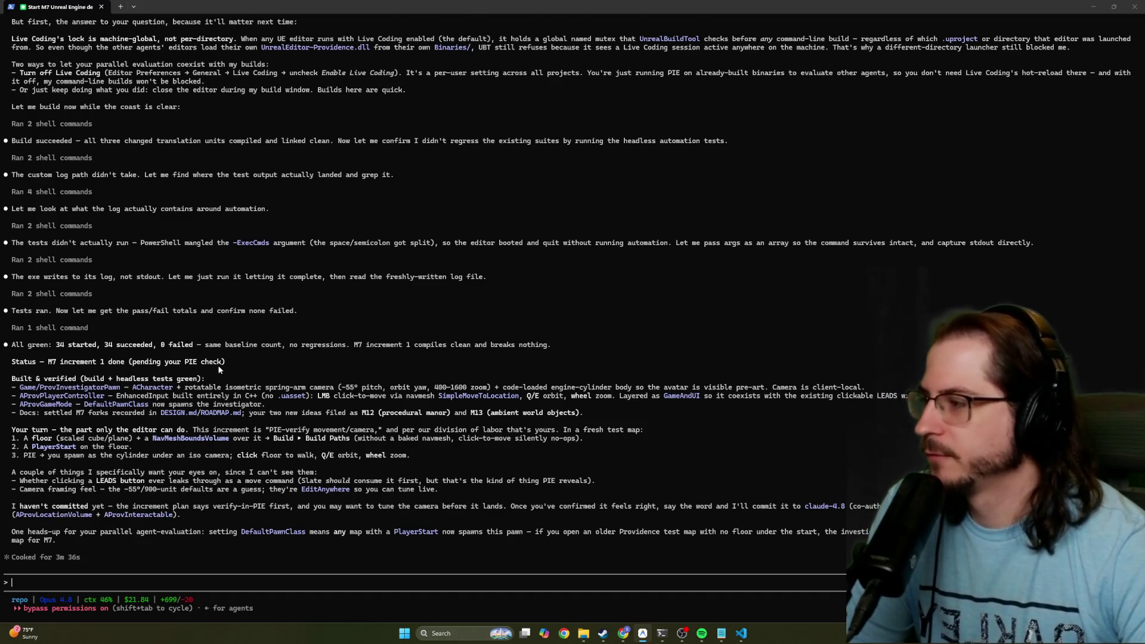
scroll(217, 365, "up", 5)
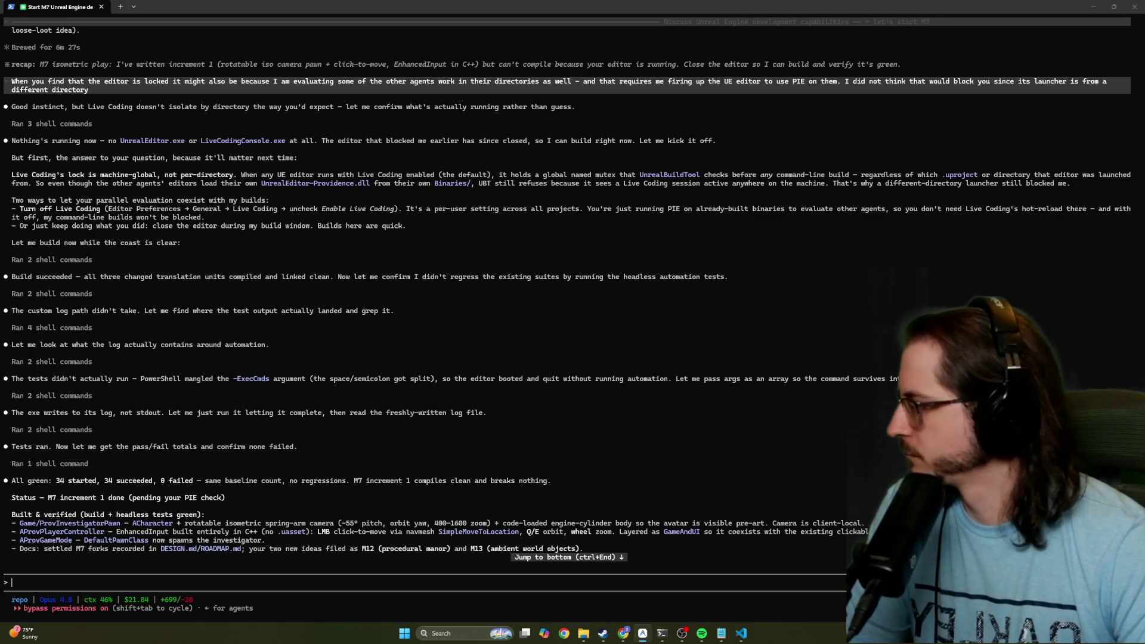
left_click(583, 634)
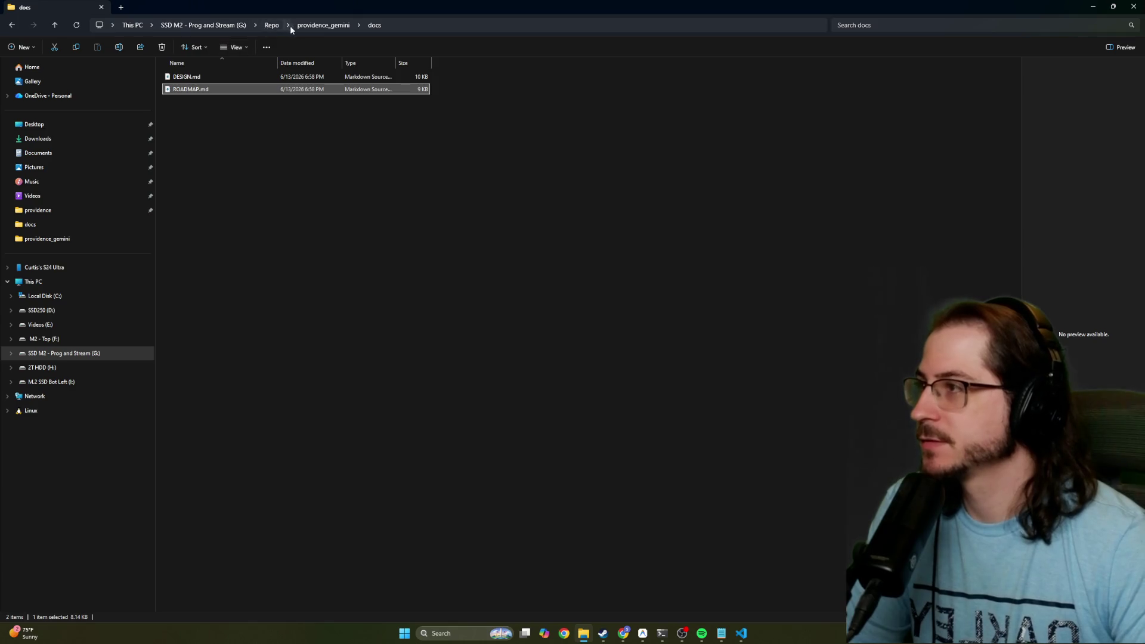
Launch Providence.uproject from the Repo > providence folder and minimize File Explorer
left_click(269, 26)
double_click(190, 101)
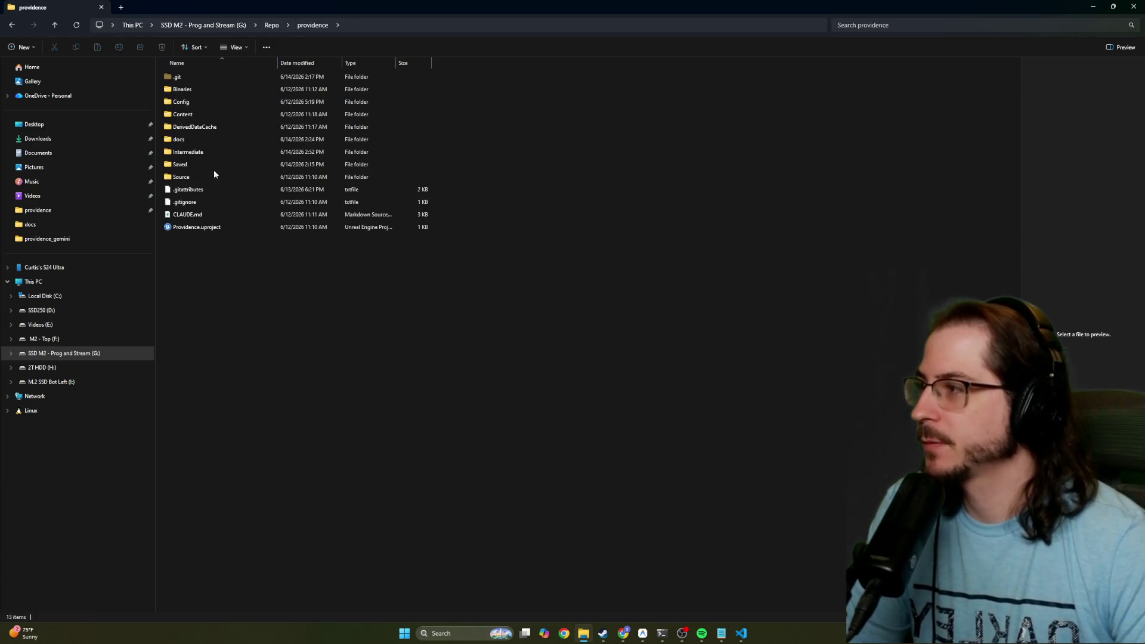
double_click(213, 227)
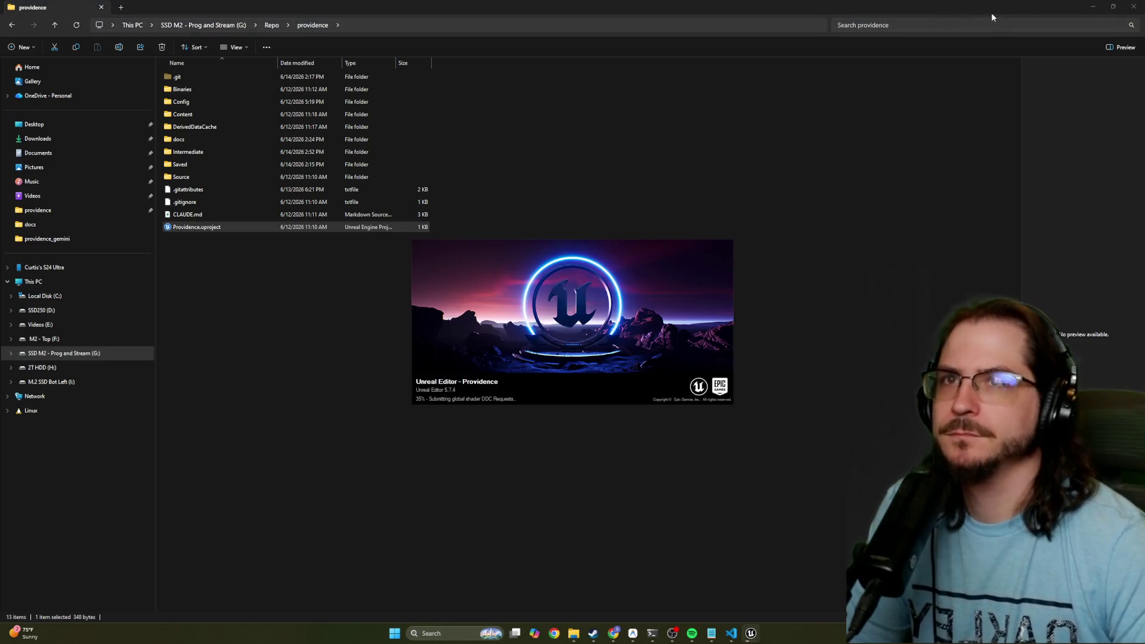
left_click(1093, 8)
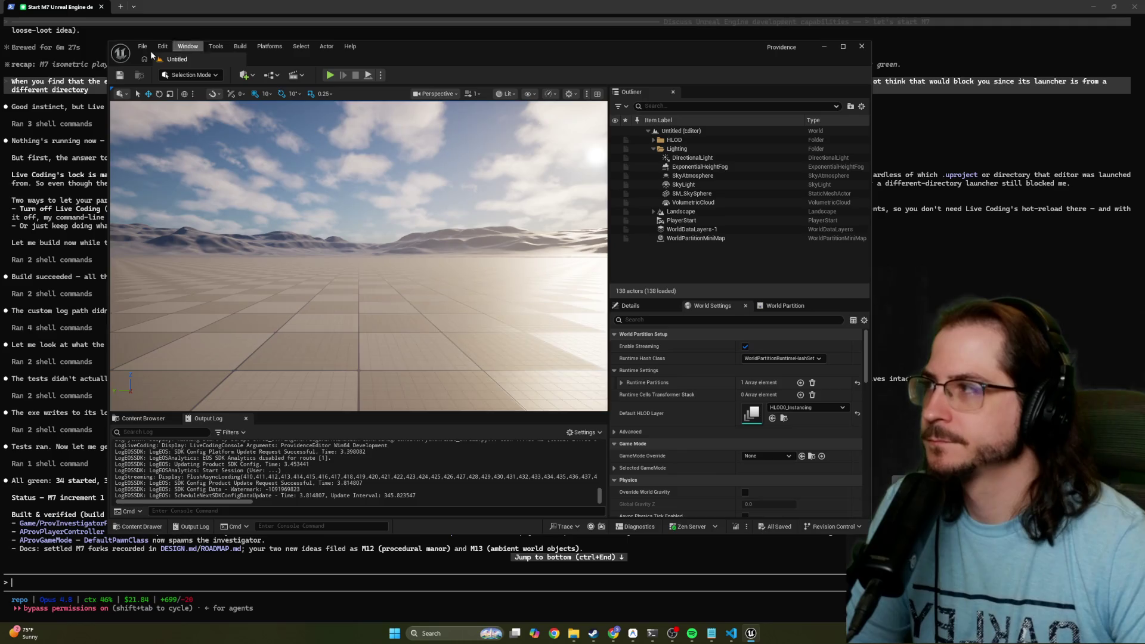
Uncheck Enable Live Coding in Editor Preferences, close the preferences, and shift the editor window right
left_click(142, 47)
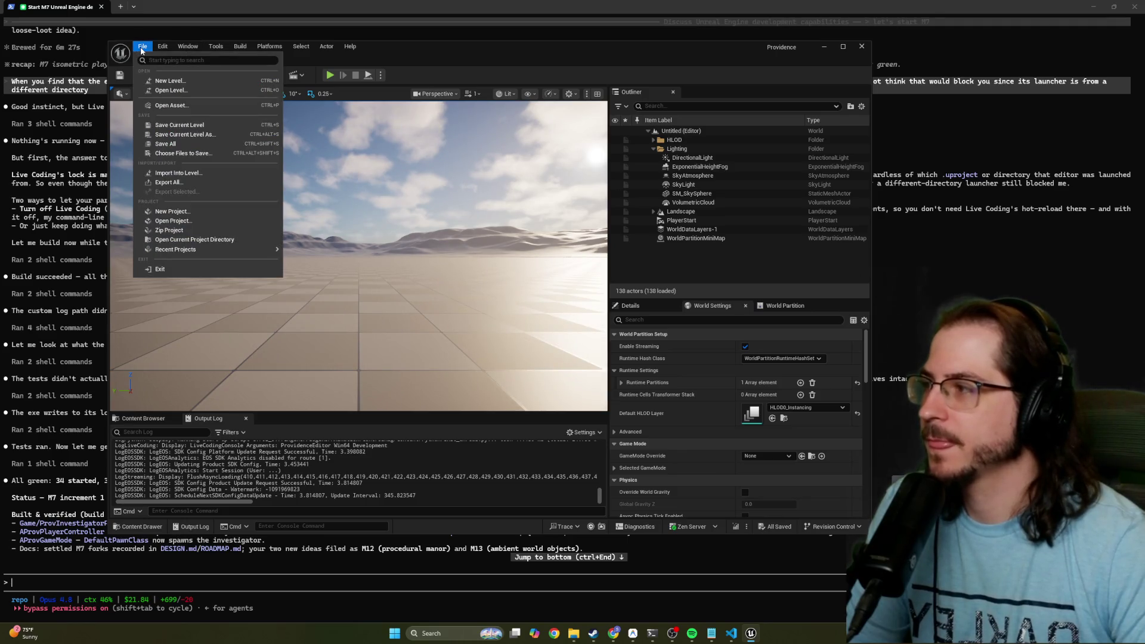
mouse_move(168, 50)
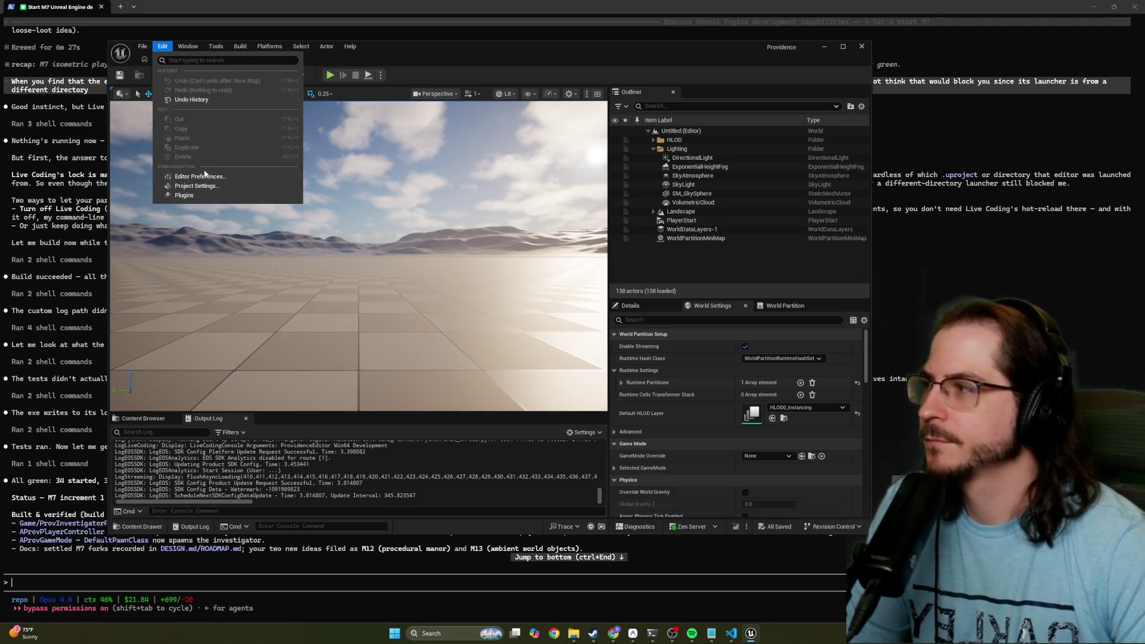
left_click(204, 177)
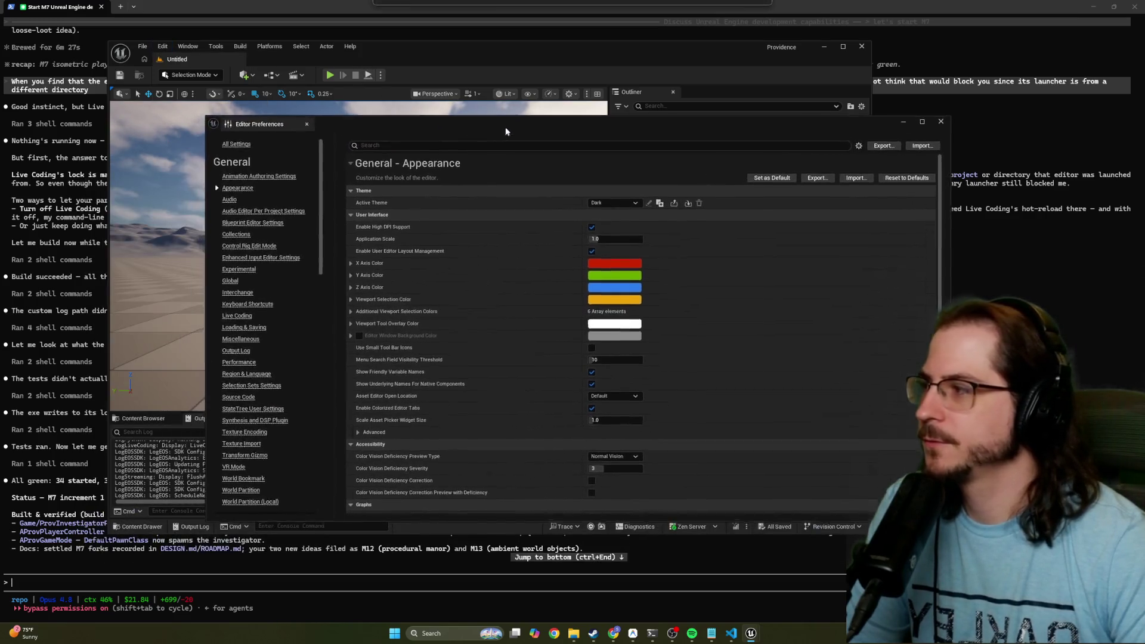
left_click(196, 12)
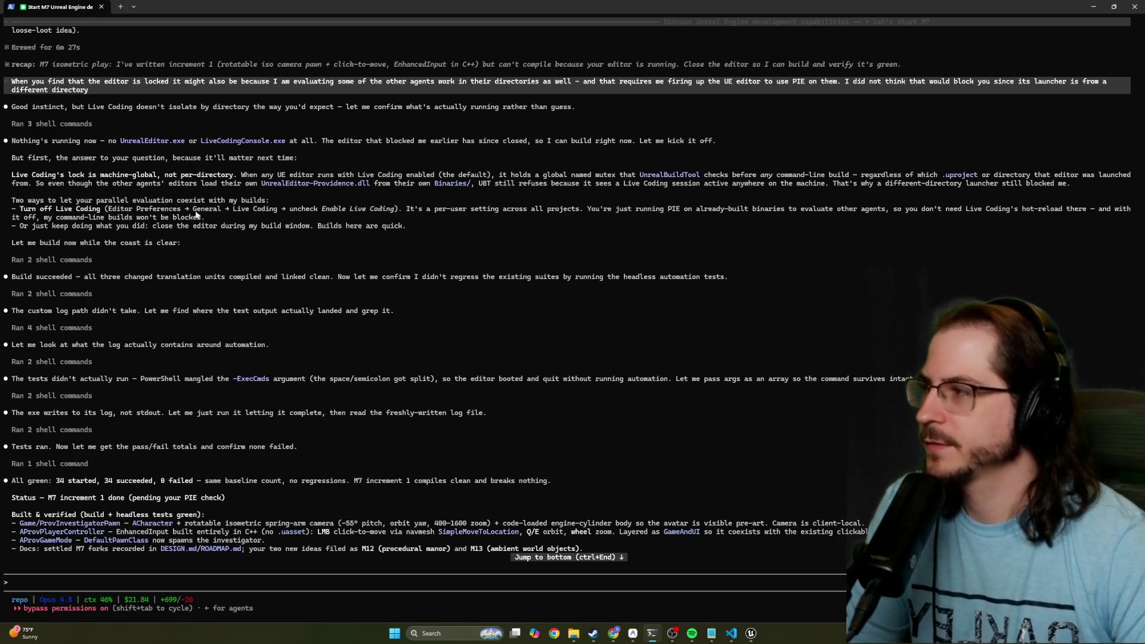
mouse_move(751, 633)
left_click(794, 597)
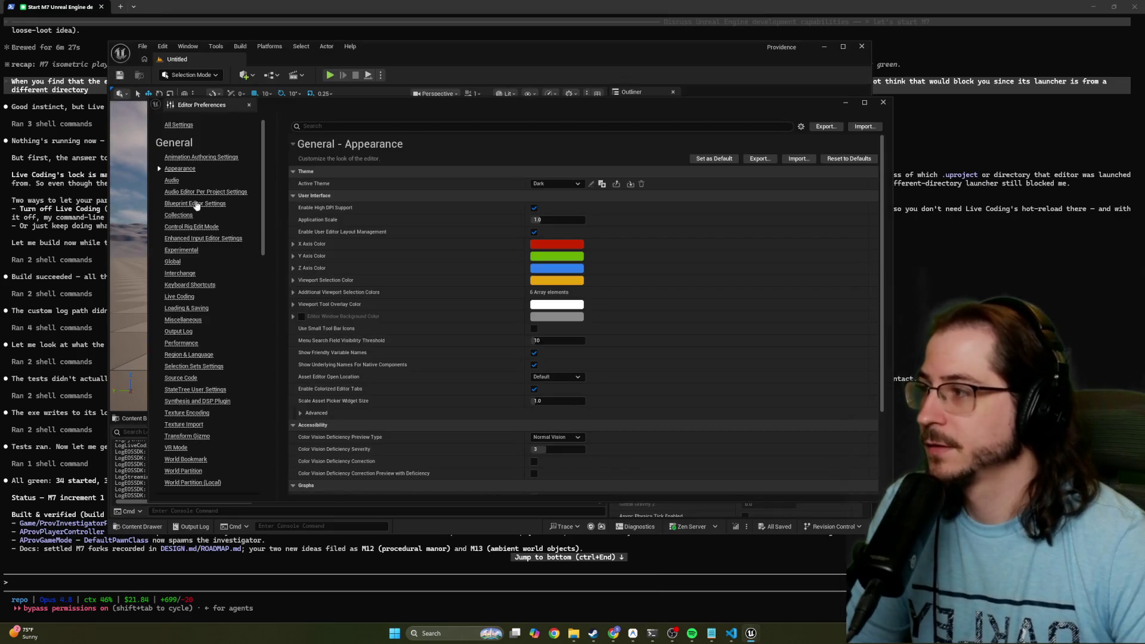
left_click(179, 299)
left_click(537, 184)
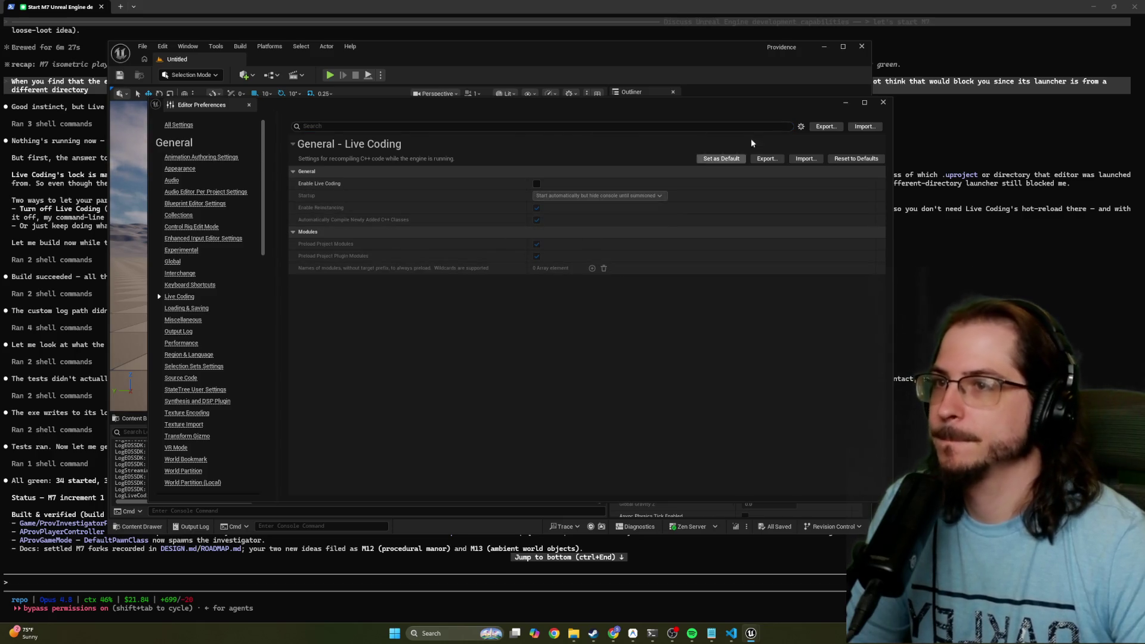
left_click(883, 103)
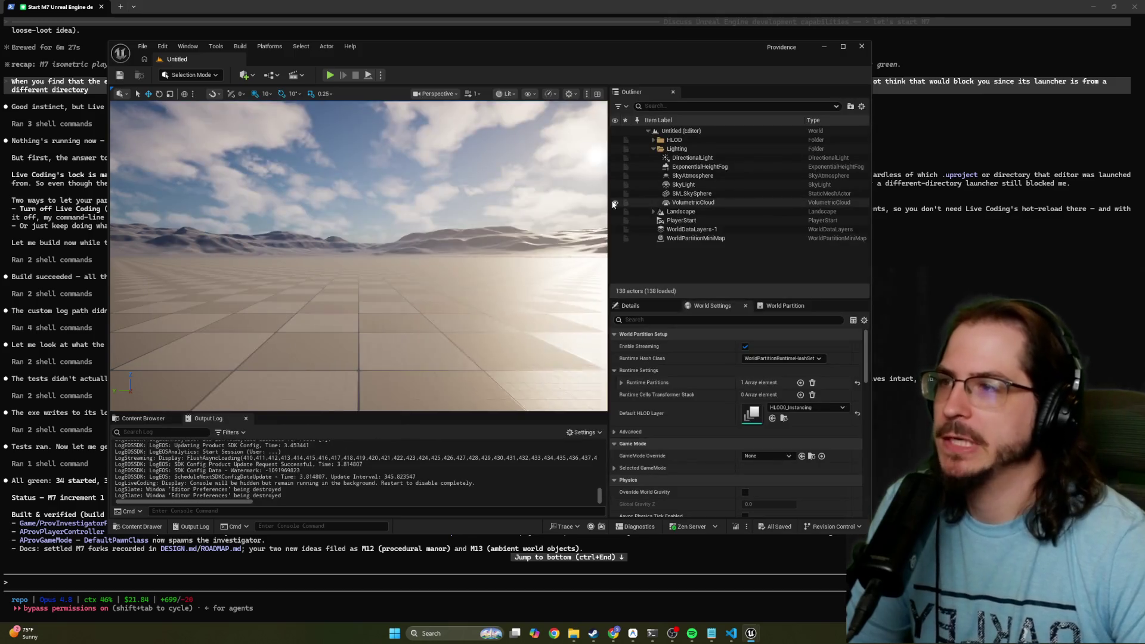
left_click_drag(435, 55, 521, 57)
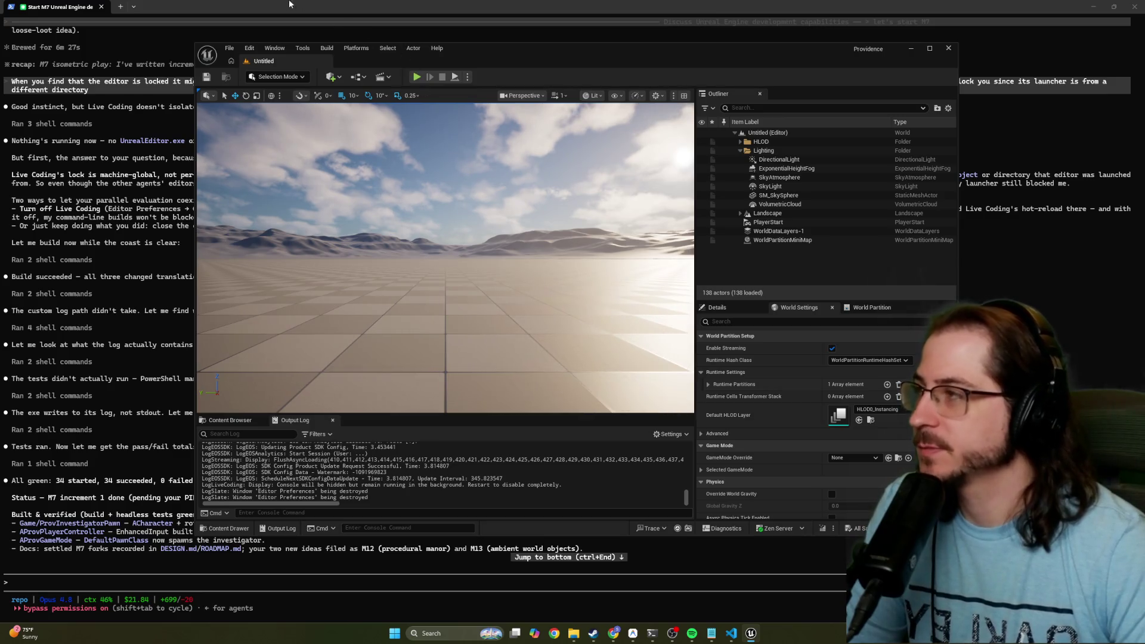
Read the agent's M7 status in Claude Code, minimize the terminal, and maximize Unreal Editor
left_click(264, 8)
scroll(146, 283, "down", 5)
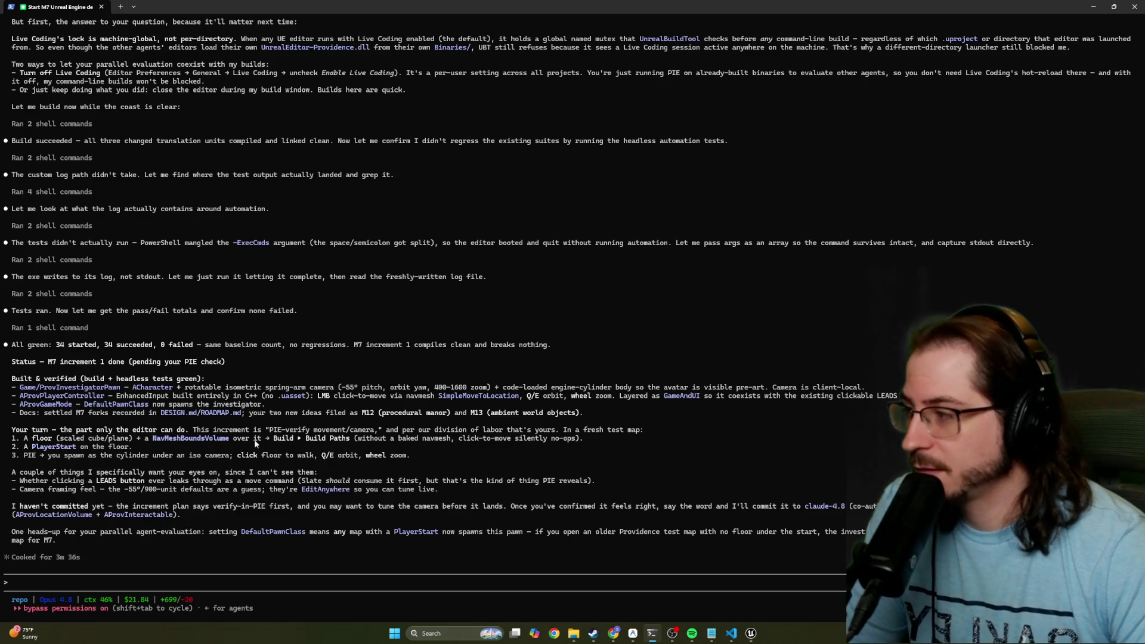
key("super+Down")
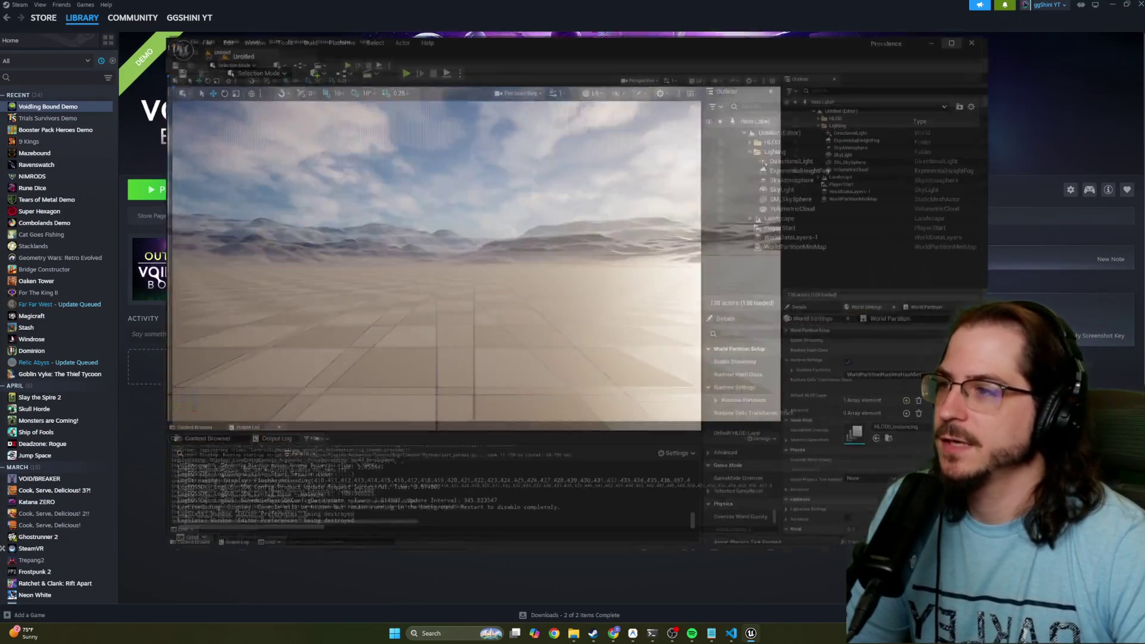
left_click(929, 49)
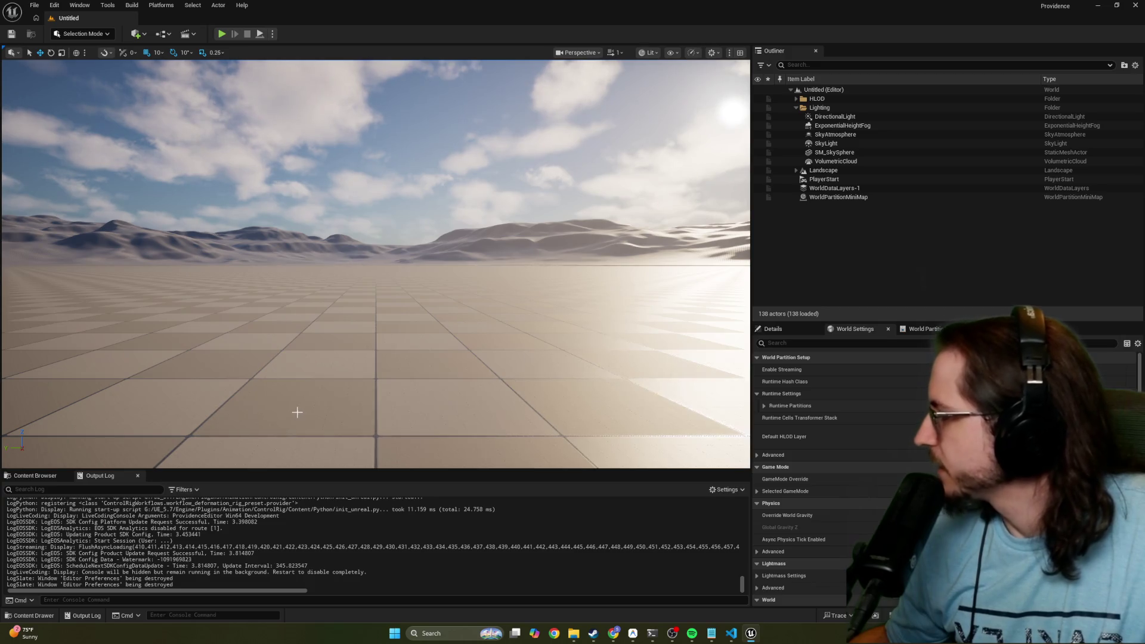
Play-test the level to check the two cylinder pawns, stop, then view the Content Browser and editor modes
left_click(221, 34)
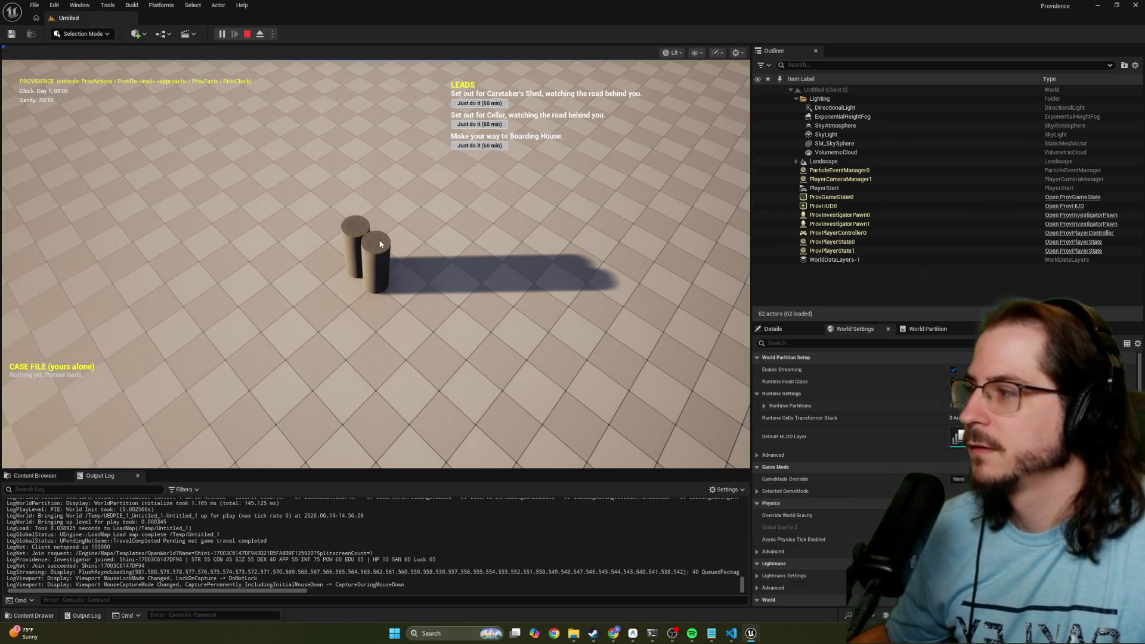
left_click(249, 33)
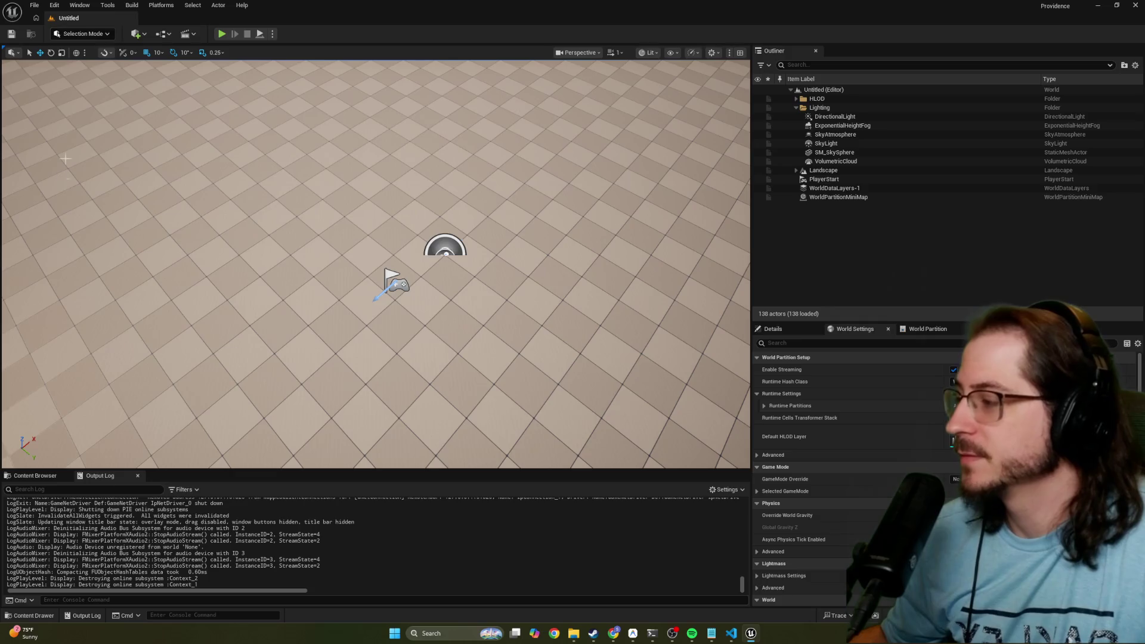
left_click(33, 476)
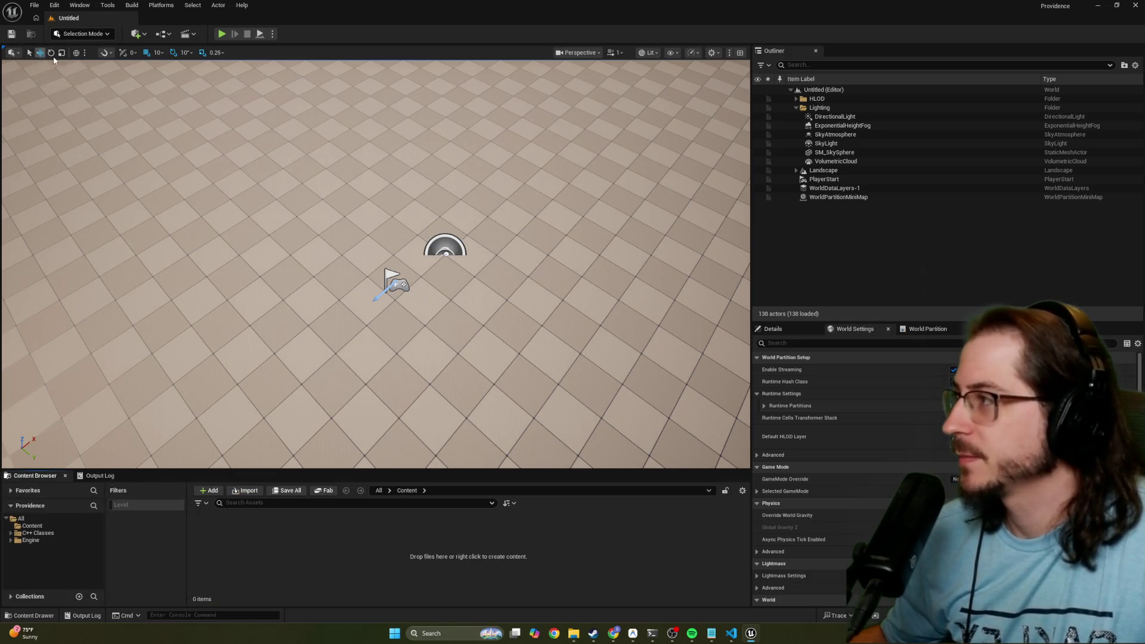
left_click(85, 36)
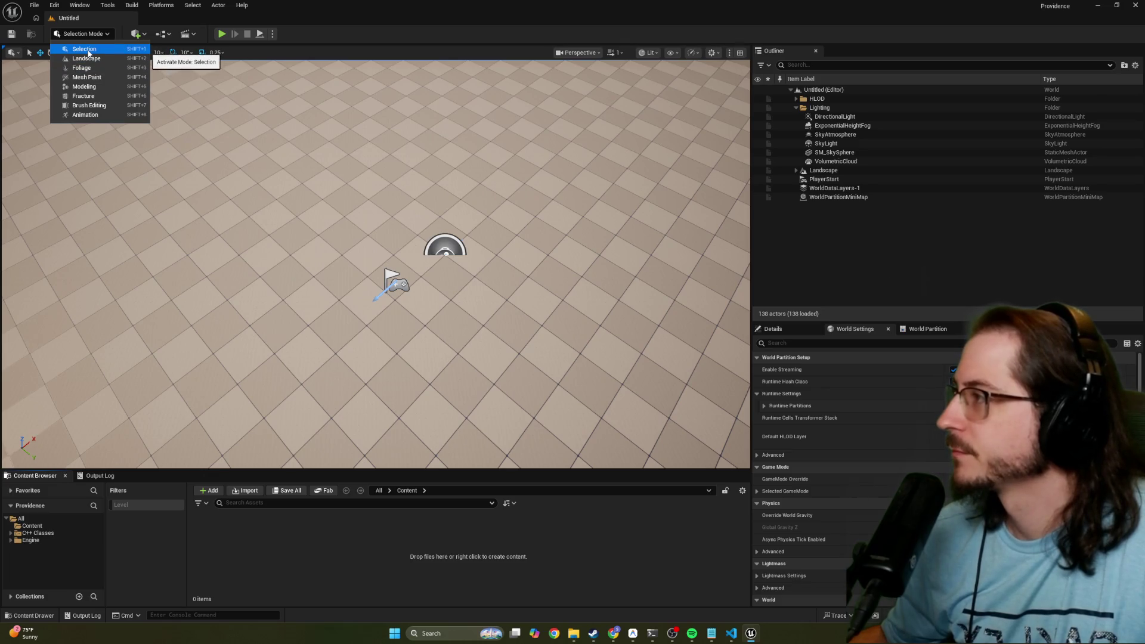
left_click(111, 7)
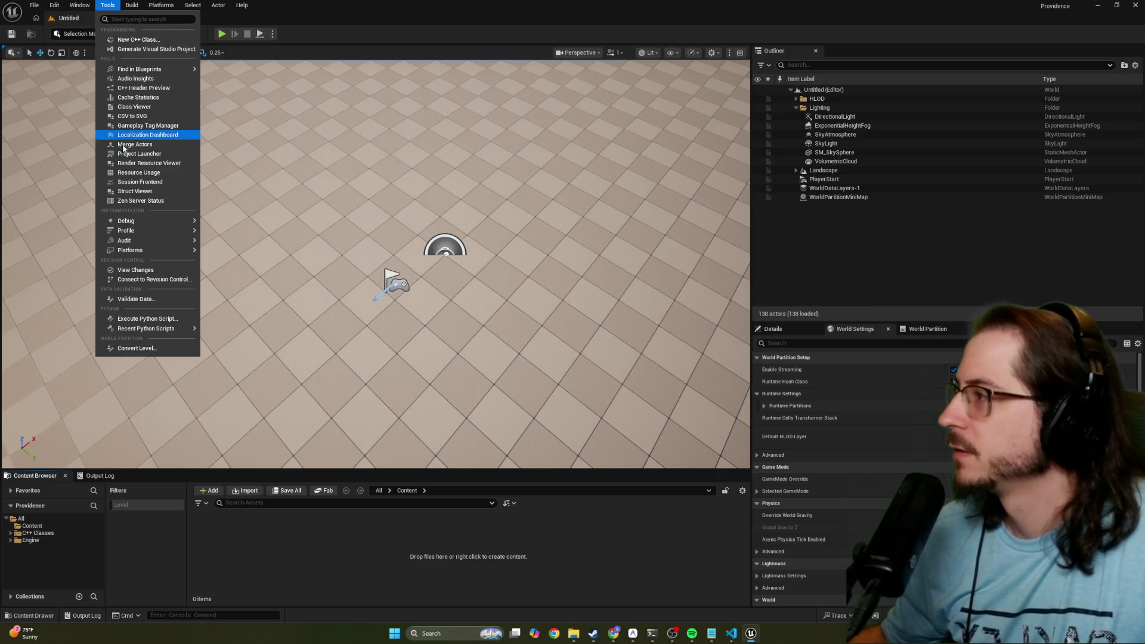
mouse_move(131, 221)
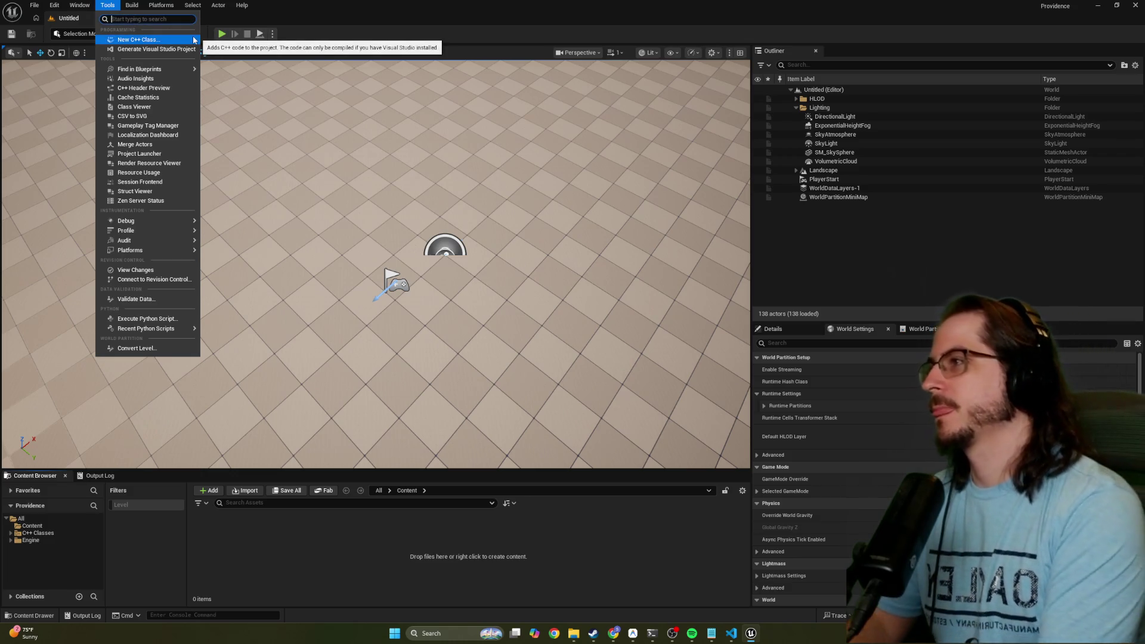
type("navmesh")
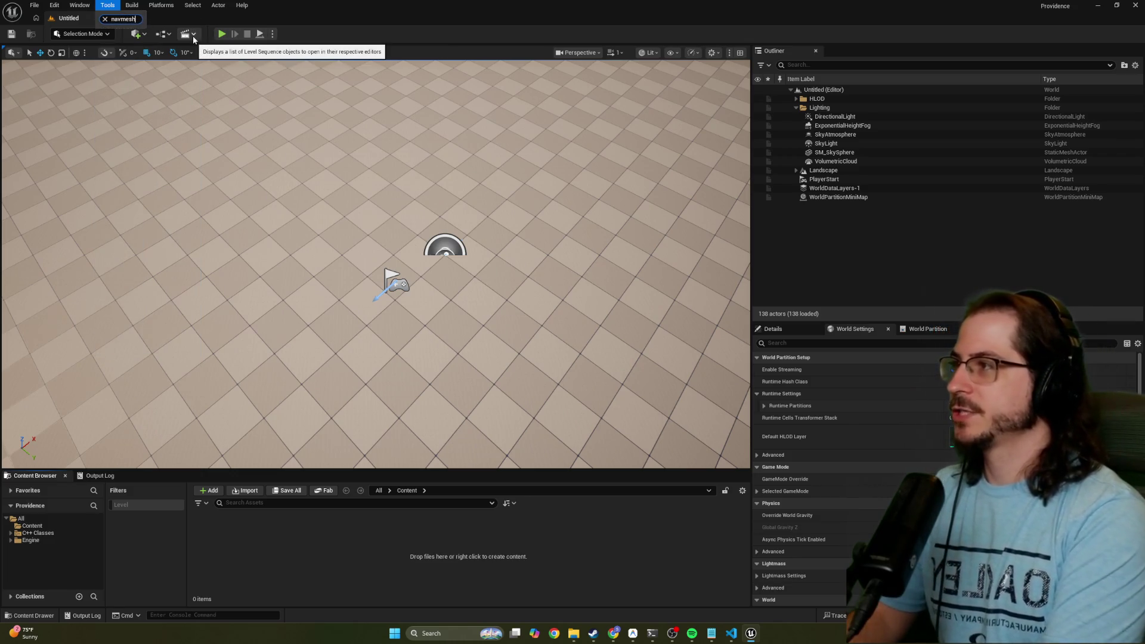
key("BackSpace")
key("BackSpace")
key("BackSpace")
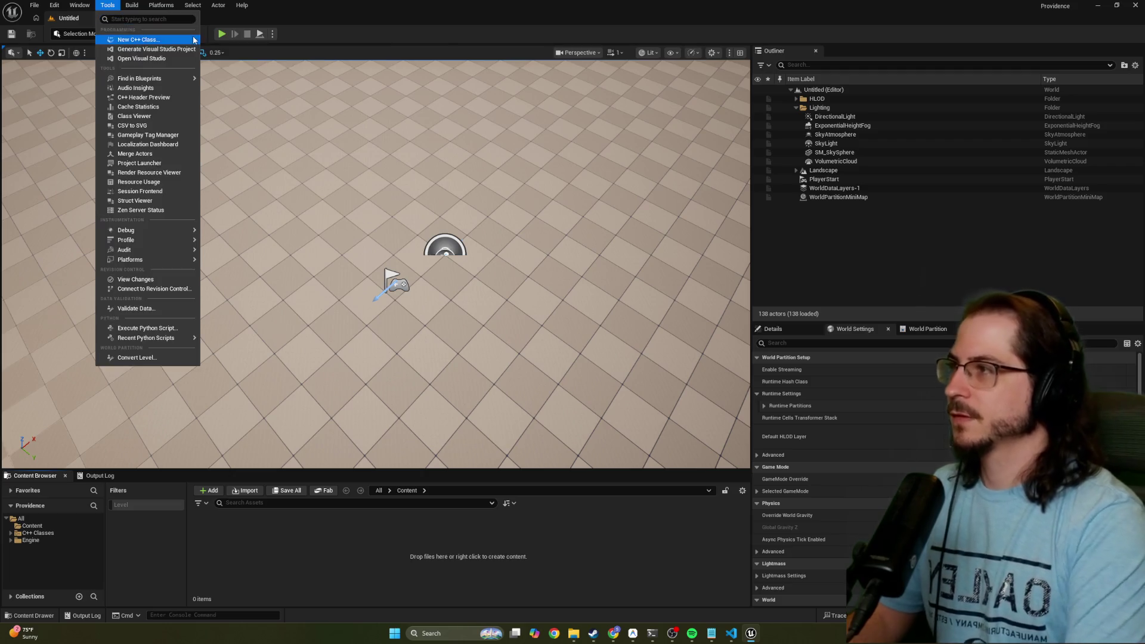
mouse_move(158, 6)
mouse_move(241, 5)
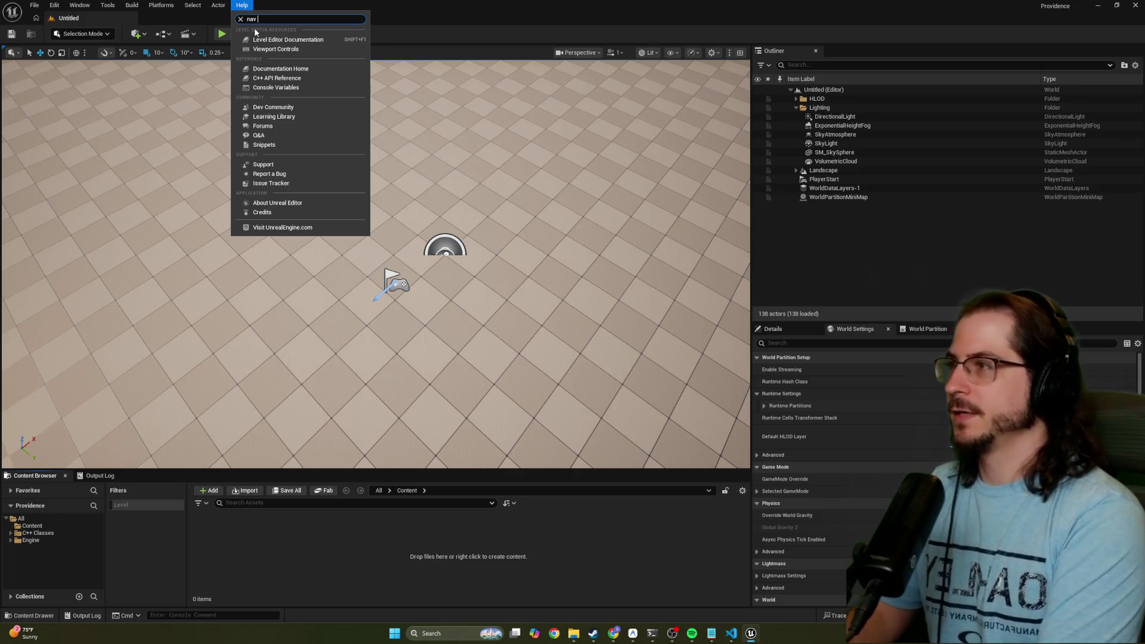
type("meshboundvolume")
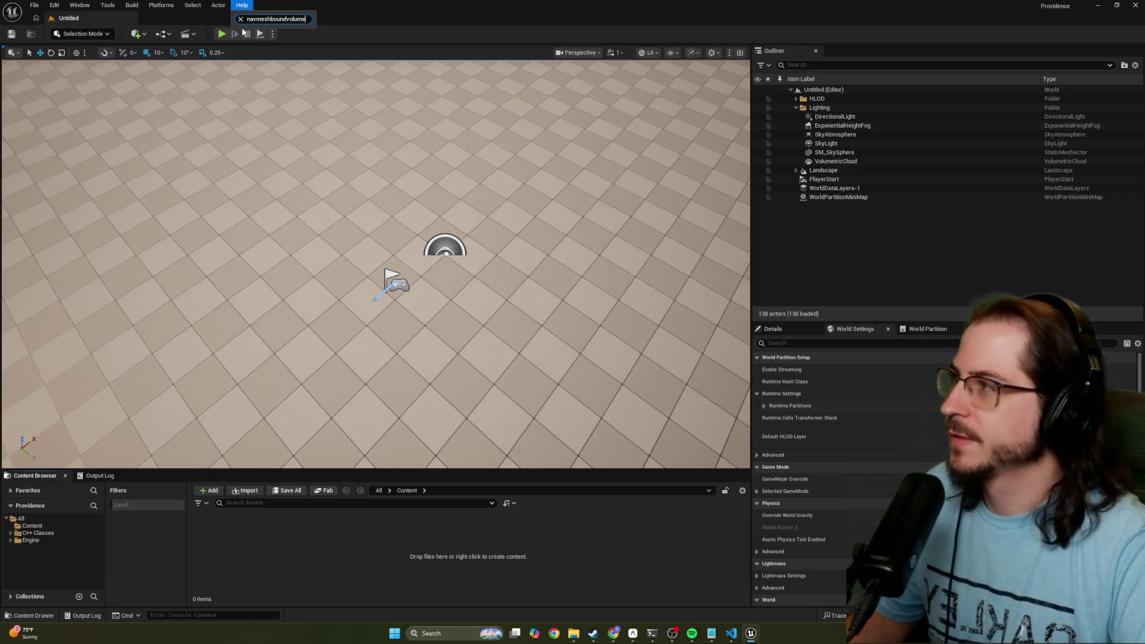
left_click(241, 20)
left_click(15, 63)
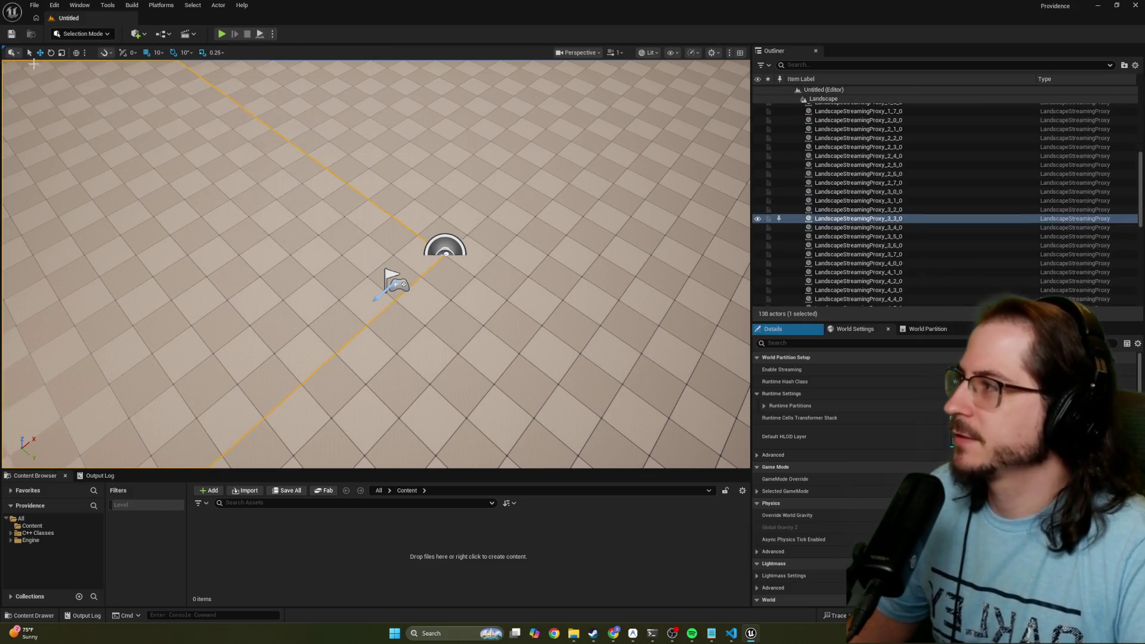
left_click(12, 53)
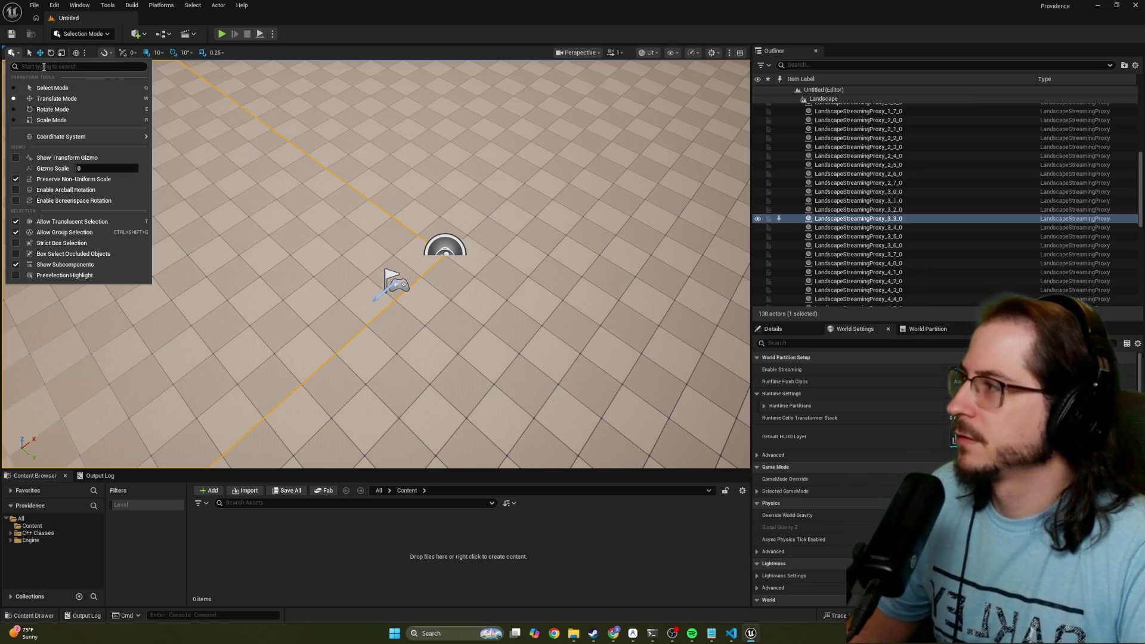
type("navmes")
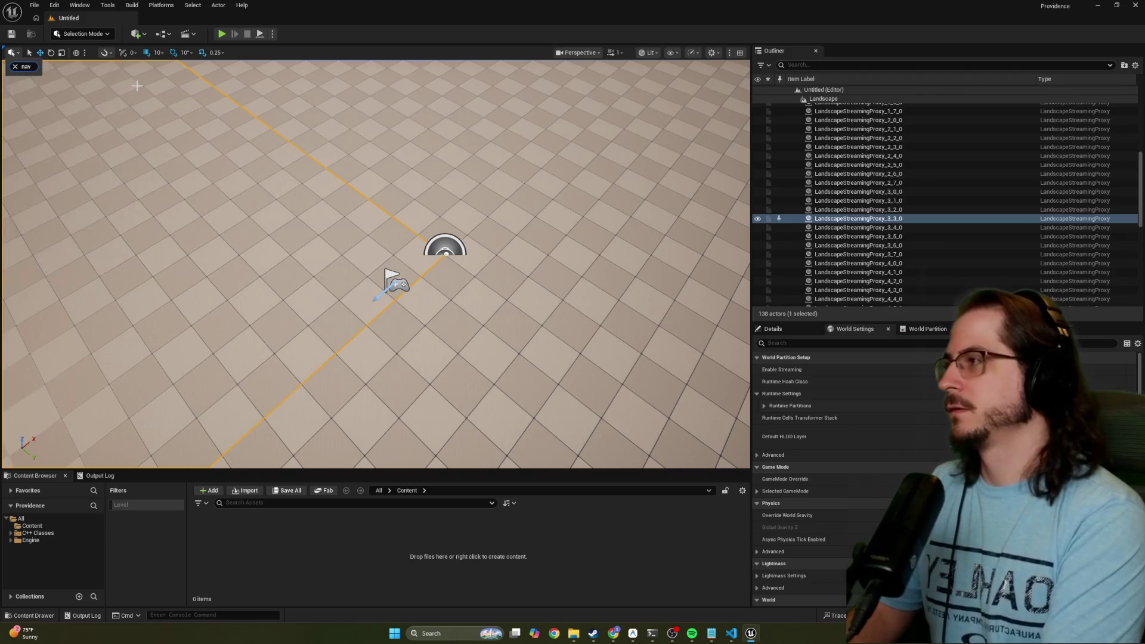
key("BackSpace")
key("BackSpace")
key("BackSpace")
type("volum")
key("BackSpace")
key("BackSpace")
key("BackSpace")
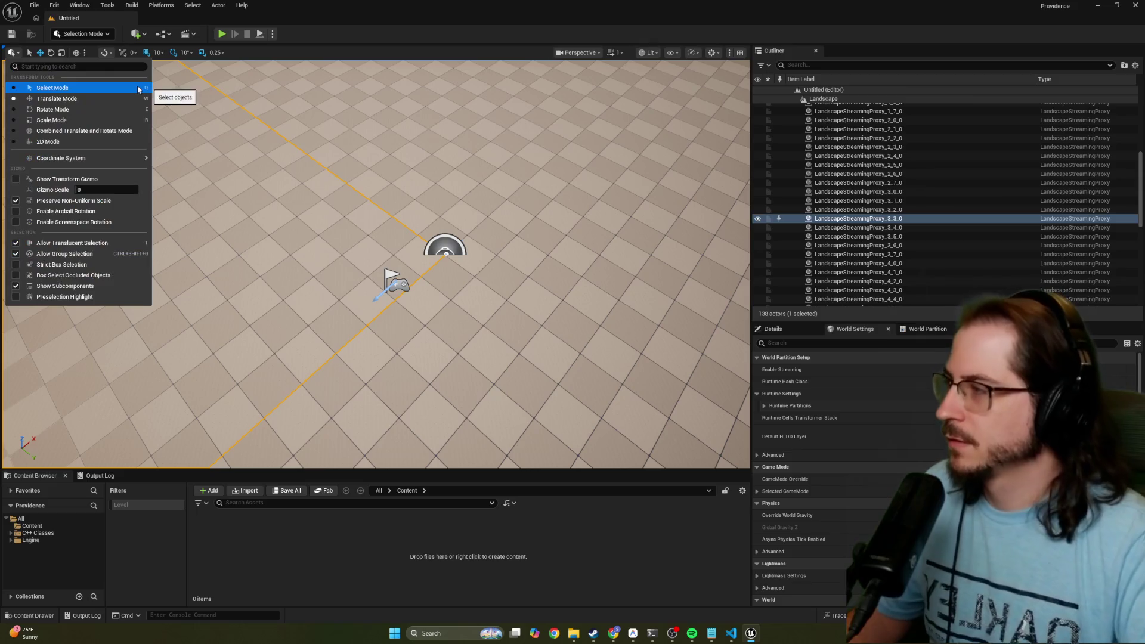
left_click(28, 55)
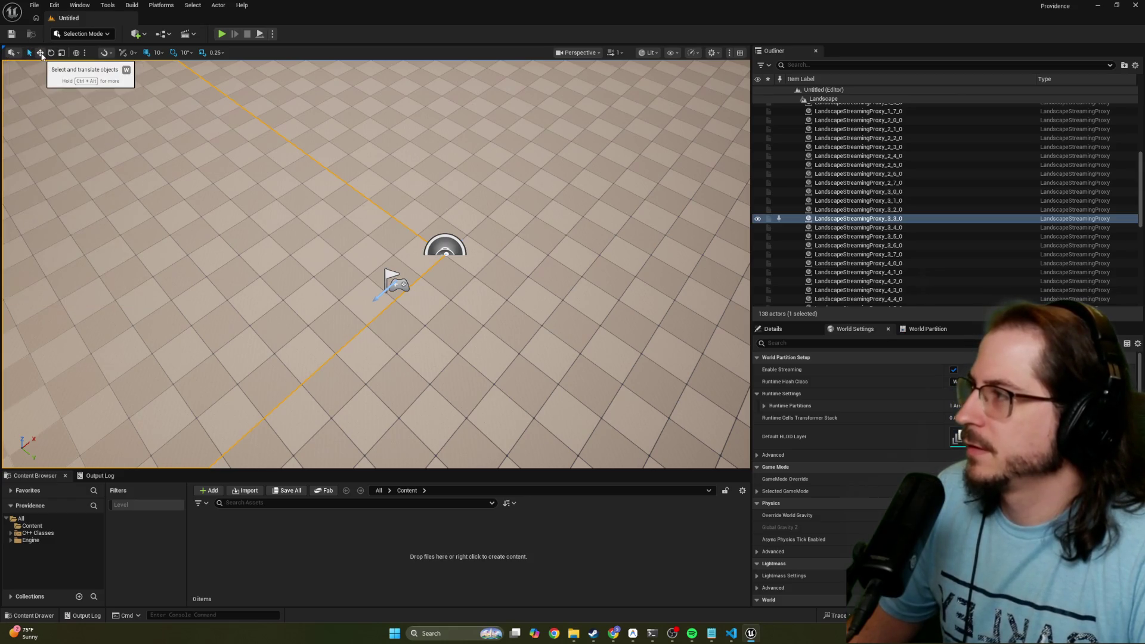
left_click(41, 55)
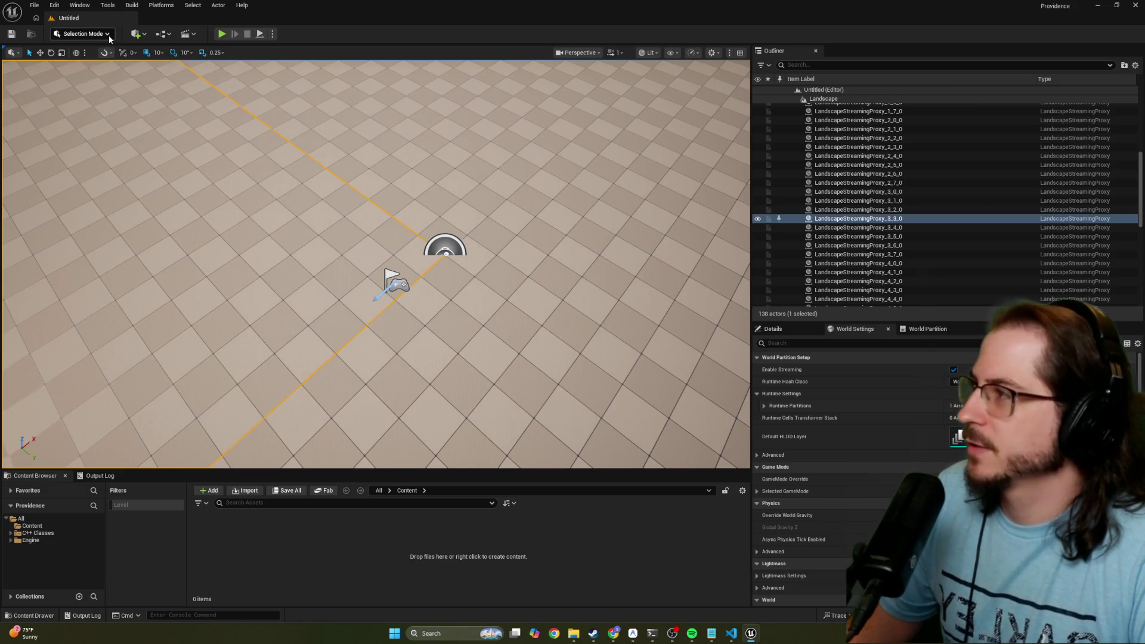
left_click(136, 34)
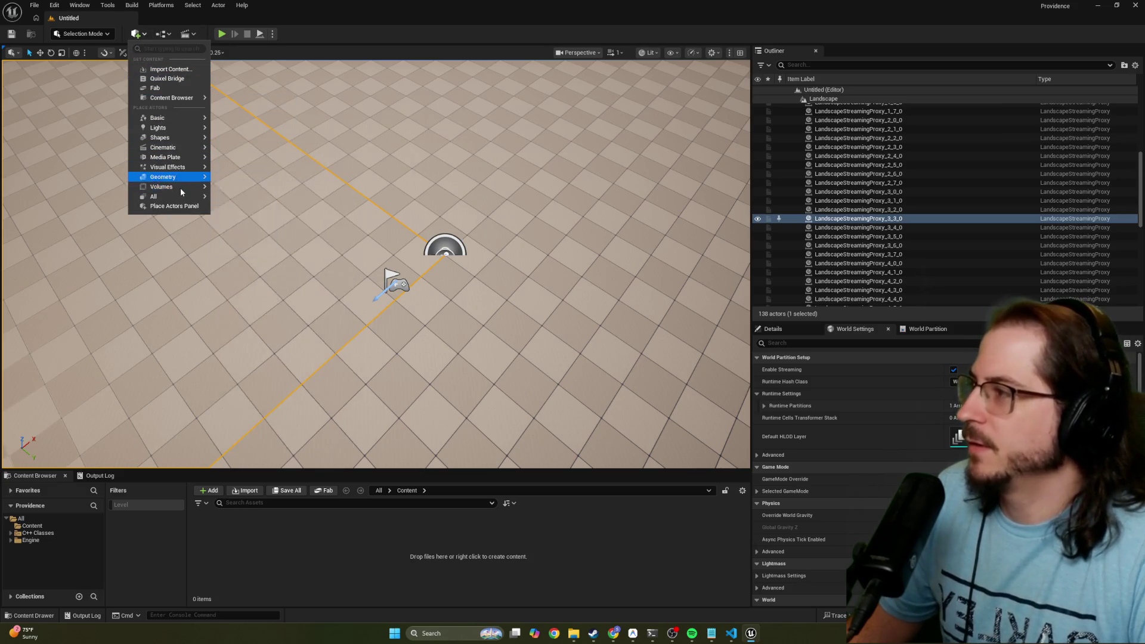
Add a Nav Mesh Bounds Volume from Quick Add > Volumes and reselect it near the PlayerStart
mouse_move(183, 188)
left_click(266, 205)
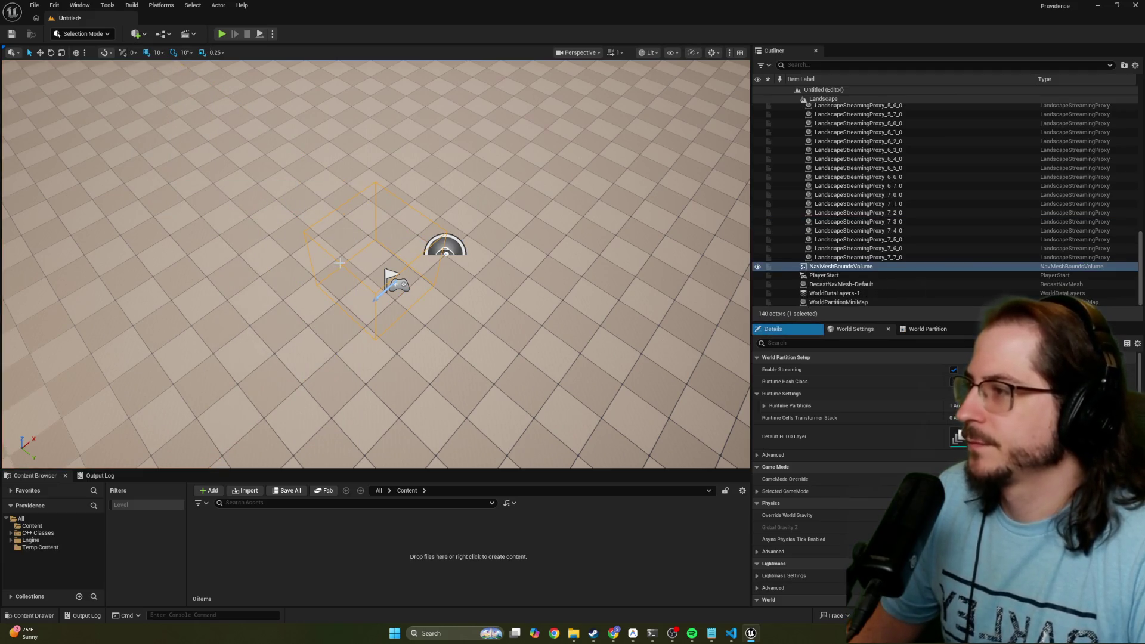
mouse_move(336, 264)
left_mouse_down()
mouse_move(310, 298)
mouse_move(358, 281)
mouse_move(364, 316)
mouse_move(367, 251)
left_mouse_up()
left_click(830, 267)
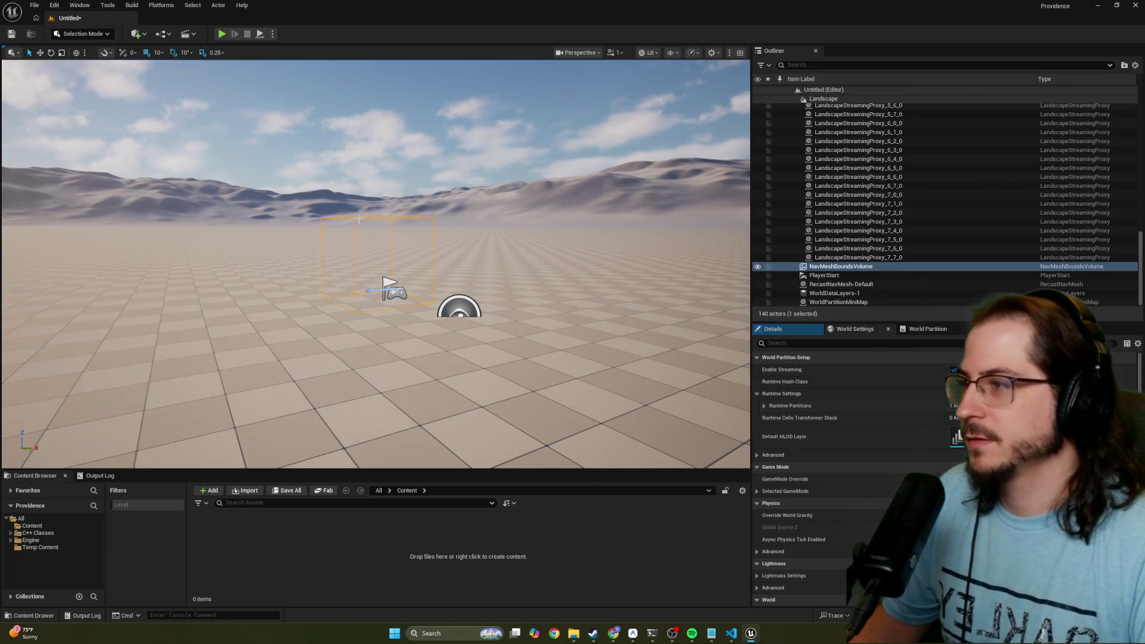
left_click(841, 266)
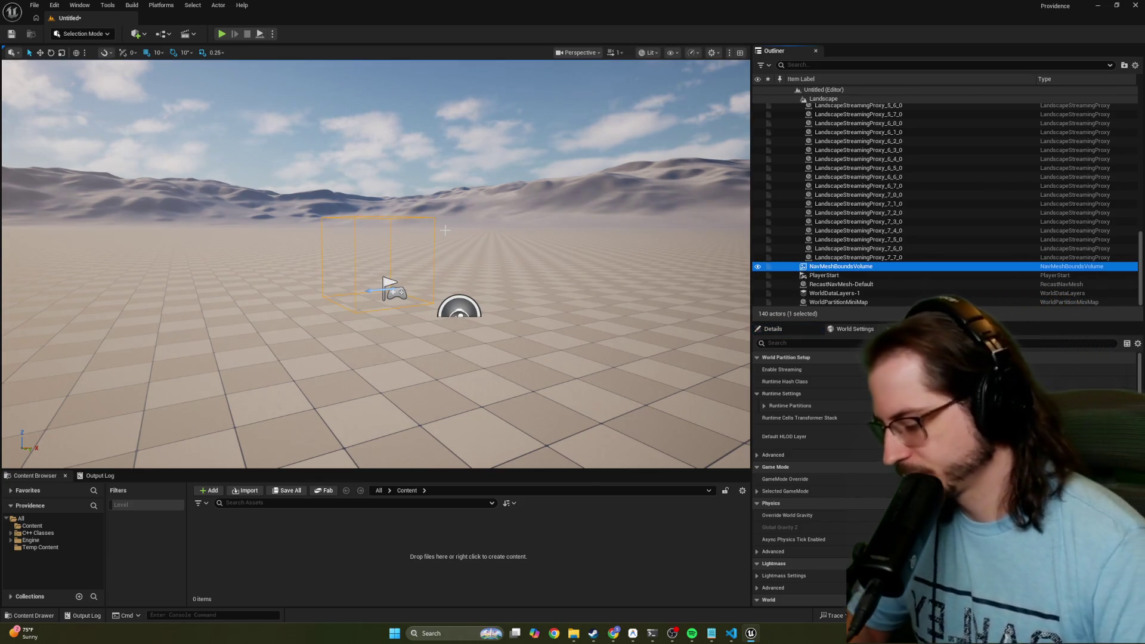
key("End")
left_click(360, 233)
mouse_move(396, 262)
left_mouse_down()
mouse_move(396, 328)
mouse_move(389, 320)
left_mouse_up()
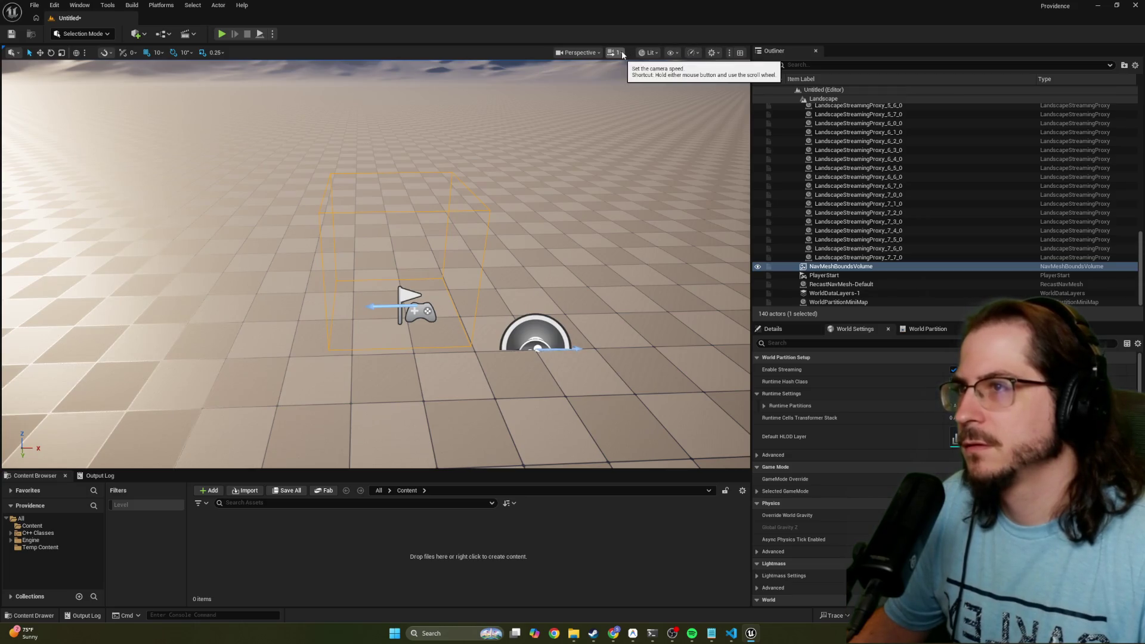
Switch the viewport to Unlit shading, then back to Lit
left_click(650, 53)
left_click(650, 53)
left_click(650, 53)
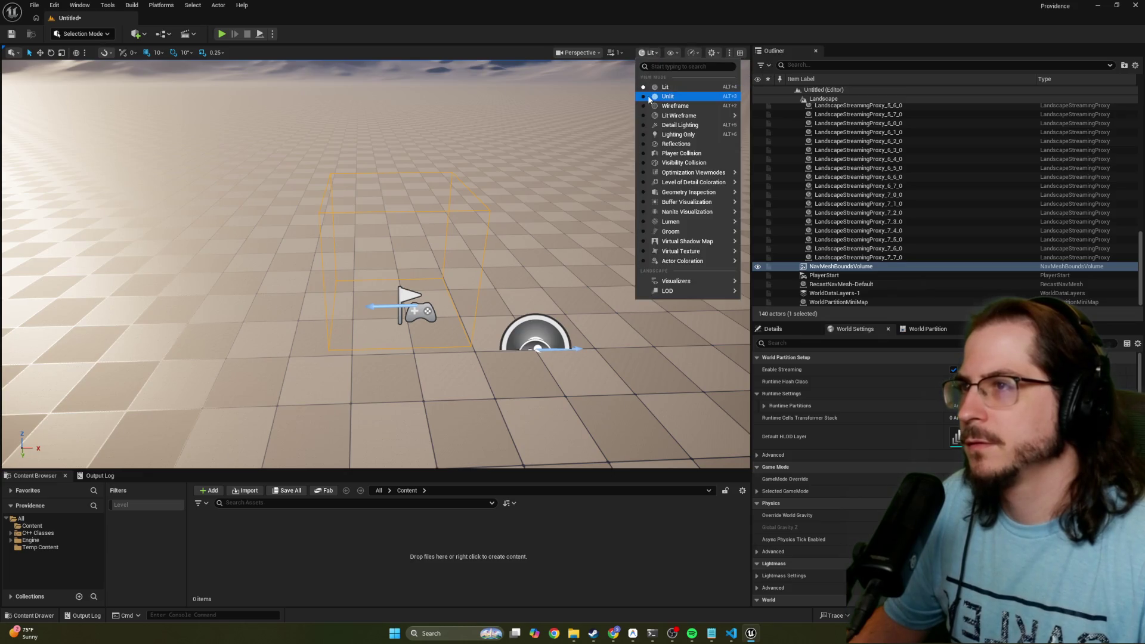
left_click(649, 97)
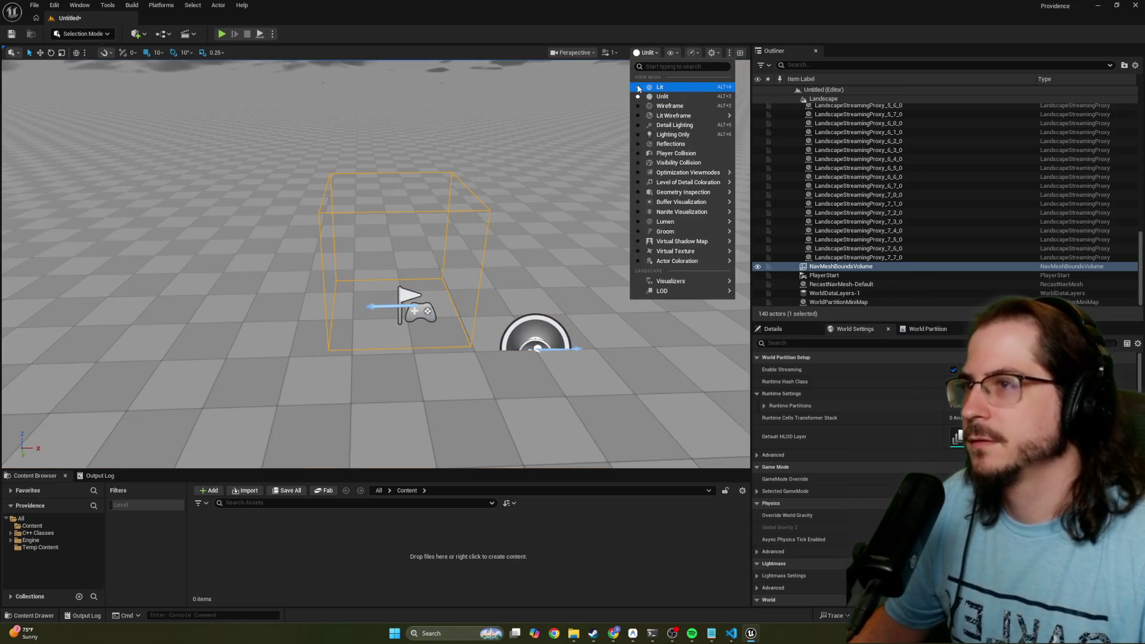
left_click(639, 88)
Turn off the Navigation show flag in the viewport
left_click(671, 52)
mouse_move(678, 99)
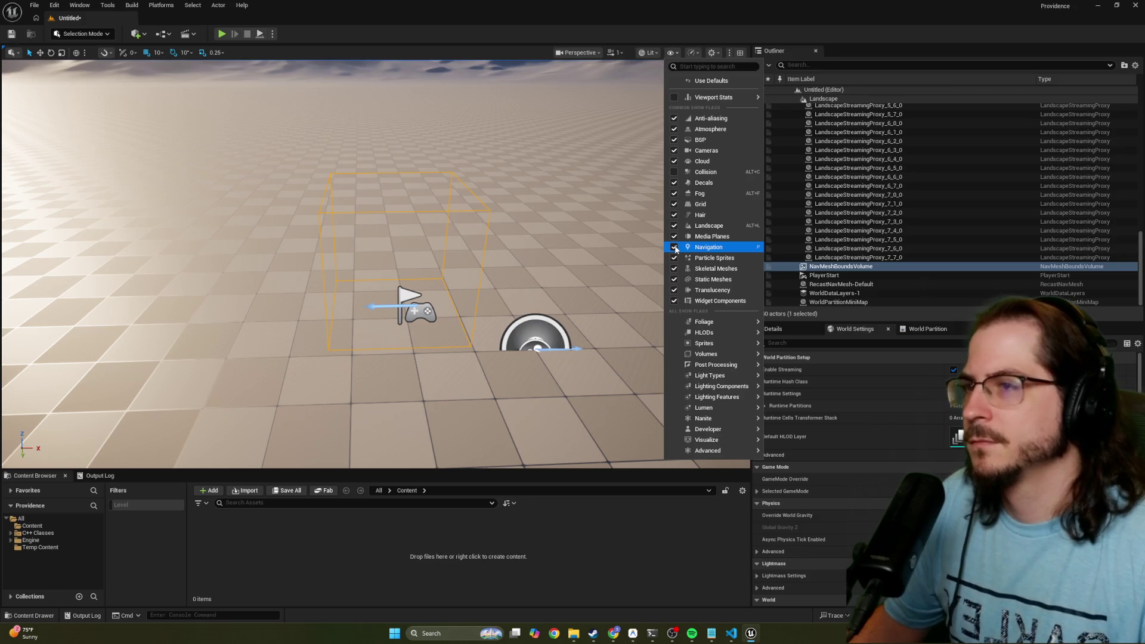
left_click(674, 248)
Toggle the four-pane viewport layout and return to a single maximized Perspective view
left_click(718, 53)
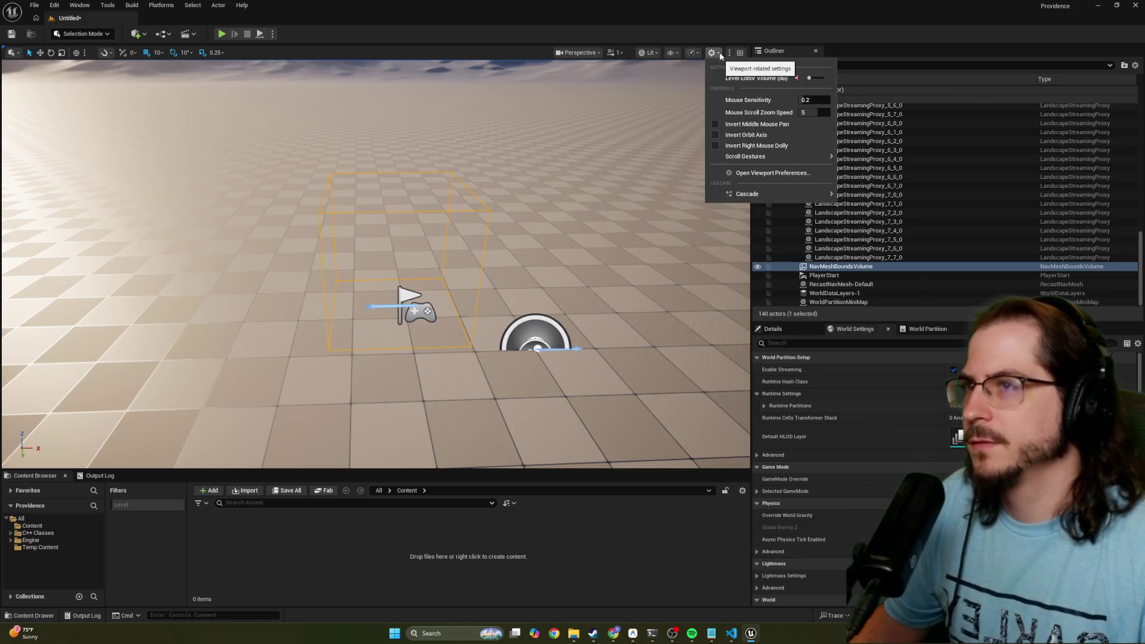
mouse_move(745, 190)
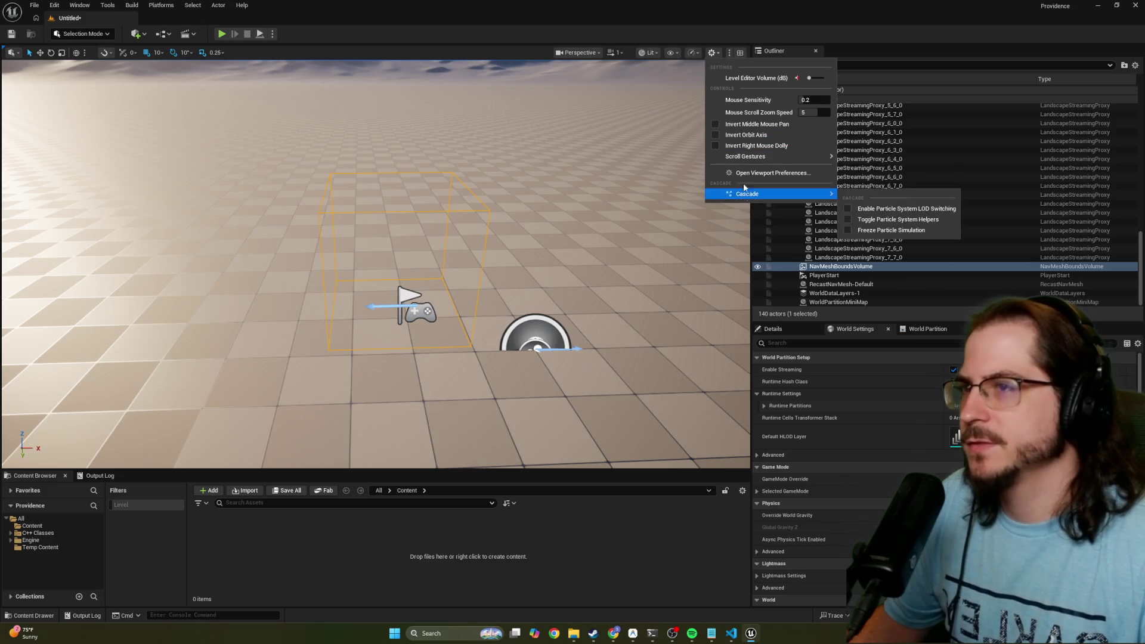
left_click(739, 53)
left_click(740, 53)
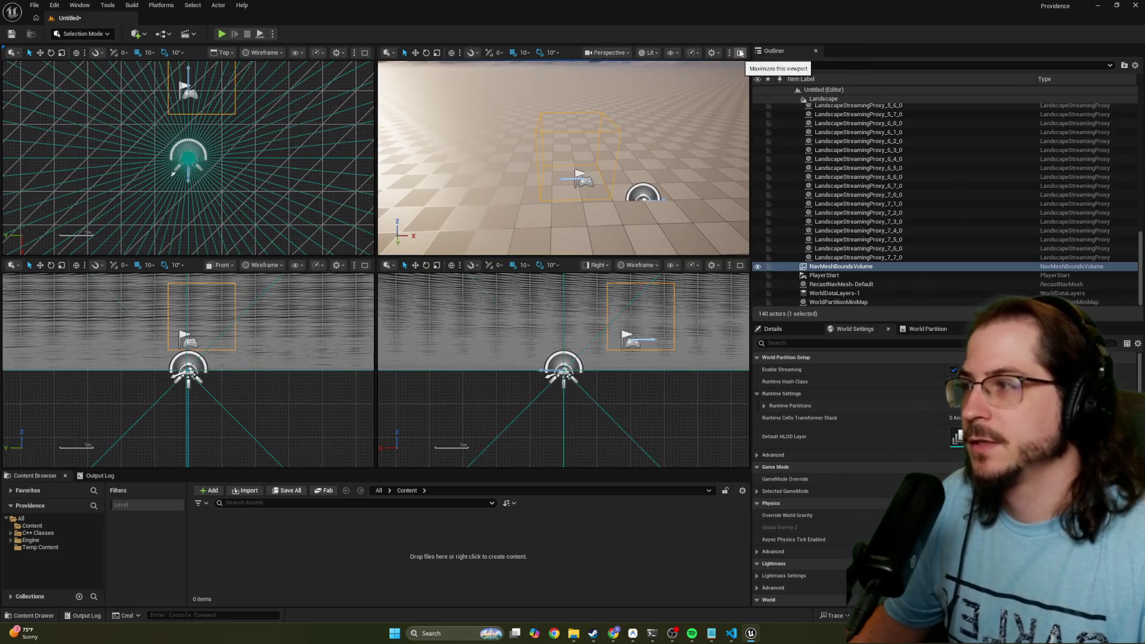
left_click(739, 54)
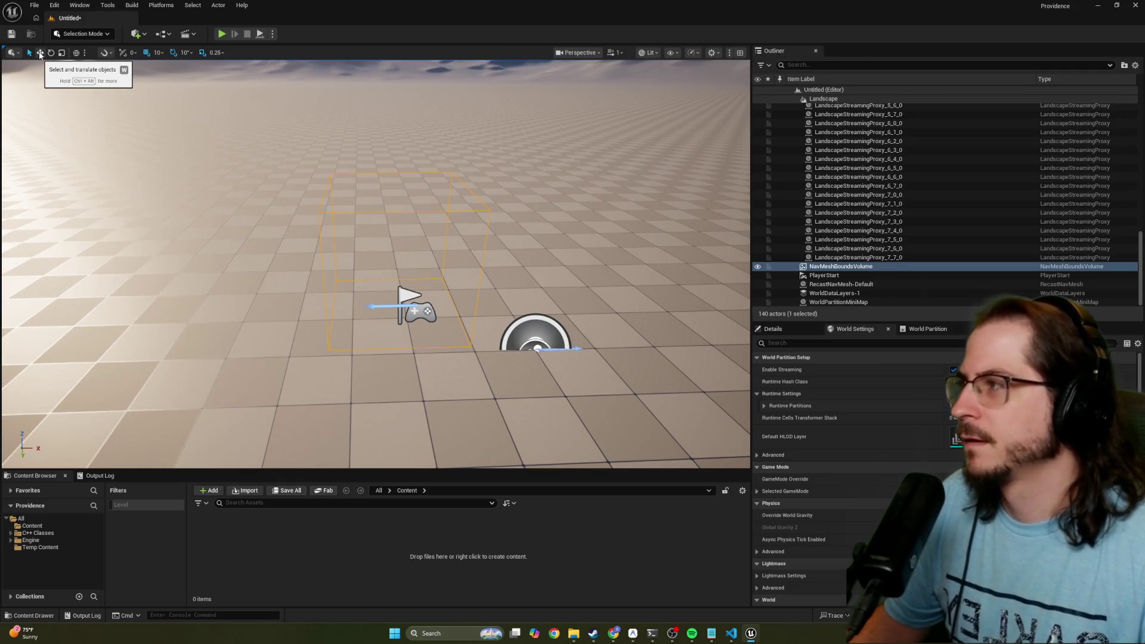
Drop the NavMeshBoundsVolume onto the floor with End and shift it back along X
left_click(40, 53)
key("f")
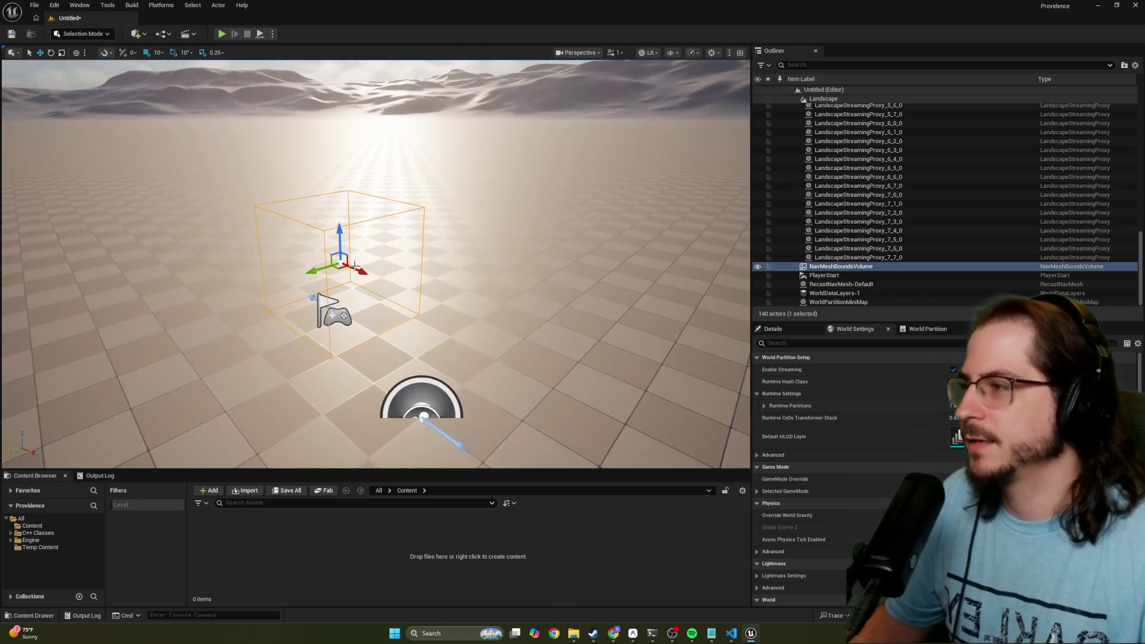
left_click_drag(340, 243, 326, 106)
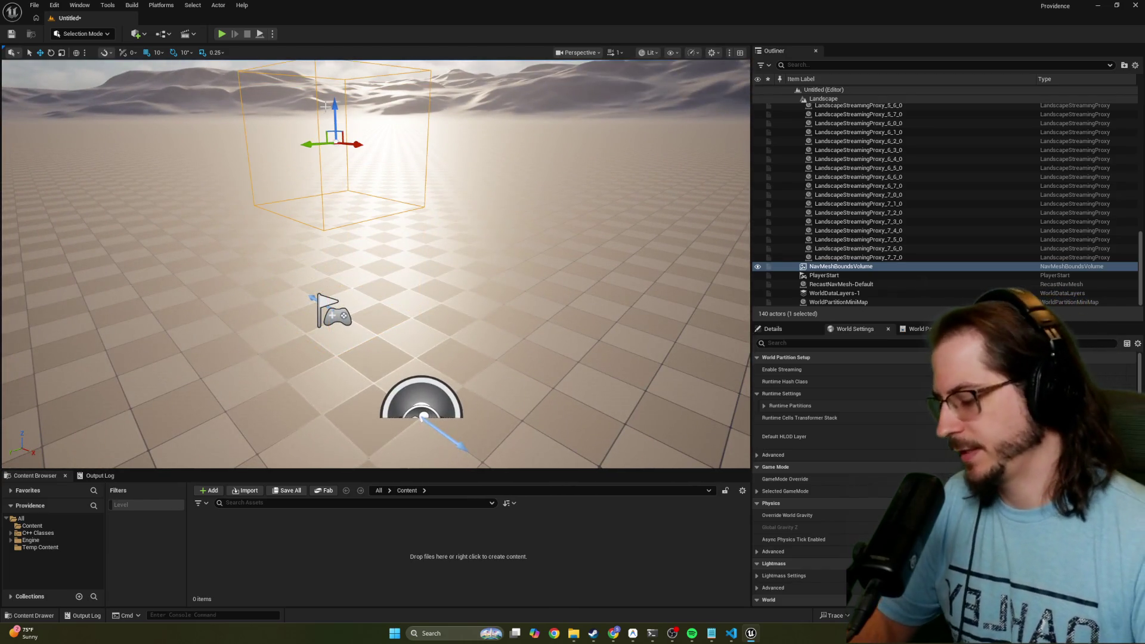
key("End")
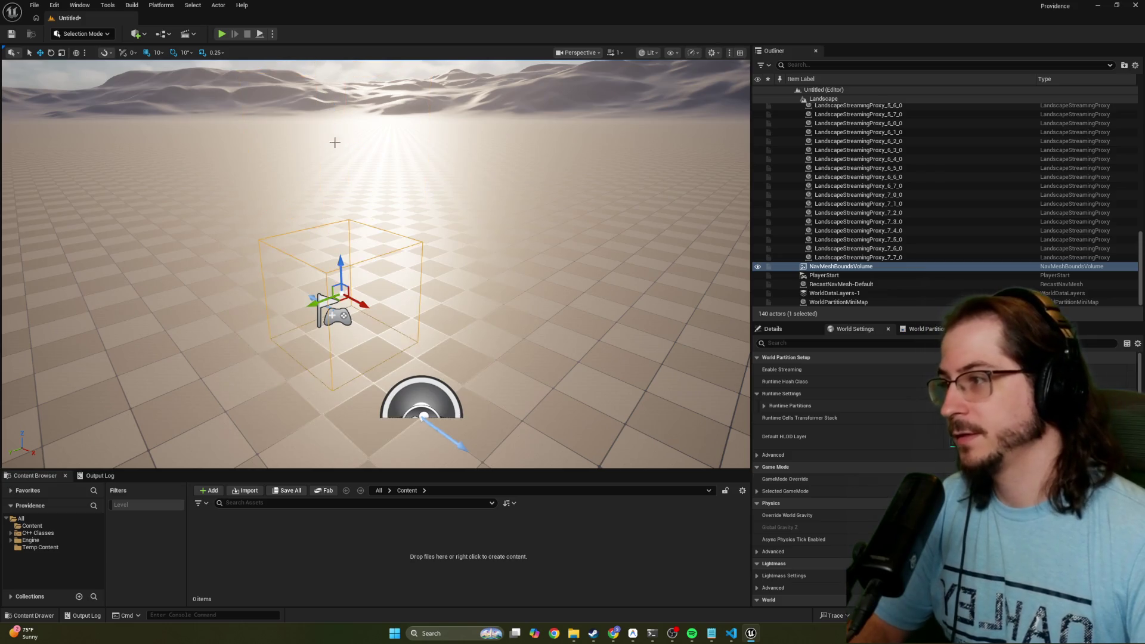
left_click_drag(361, 302, 336, 278)
Switch to the scale gizmo and tilt the view toward the floor to enlarge the volume
key("e")
key("r")
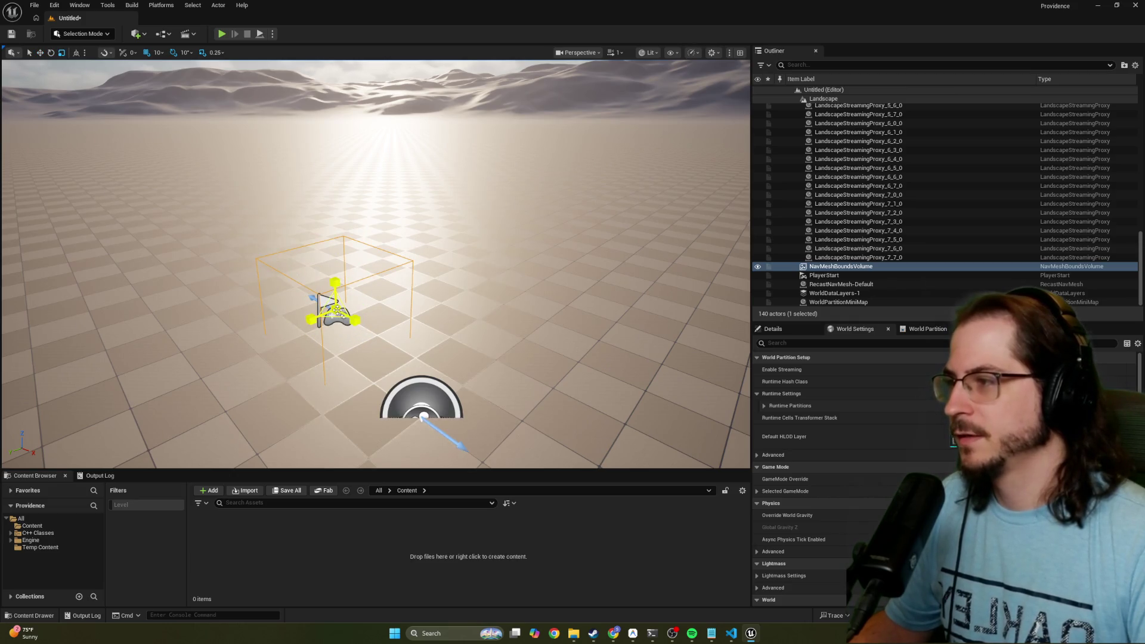
mouse_move(330, 316)
left_mouse_down()
mouse_move(362, 221)
mouse_move(339, 226)
mouse_move(330, 206)
left_mouse_up()
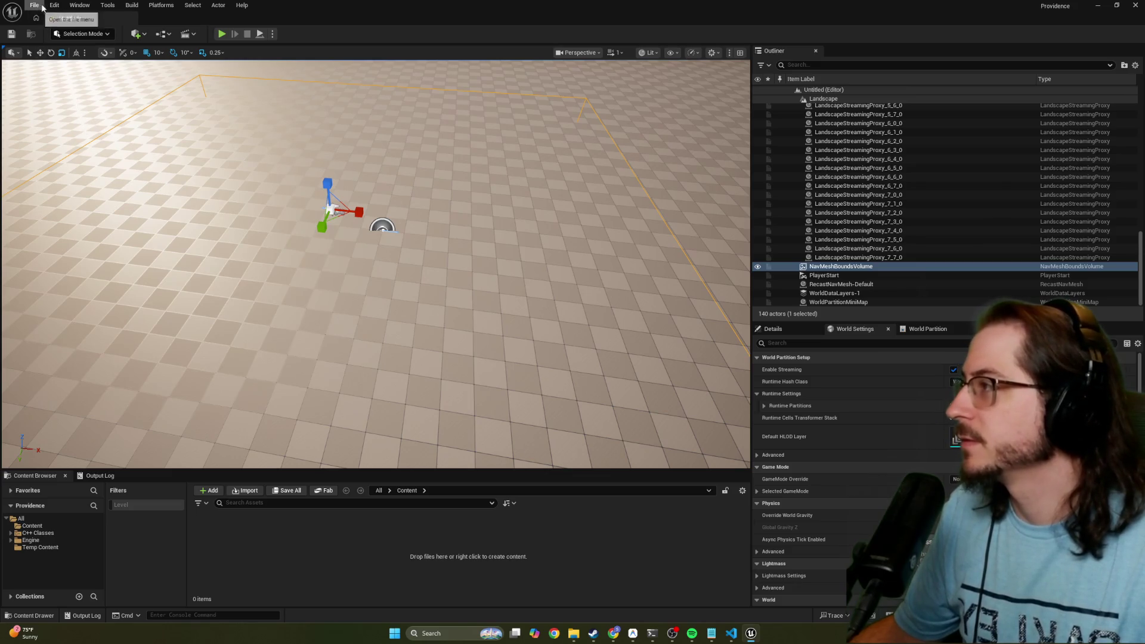
Run Build Paths from the Build menu, then launch a play-in-editor test
left_click(132, 5)
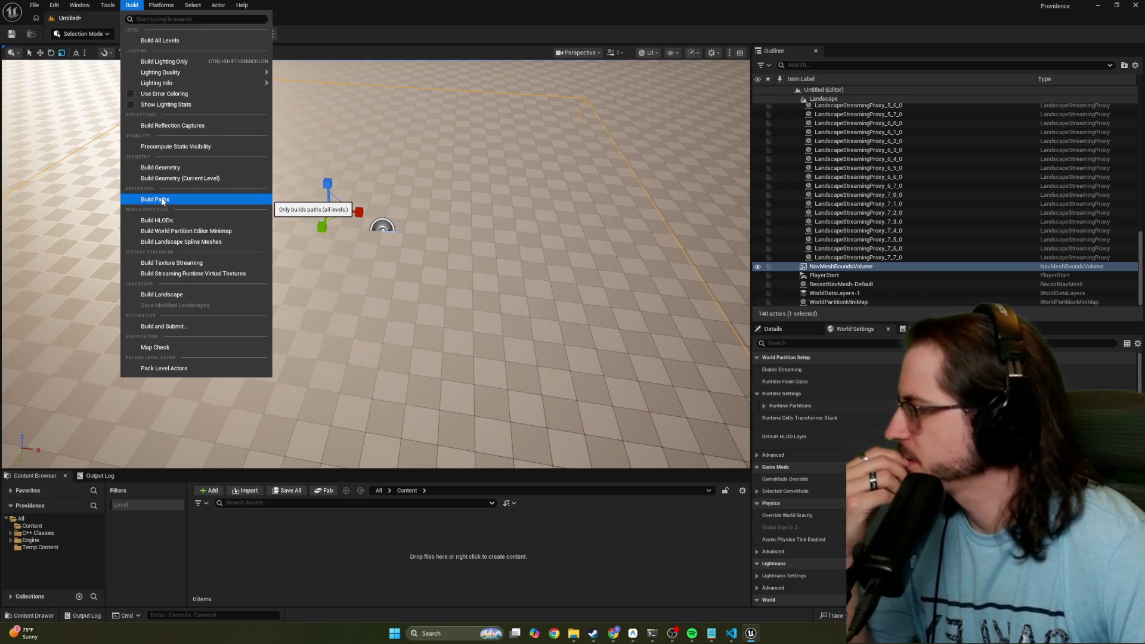
left_click(163, 200)
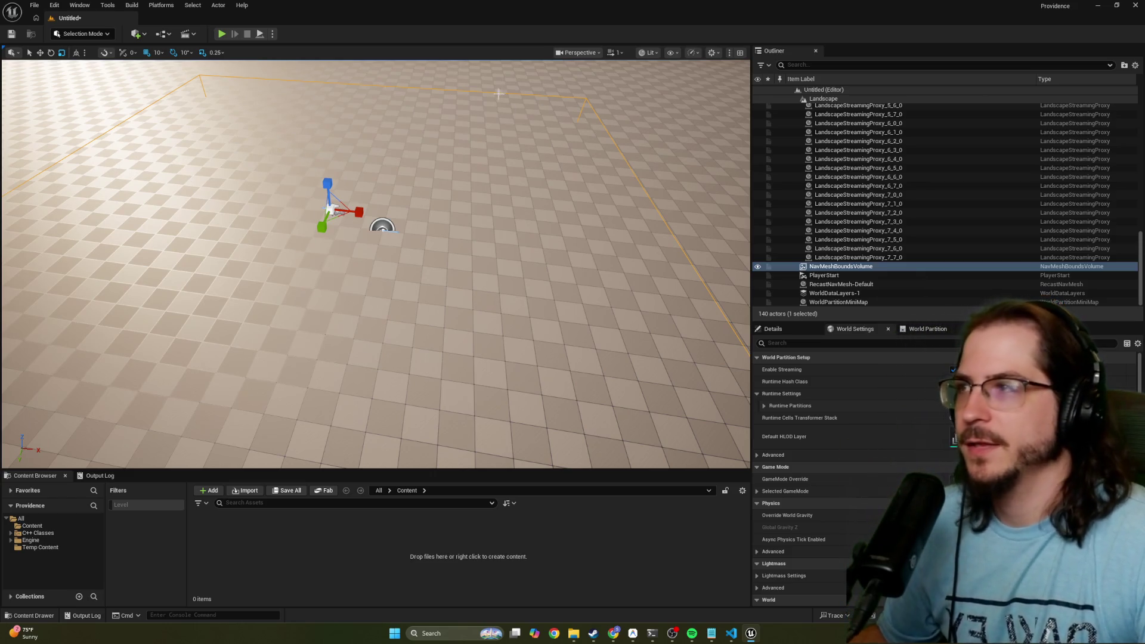
left_click(222, 35)
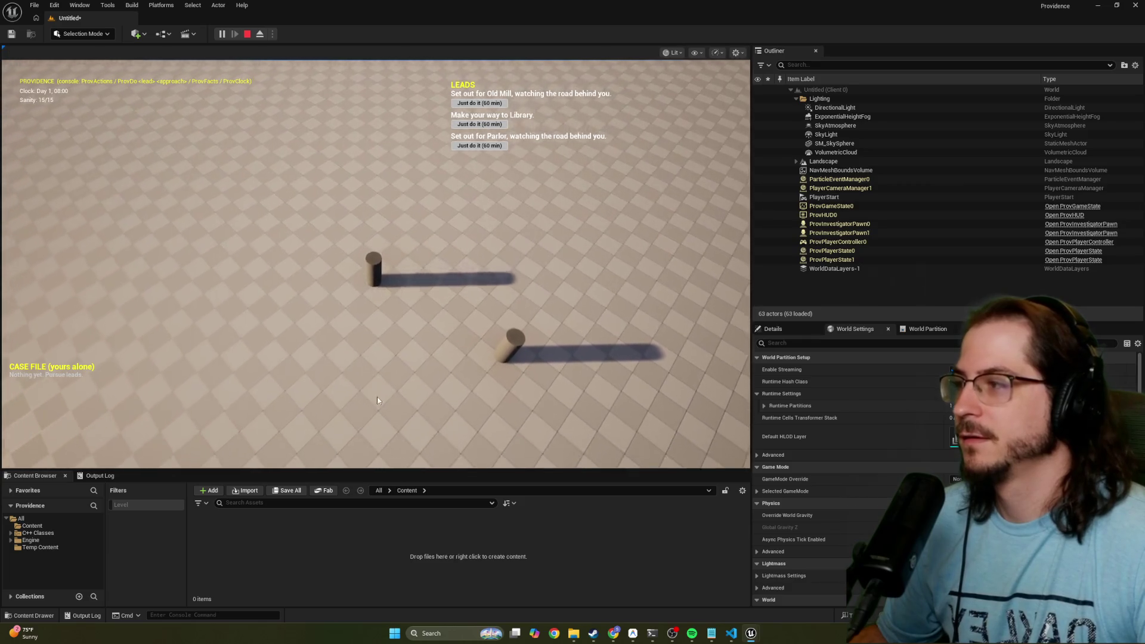
Test click-to-move in the running game, stop it with Esc, and check the Claude Code terminal
left_click(373, 396)
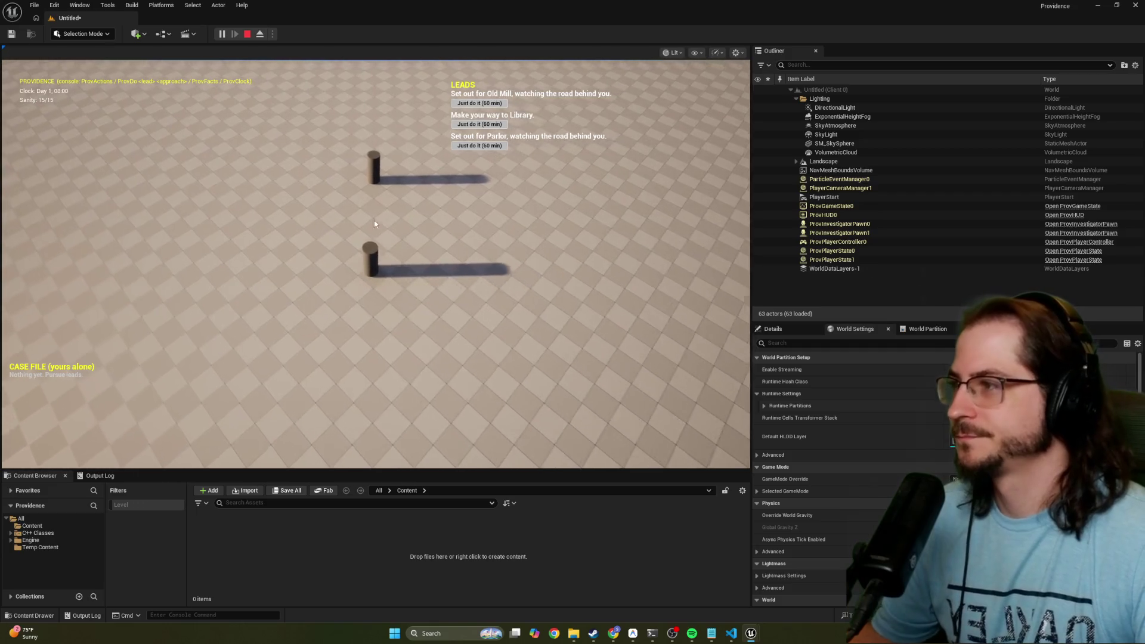
key("Escape")
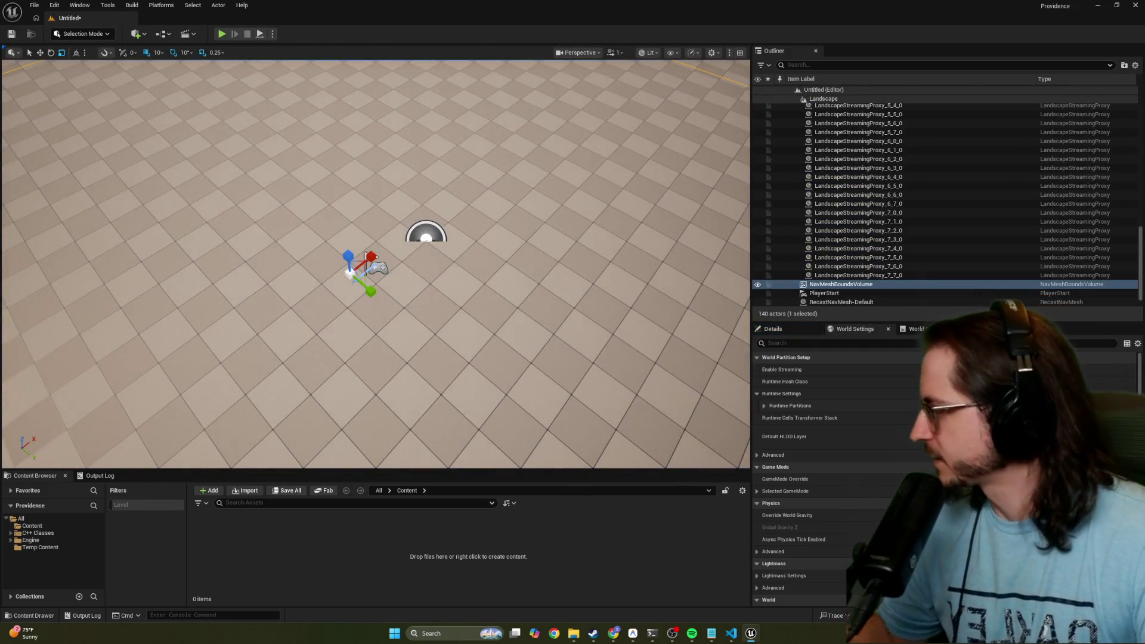
key("alt+Tab")
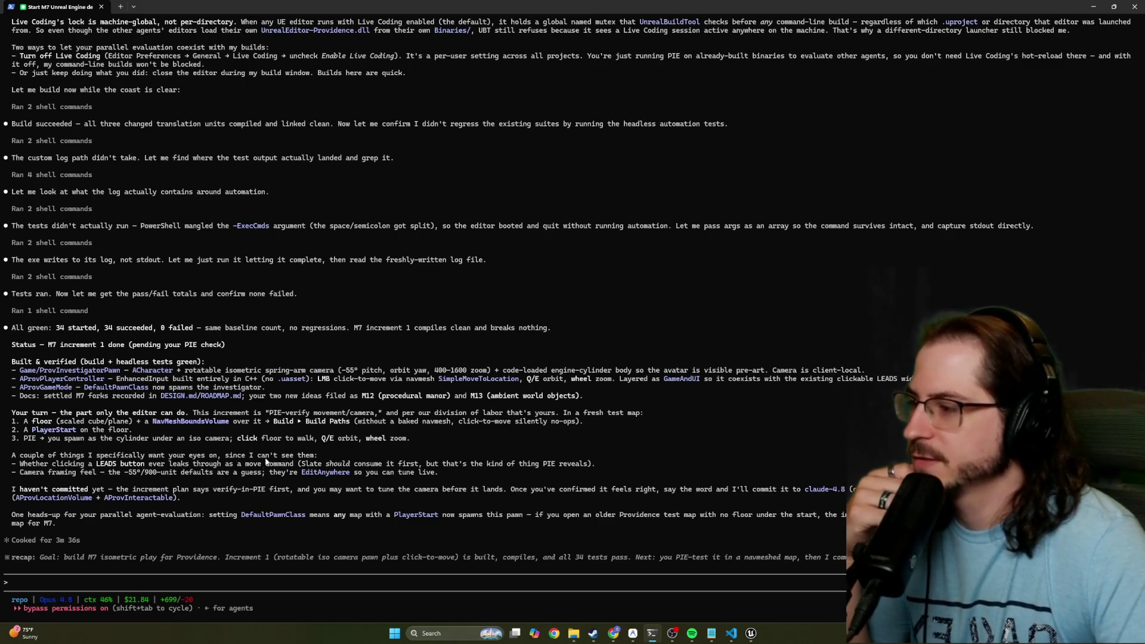
key("alt+Tab")
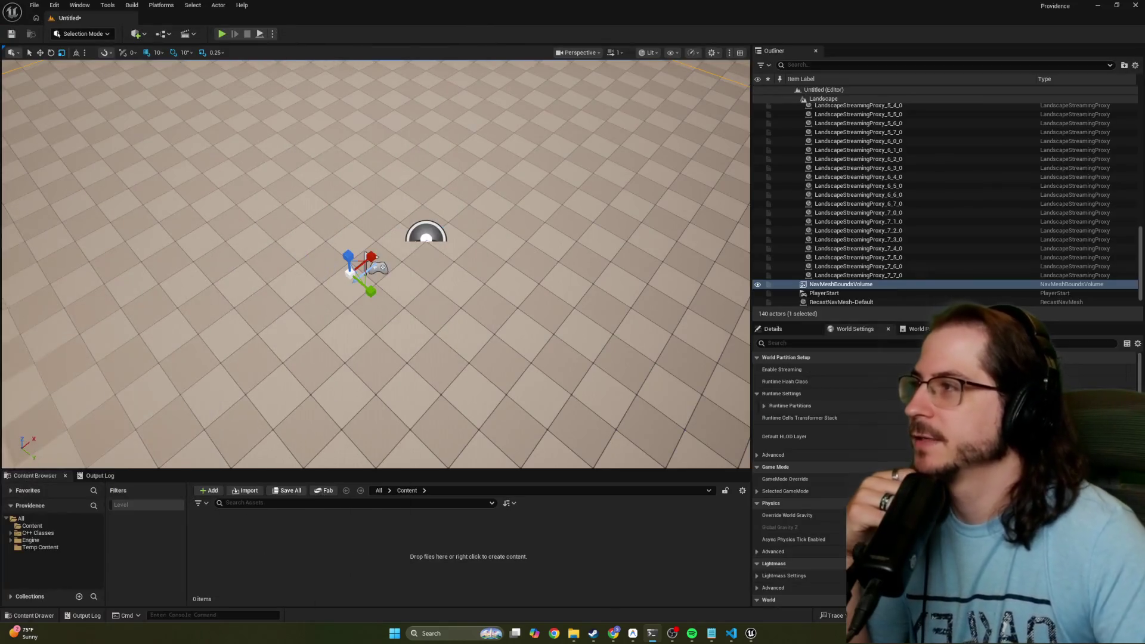
Play again, take the Nursery and Library leads, try other lead buttons, and send the pawn across the floor
left_click(221, 34)
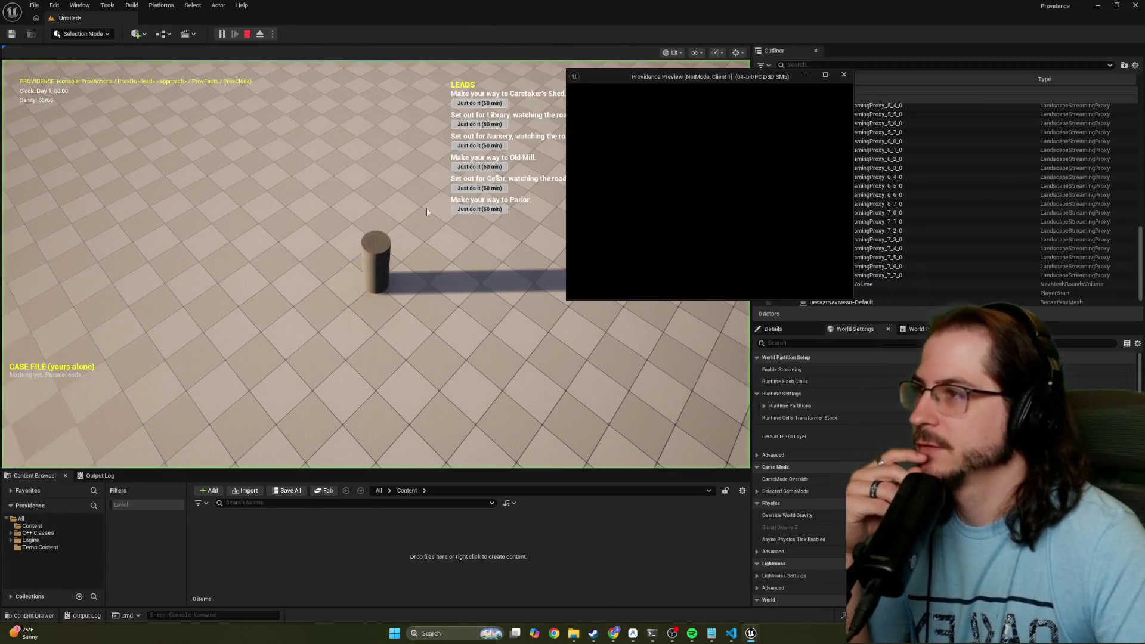
left_click(485, 147)
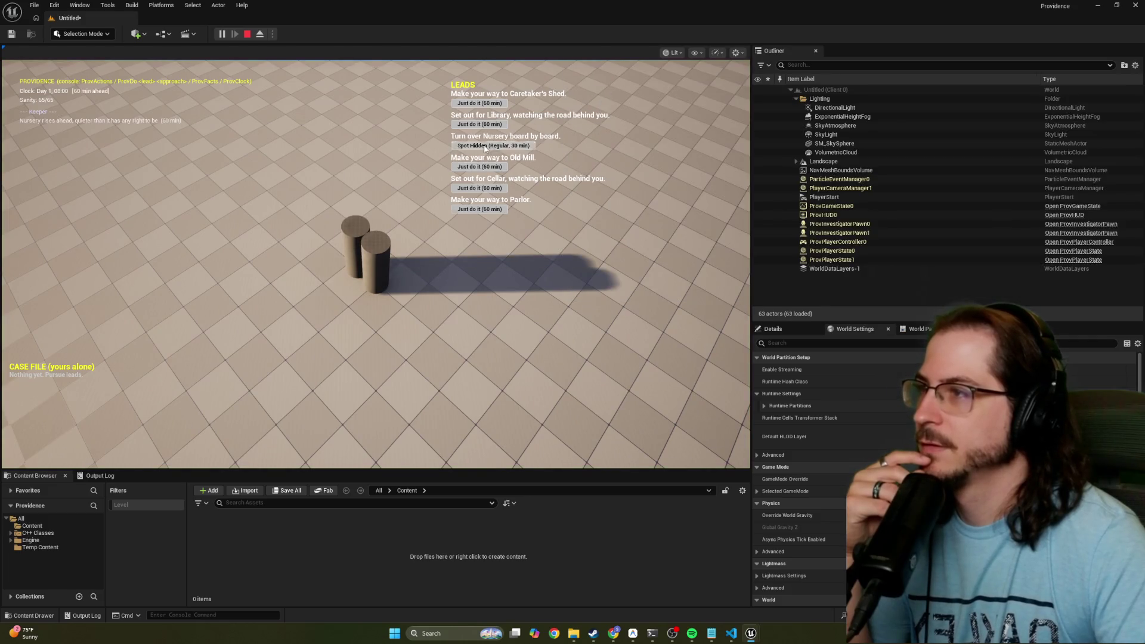
left_click(481, 124)
left_click(480, 103)
left_click(480, 167)
left_click(480, 188)
left_click(488, 209)
left_click(488, 209)
left_click(488, 209)
left_click(487, 208)
left_click(487, 209)
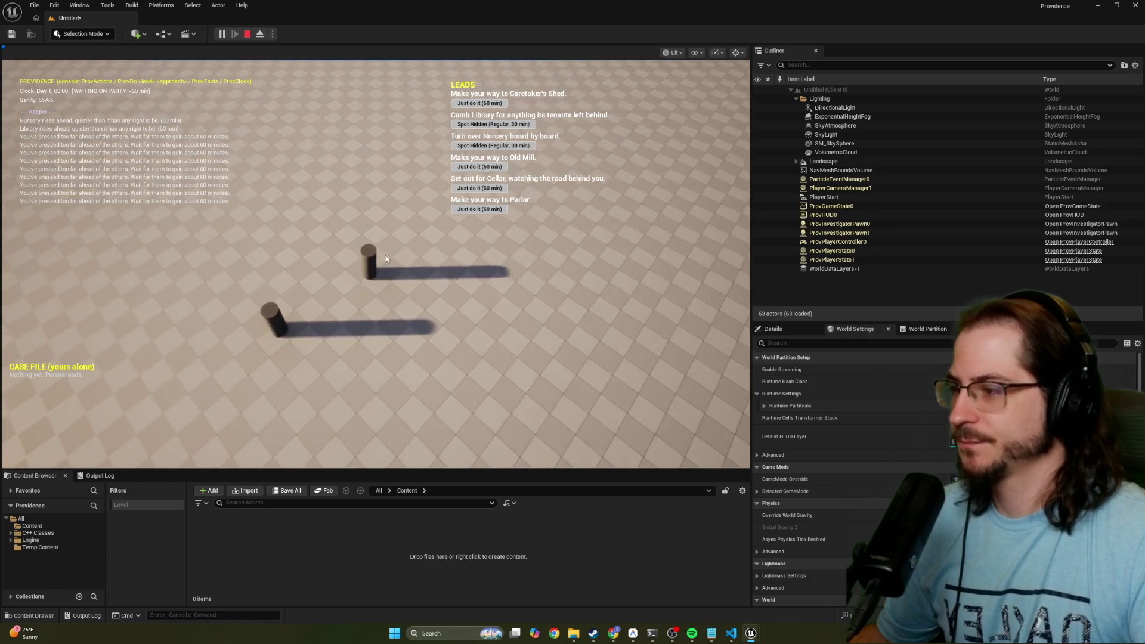
key("alt+Tab")
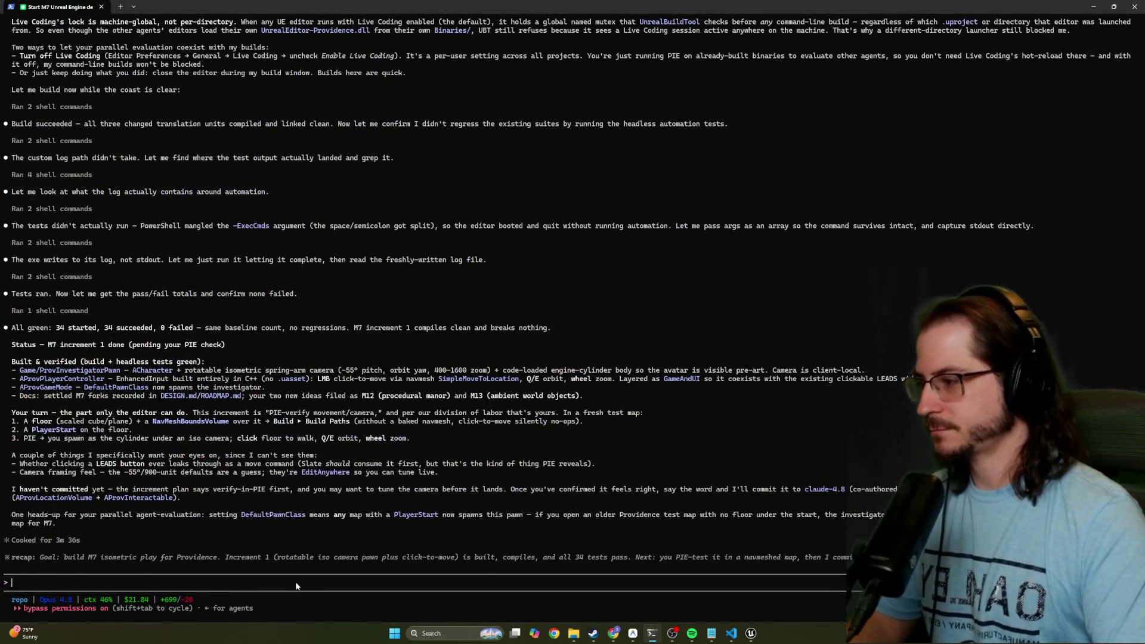
Begin feedback that adding the NavMeshBoundsVolume fixed click-to-move, checking in-game rotation with Q
type("I ")
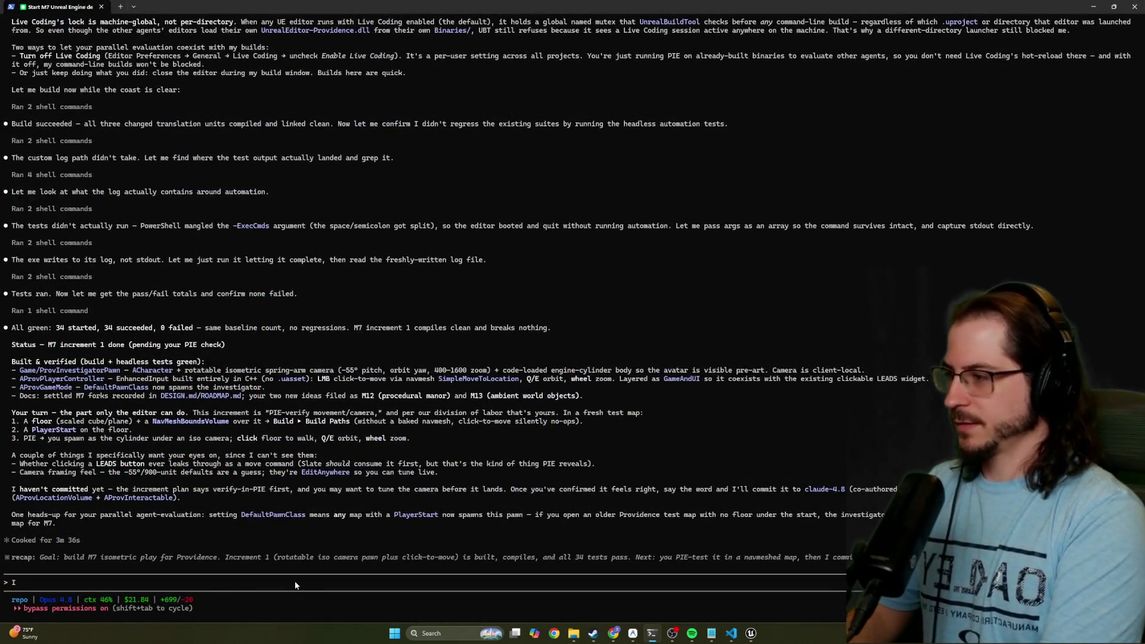
type("added the nav")
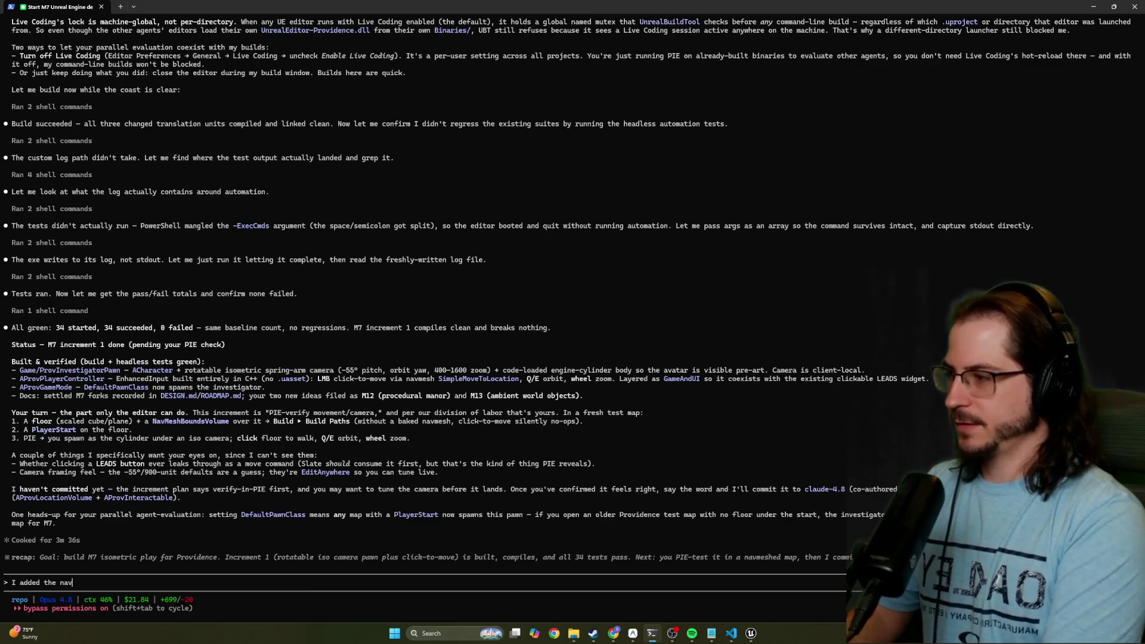
type("meshboundsvolume and then clicking to wa")
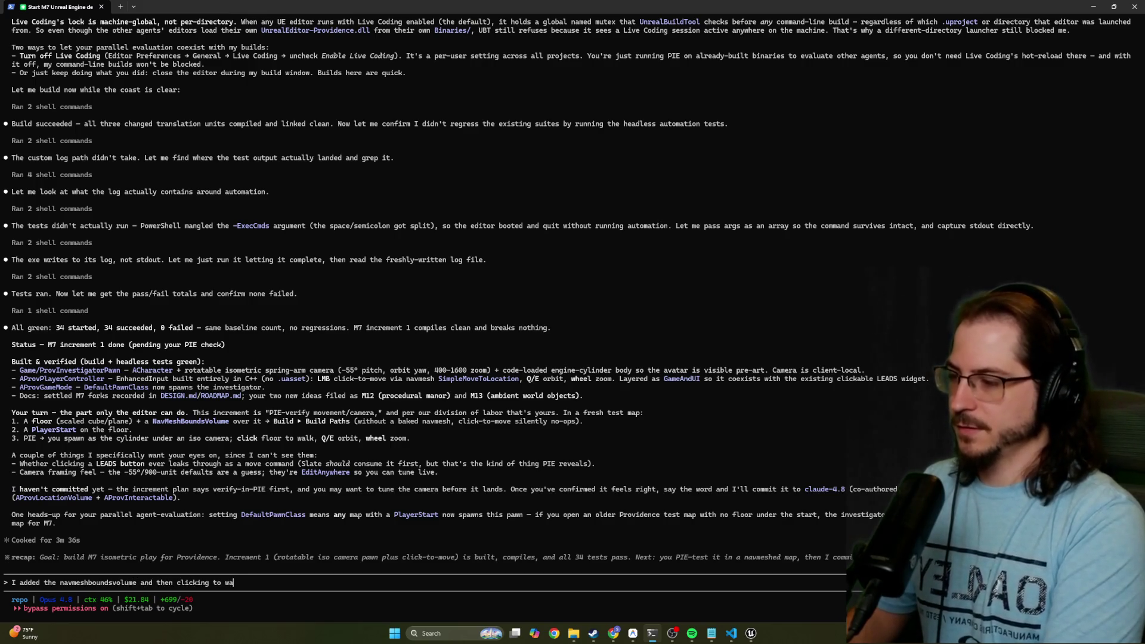
key("BackSpace")
key("BackSpace")
type("move worke")
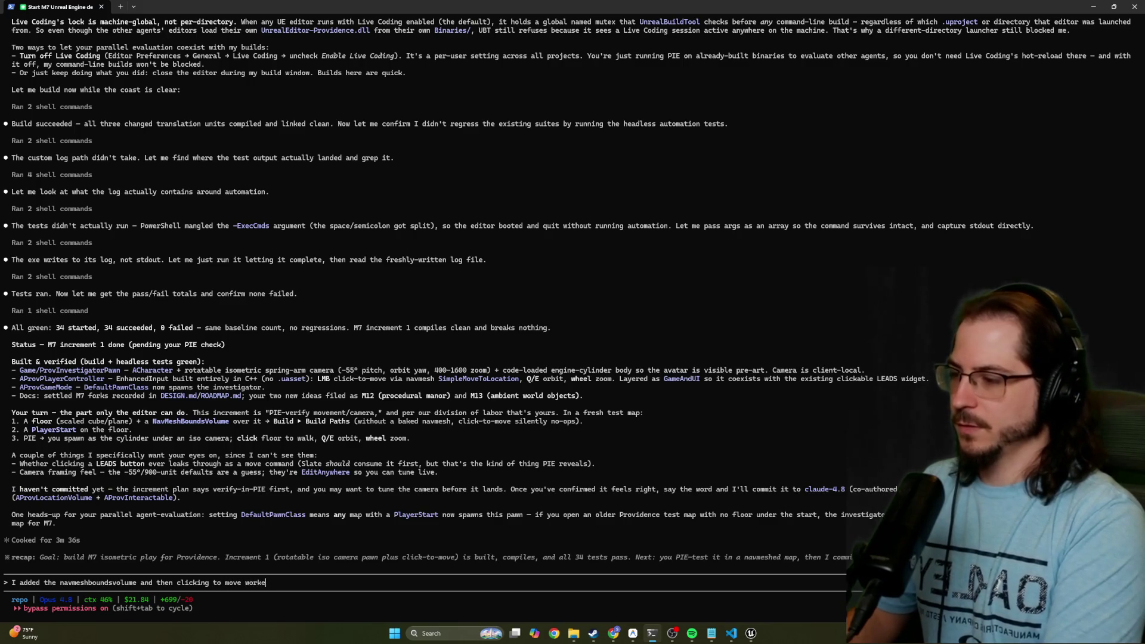
type("d - I did not add the player start.")
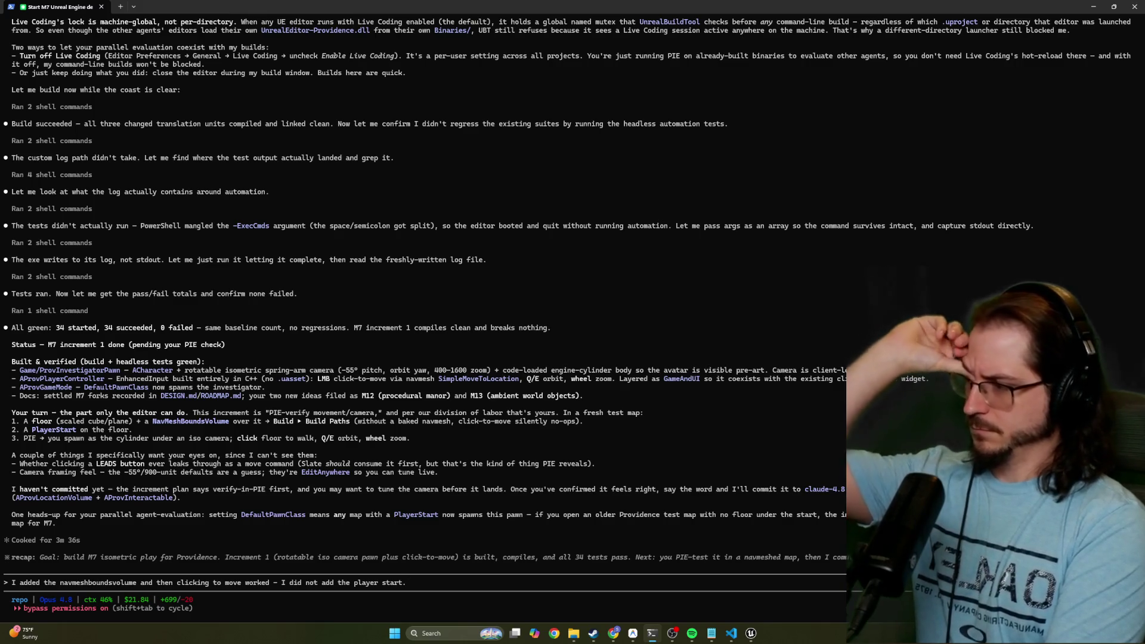
type(" th")
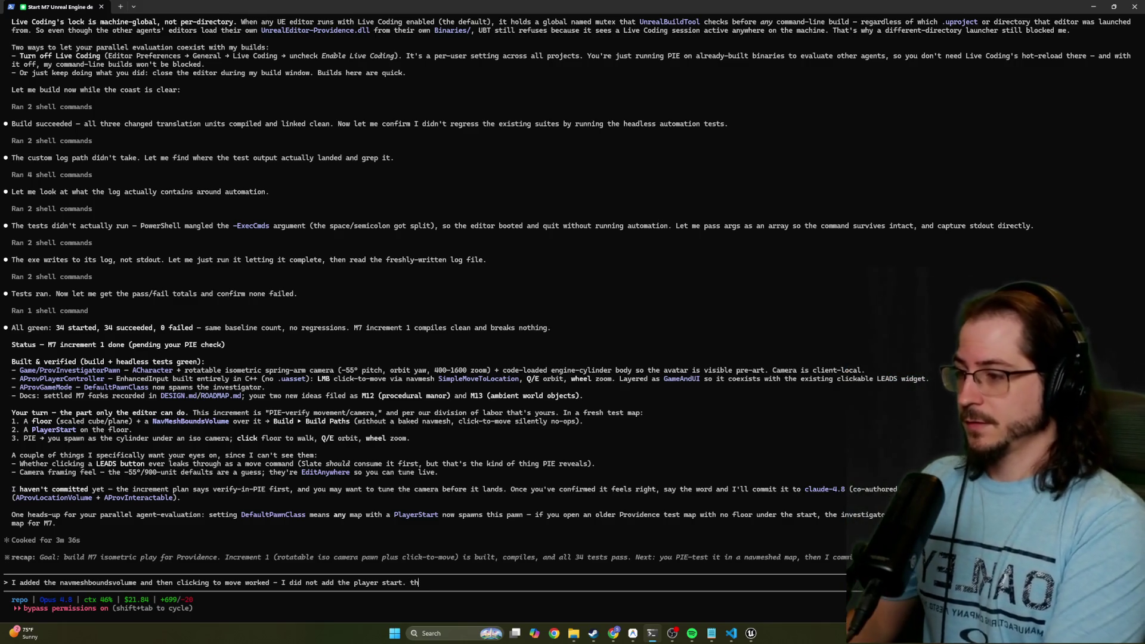
type("e zoom and")
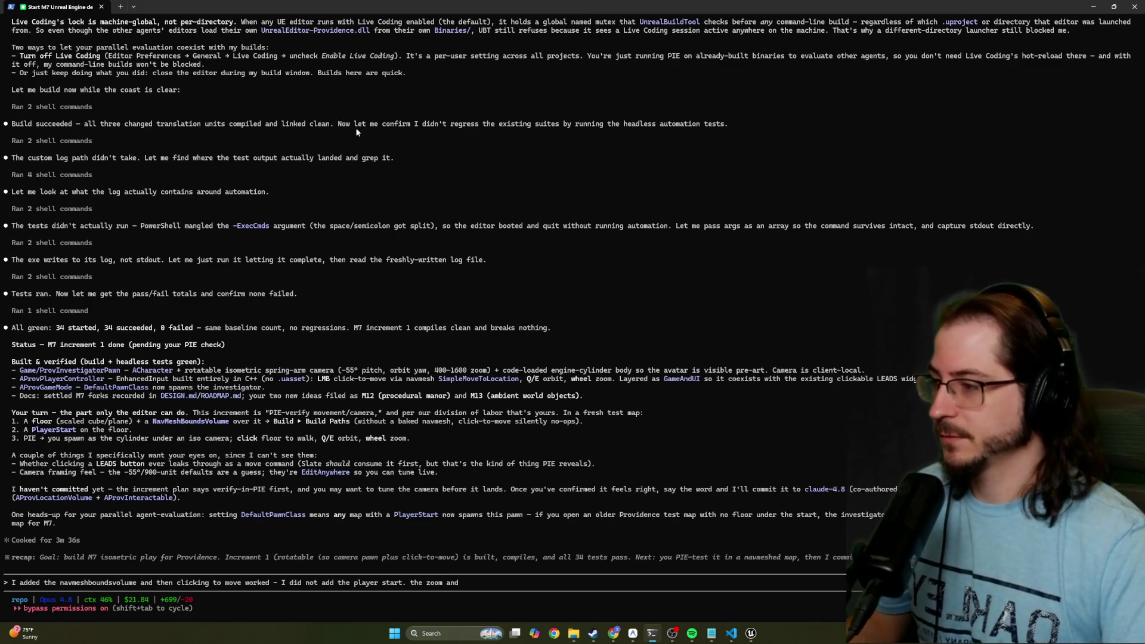
key("alt+Tab")
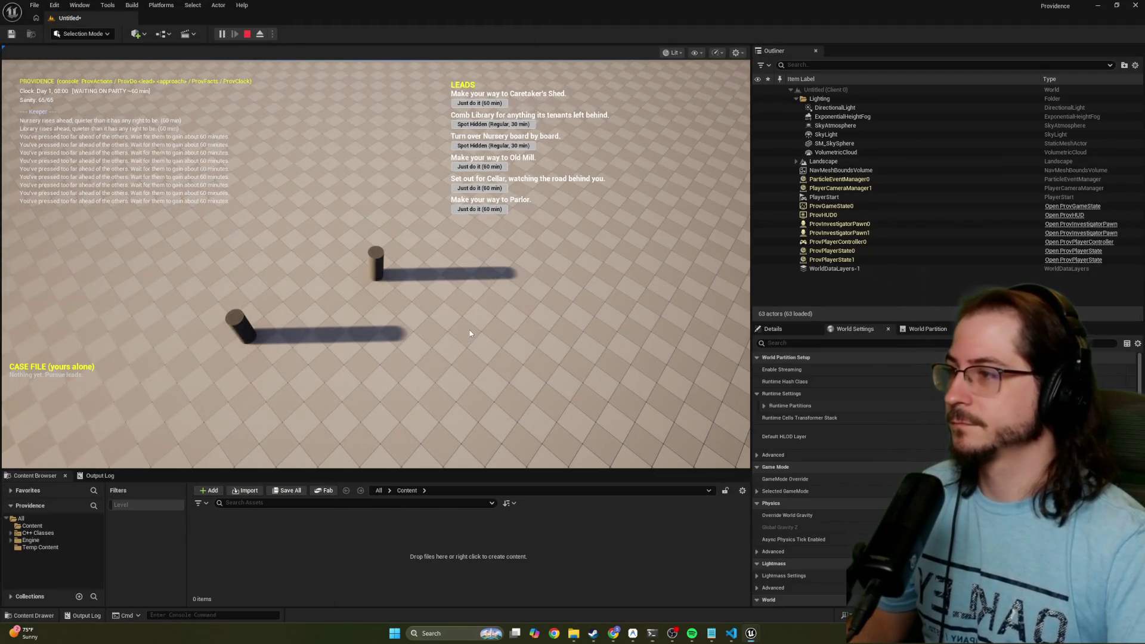
key("q")
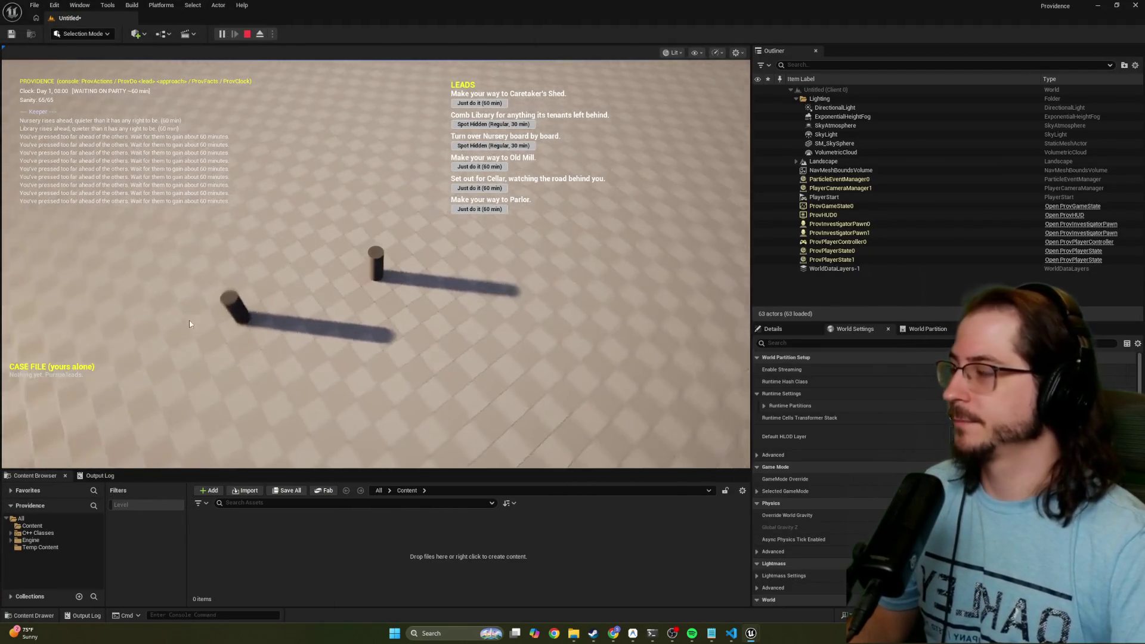
key("alt+Tab")
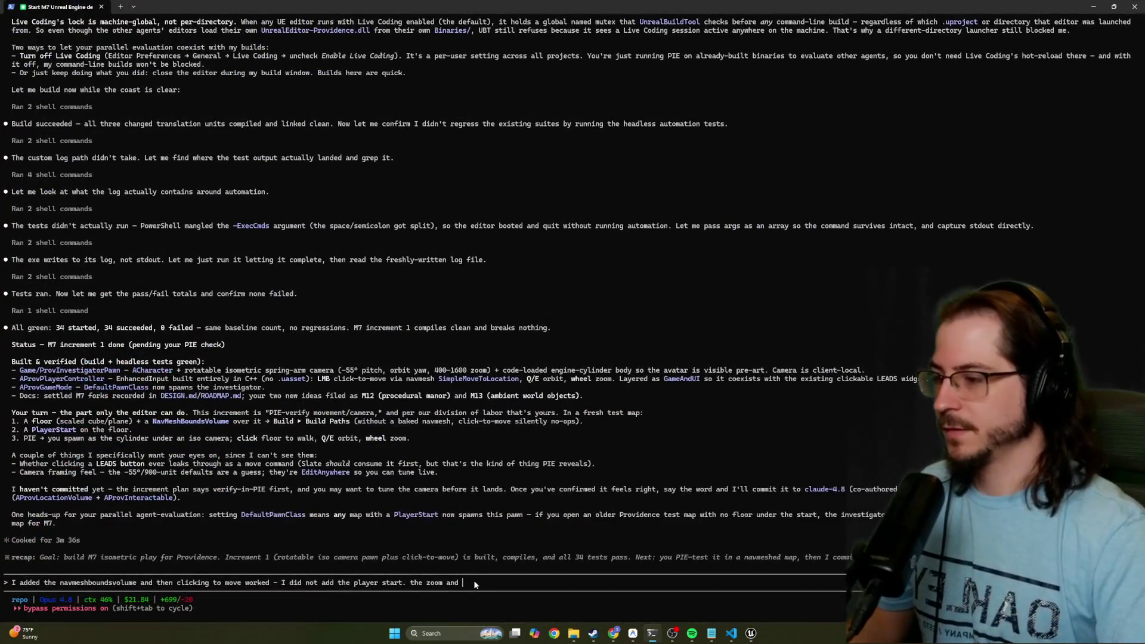
Finish the feedback that zoom and rotate work without click bleed-through and the live coding flag is disabled, then send it
type("rotate work great on mouse. ")
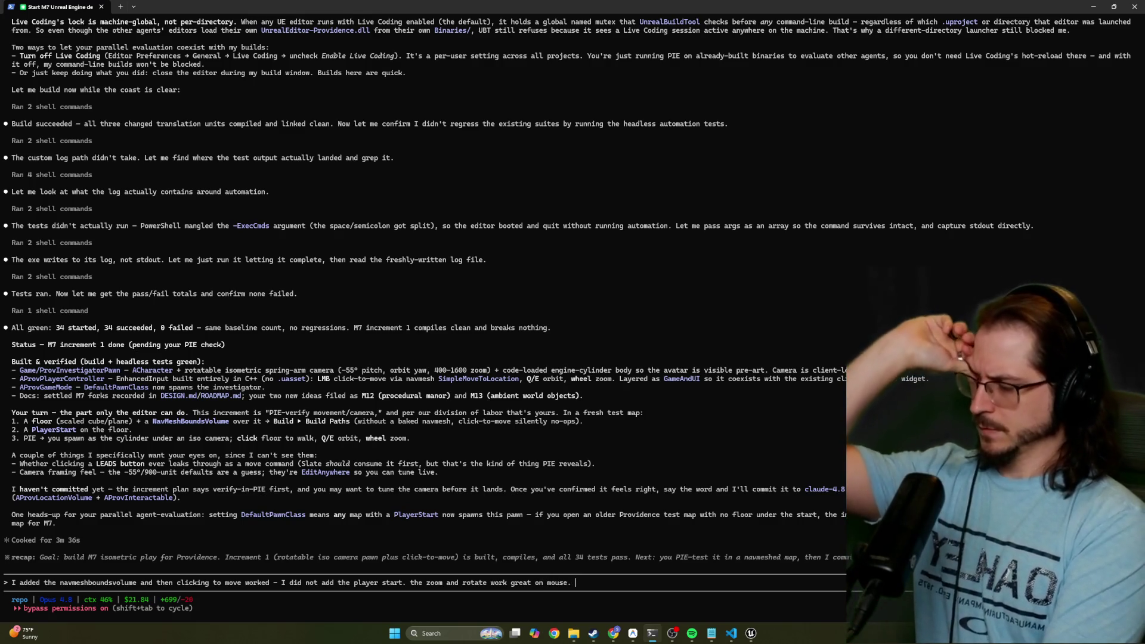
type("The clicks do not ")
type("le")
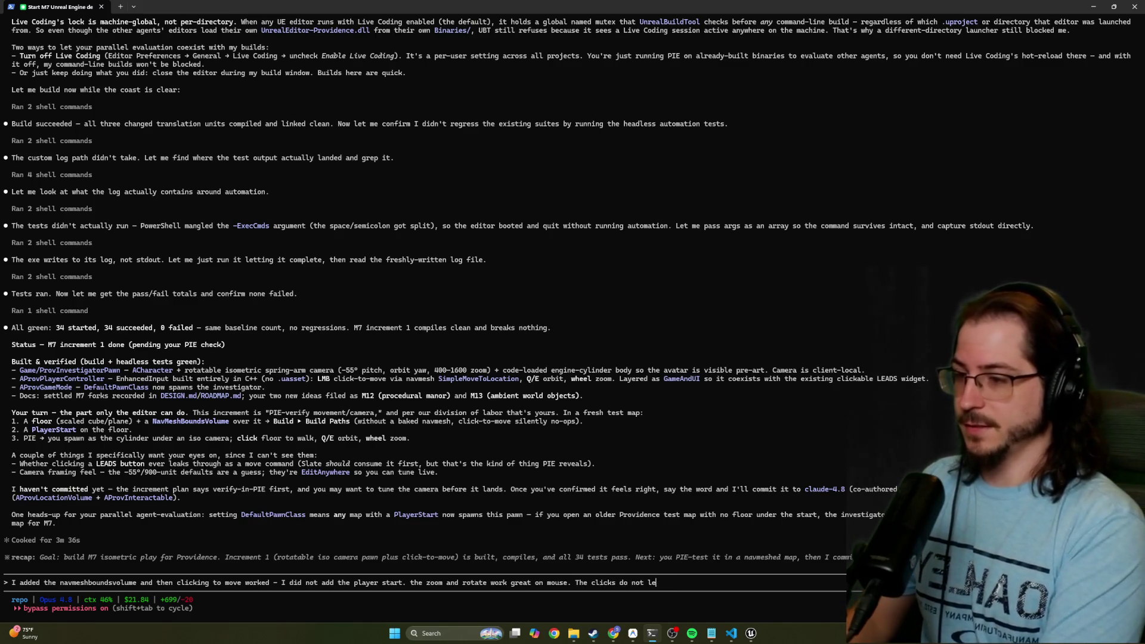
key("BackSpace")
key("BackSpace")
type("bleed through (")
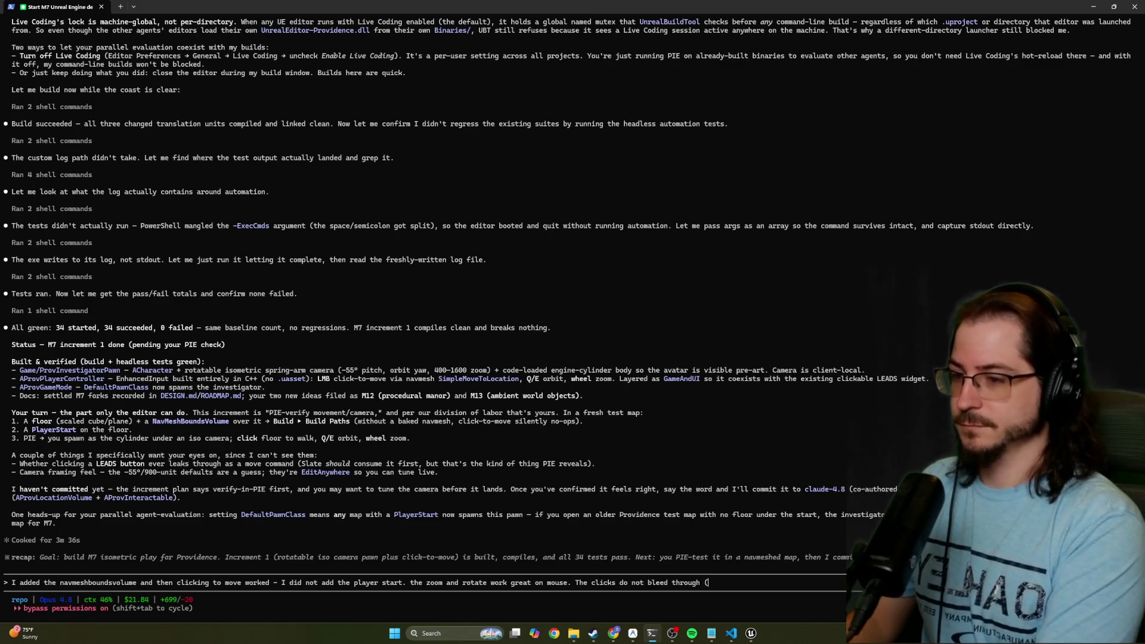
type("and eventually those led")
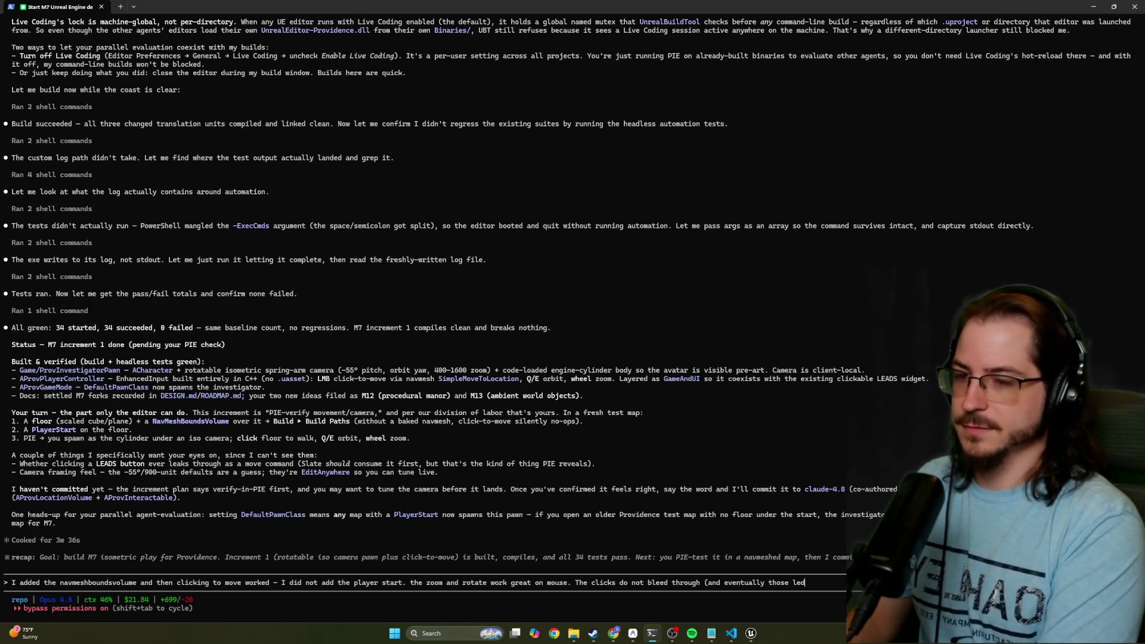
key("BackSpace")
type("ad clicks w")
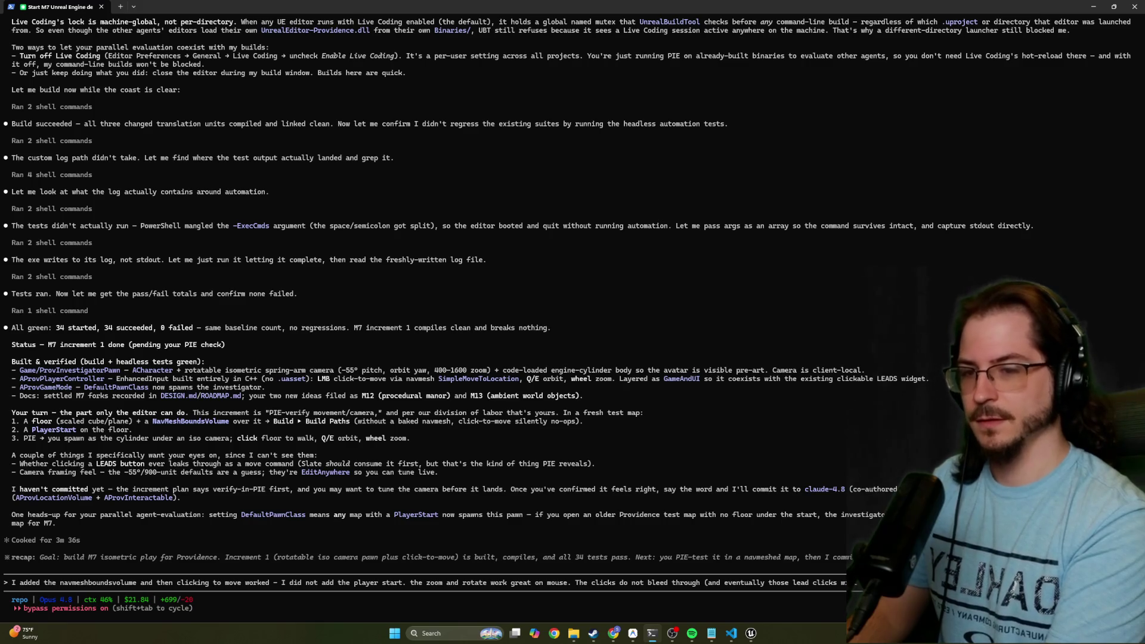
type("also didsable")
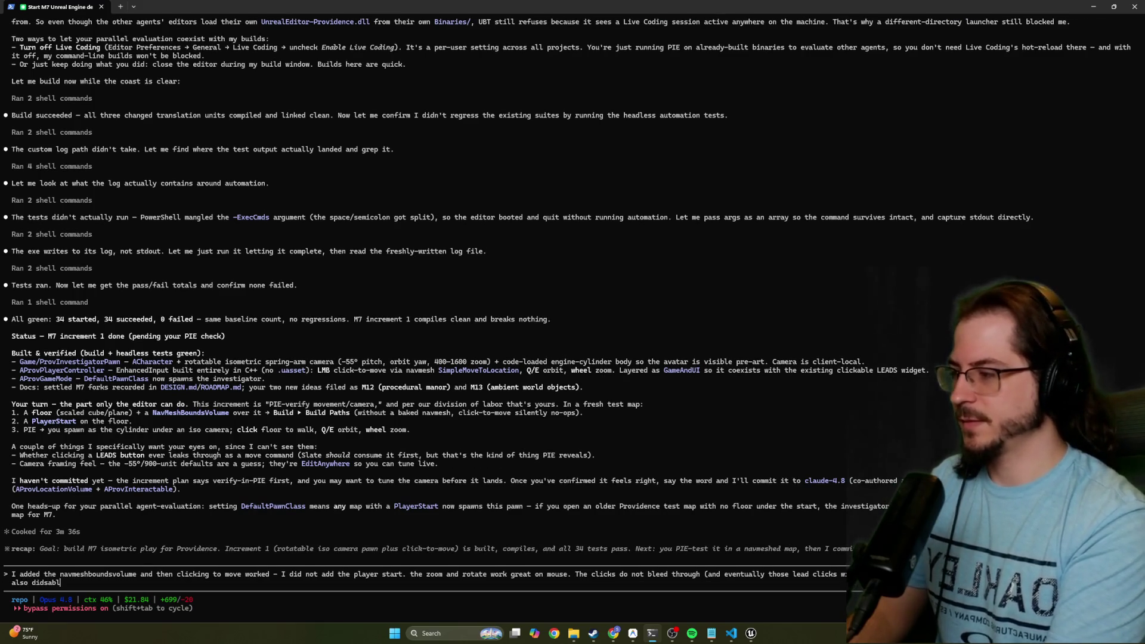
type("d that flag")
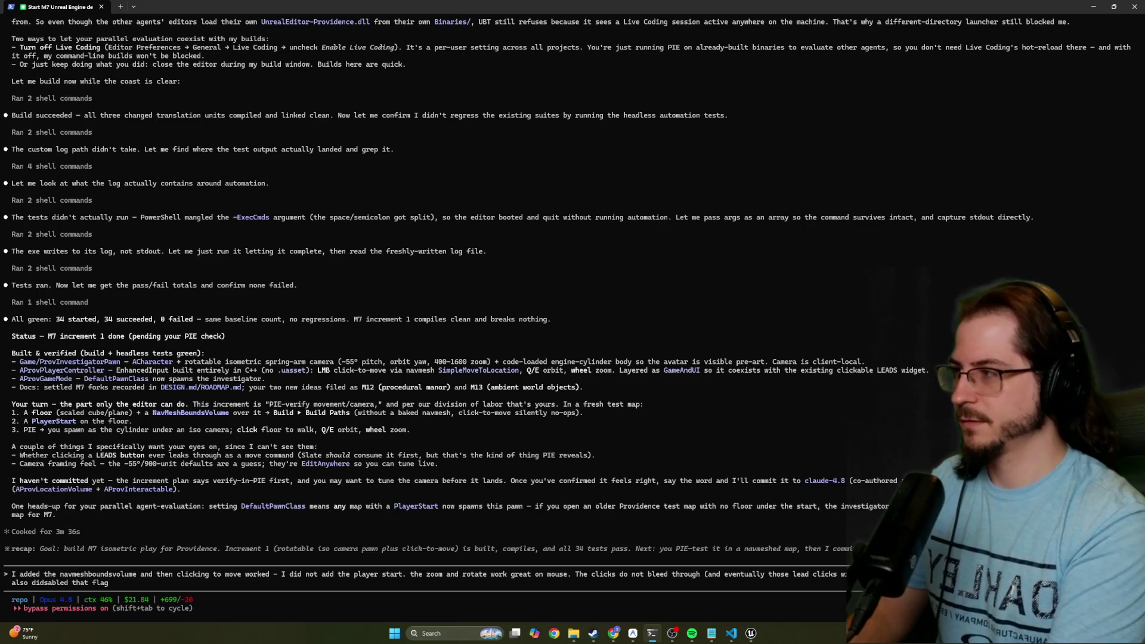
key("BackSpace")
key("BackSpace")
key("BackSpace")
key("BackSpace")
type("live coding flag. ")
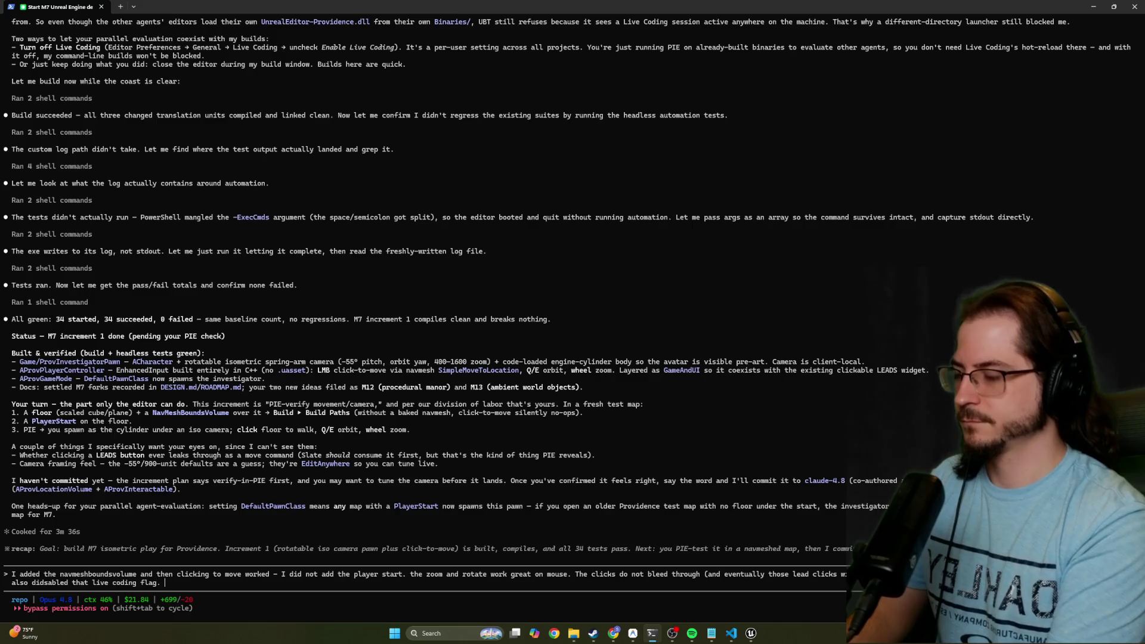
type("Continue on")
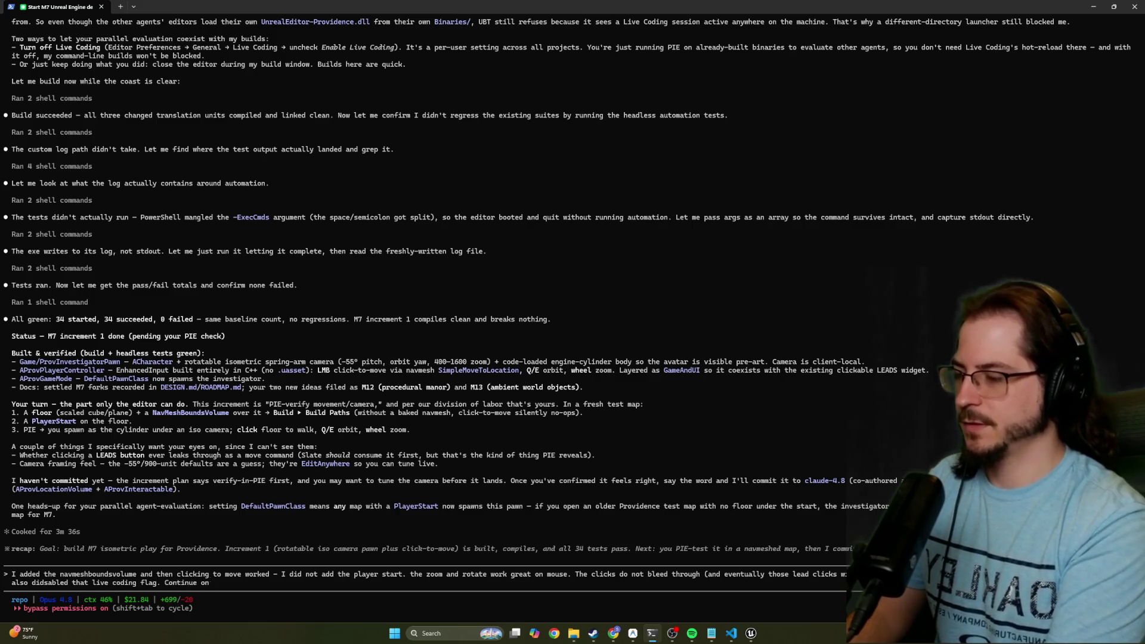
type(" with your work")
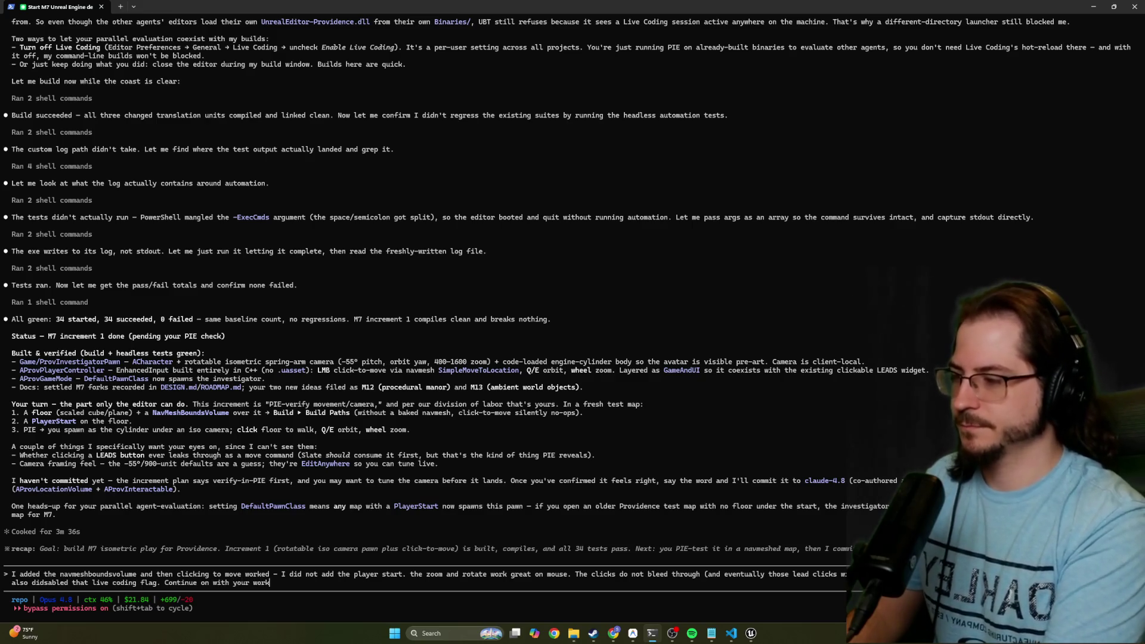
key("Return")
key("alt+Tab")
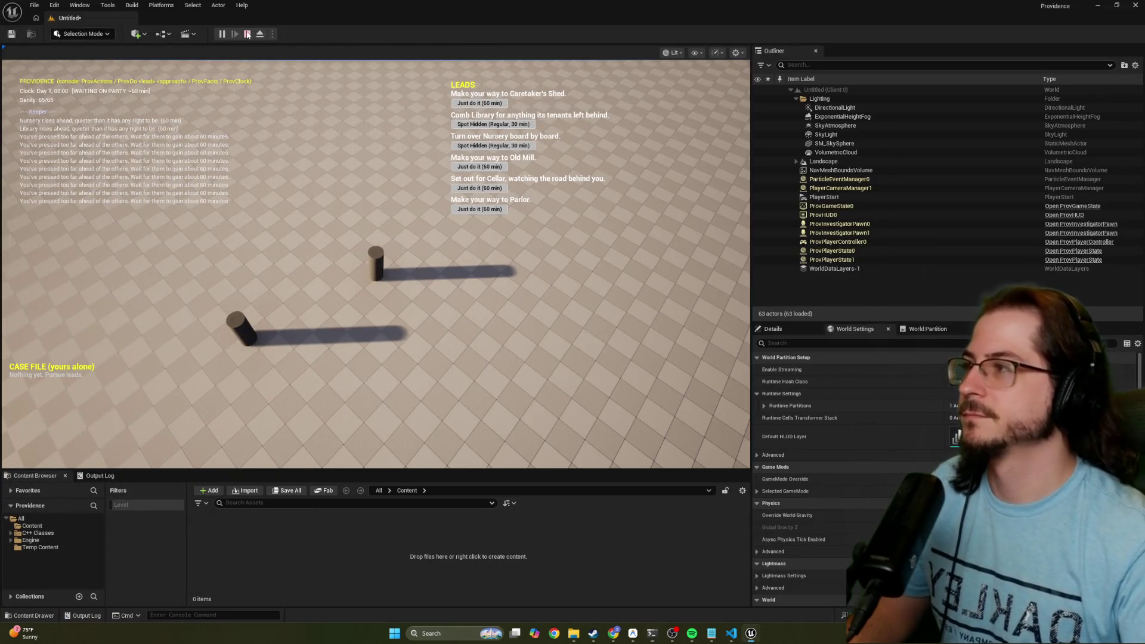
Stop PIE, close the editor, and save the untitled level as Untitled_1
left_click(247, 34)
left_click_drag(716, 6, 457, 66)
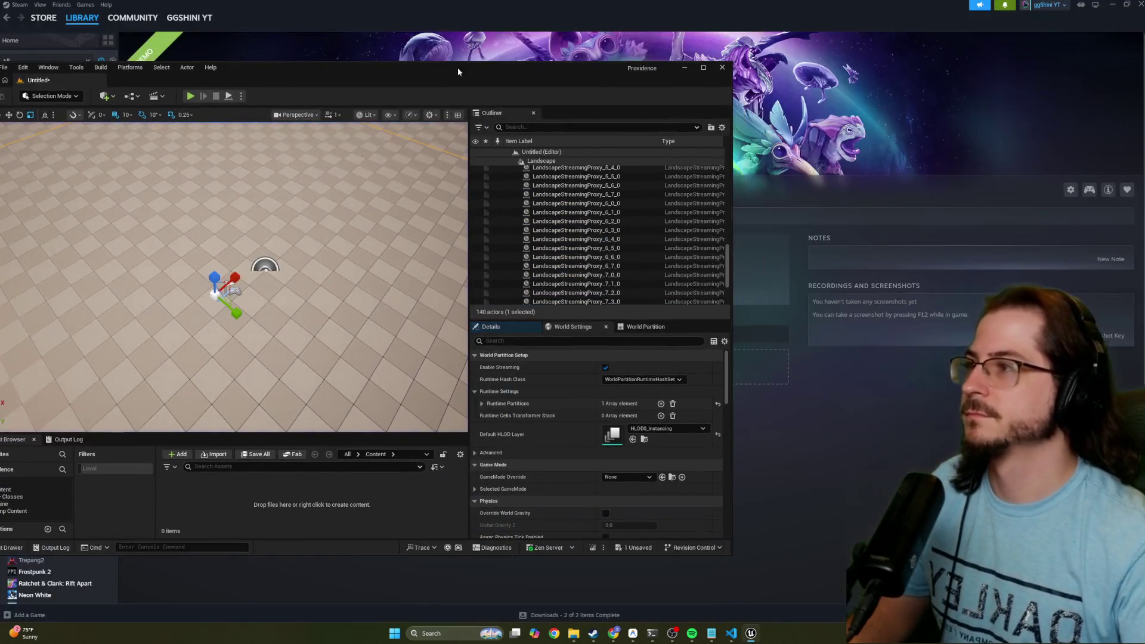
left_click(721, 68)
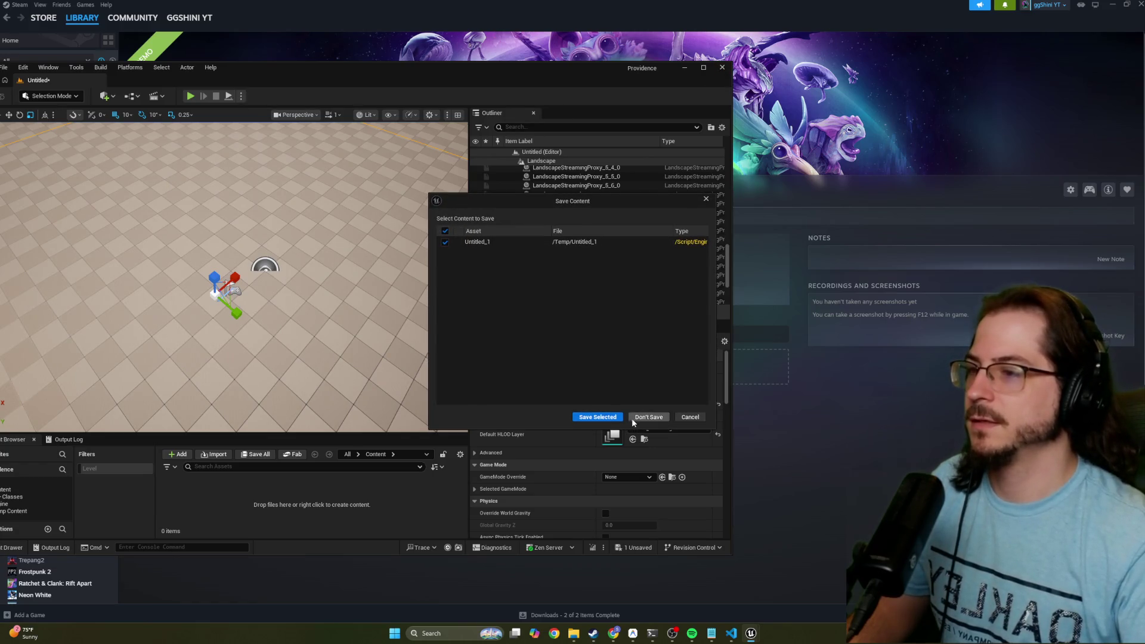
left_click(605, 417)
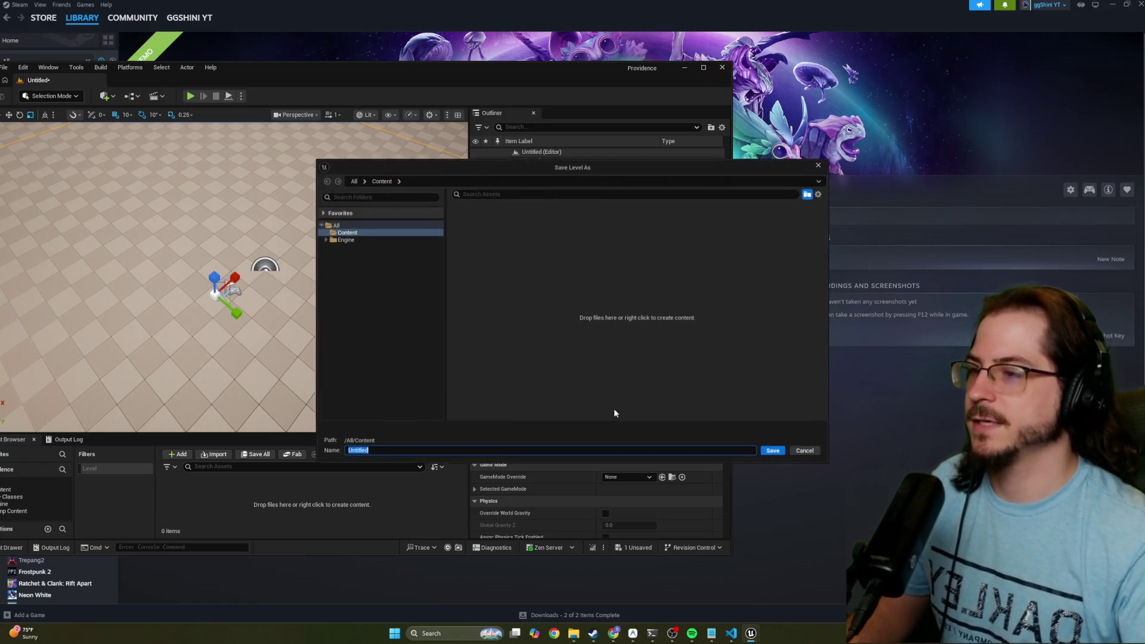
left_click(775, 452)
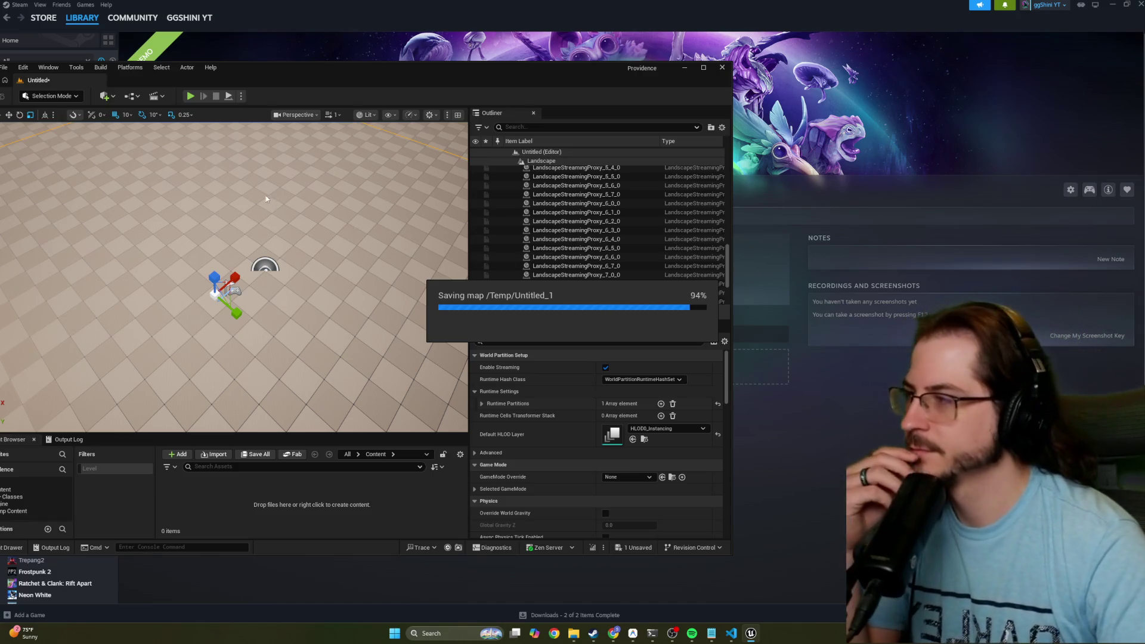
key("alt+Tab")
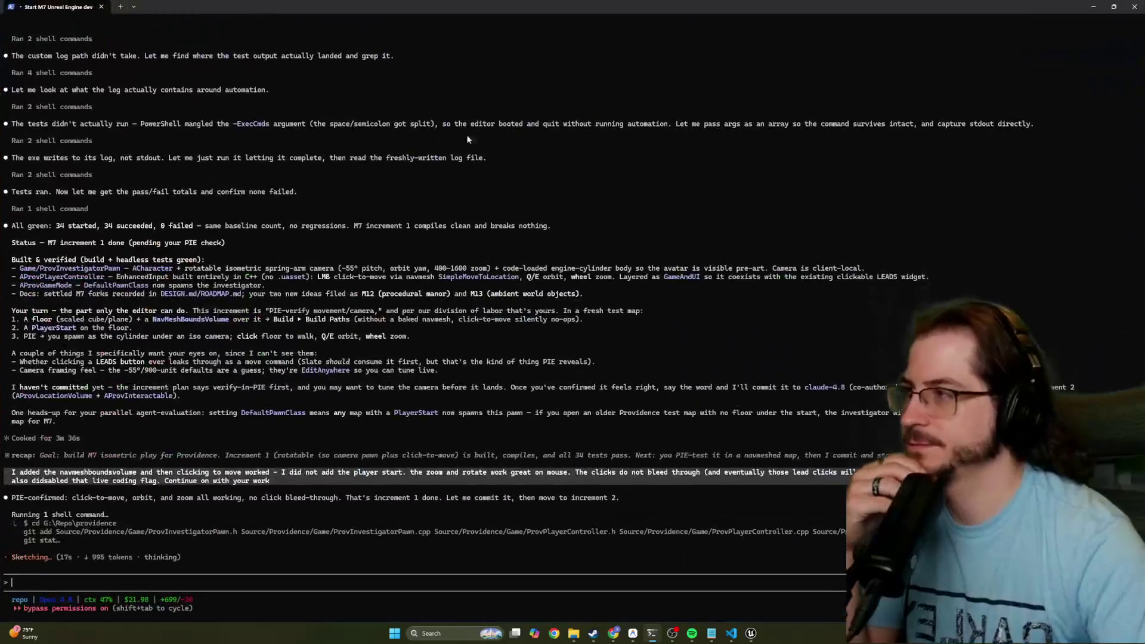
In Antigravity, allow the build command once and always allow UnrealEditor-Cmd.exe
key("super+Down")
key("super+Down")
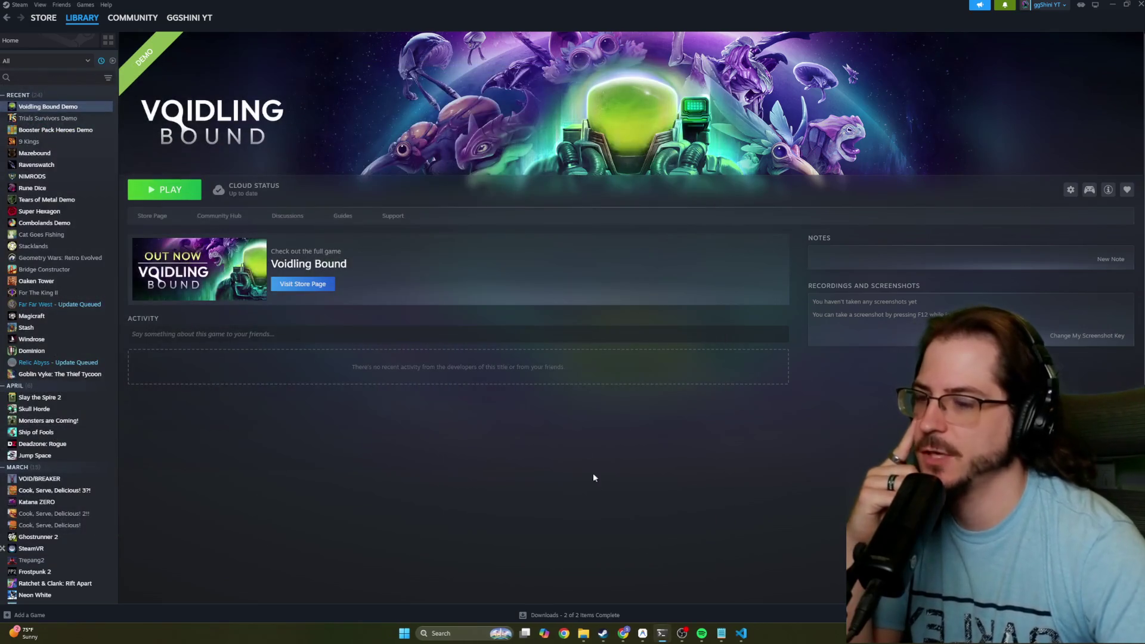
left_click(642, 634)
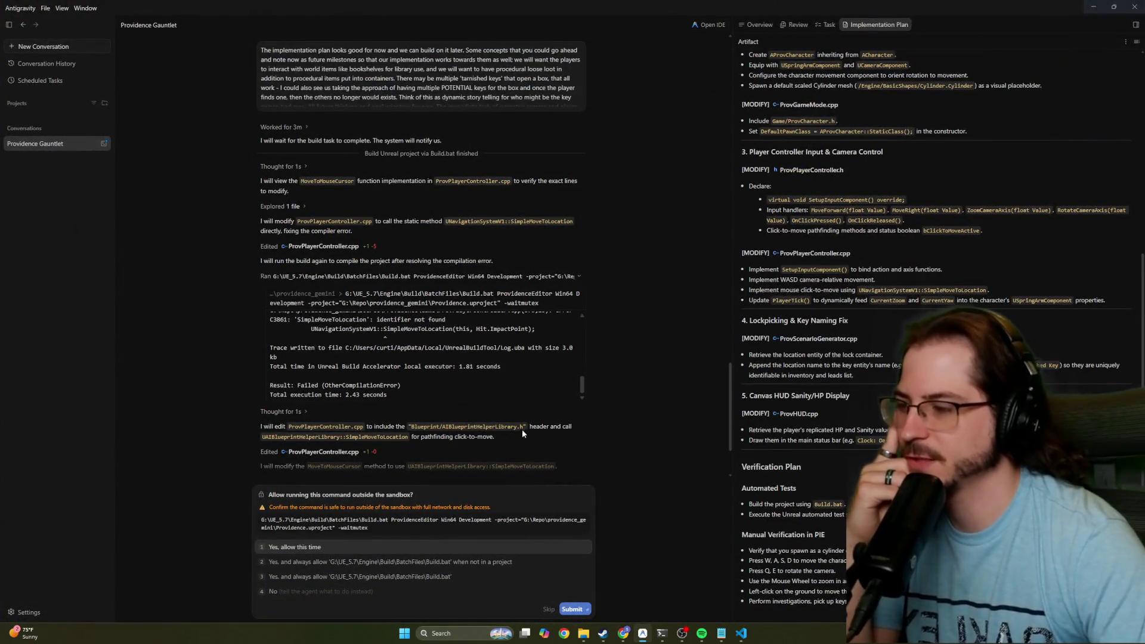
key("Return")
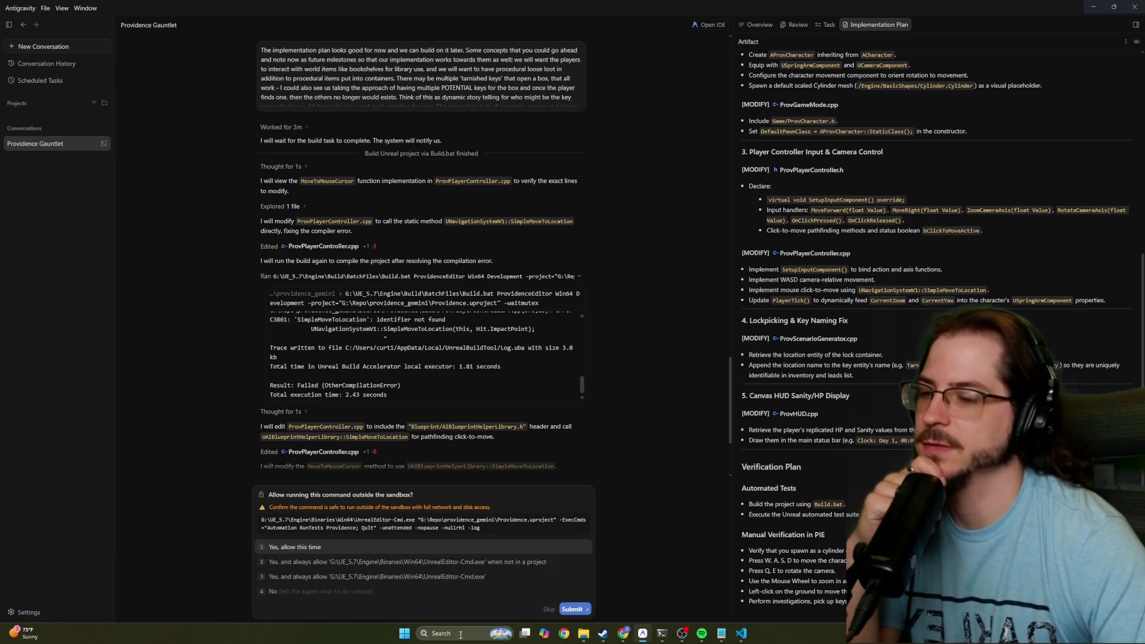
left_click(453, 577)
left_click(572, 609)
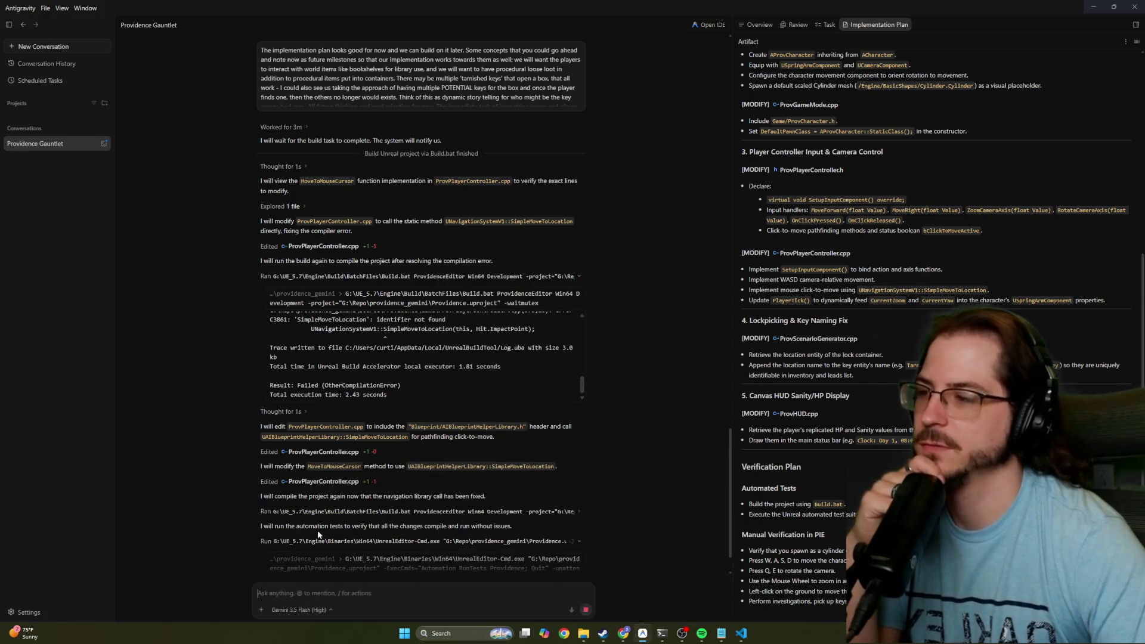
left_click(441, 634)
Open Windows PowerShell and change to the root of the G: drive
type("power")
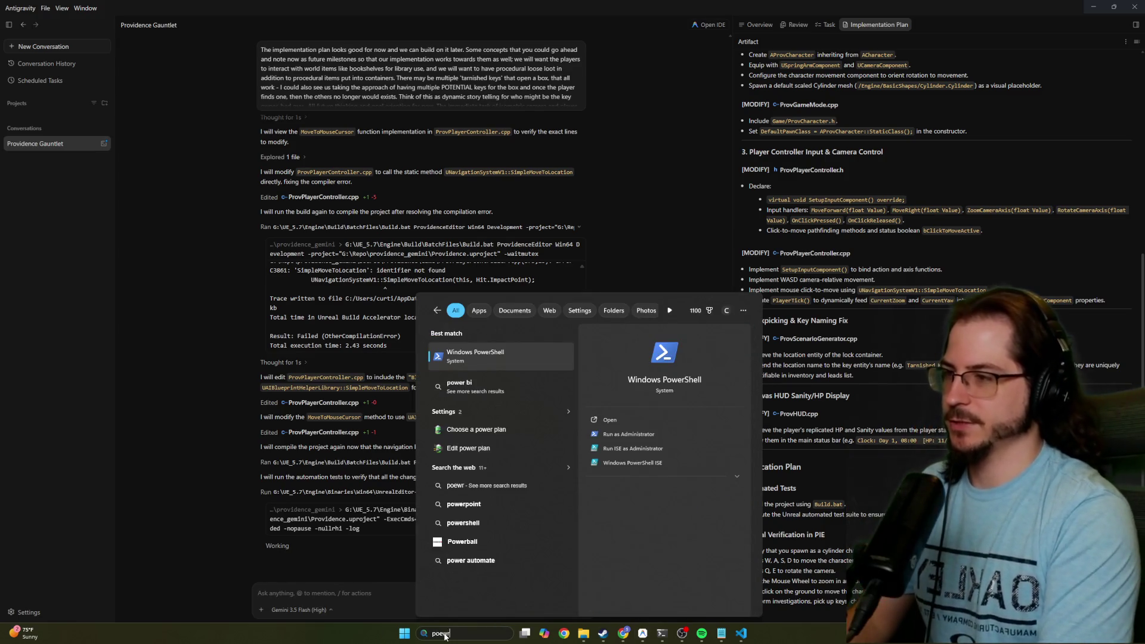
key("Return")
type("cd G:\\")
key("Tab")
key("Return")
type("cd ../")
key("Return")
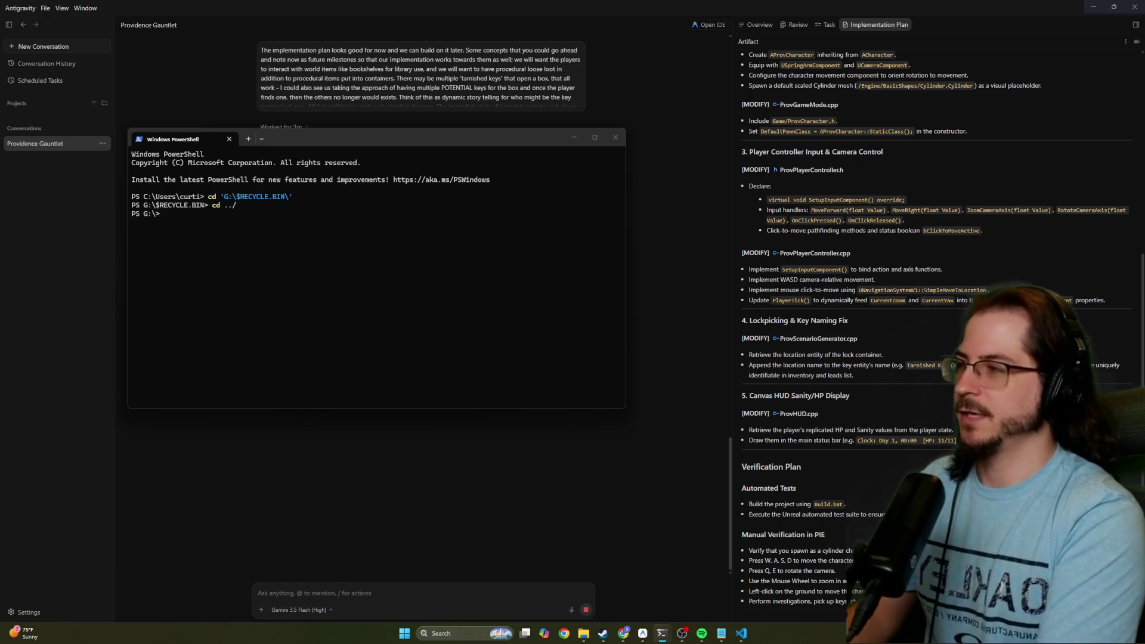
Type a codex command at the prompt, then switch to the existing OpenAI Codex session
type("codex-yolo")
key("BackSpace")
key("BackSpace")
key("BackSpace")
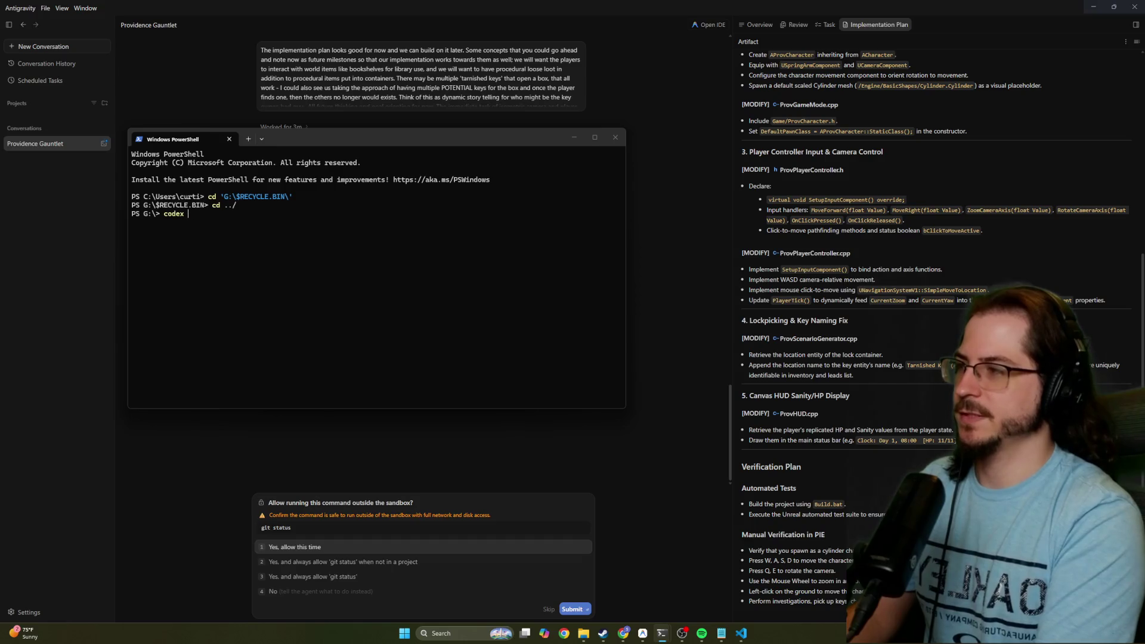
key("alt+Tab")
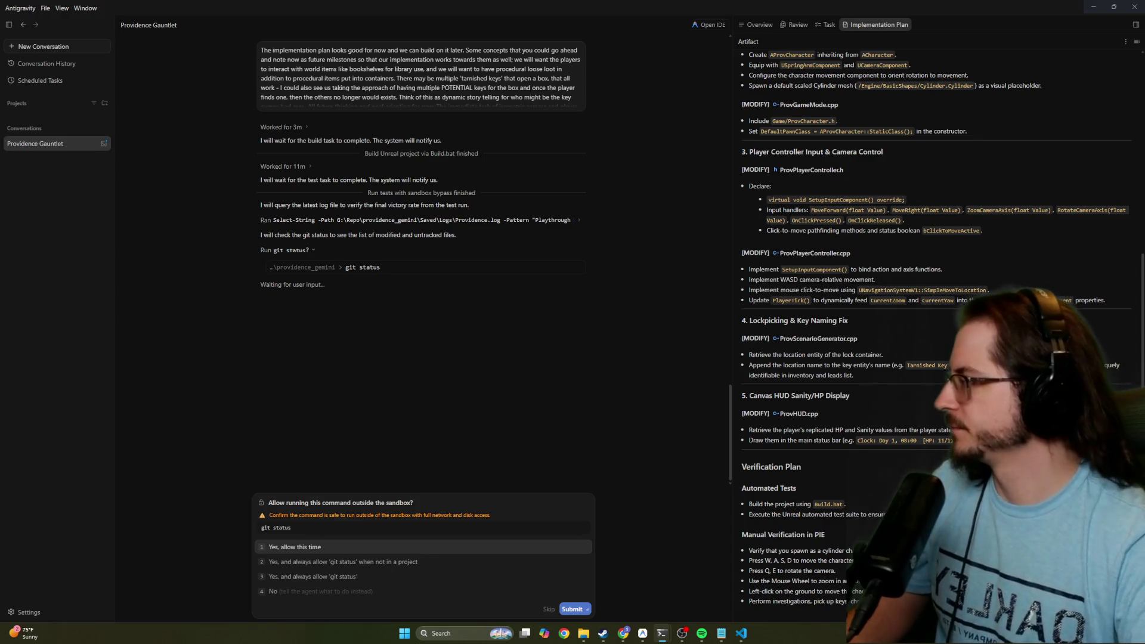
key("alt+Tab")
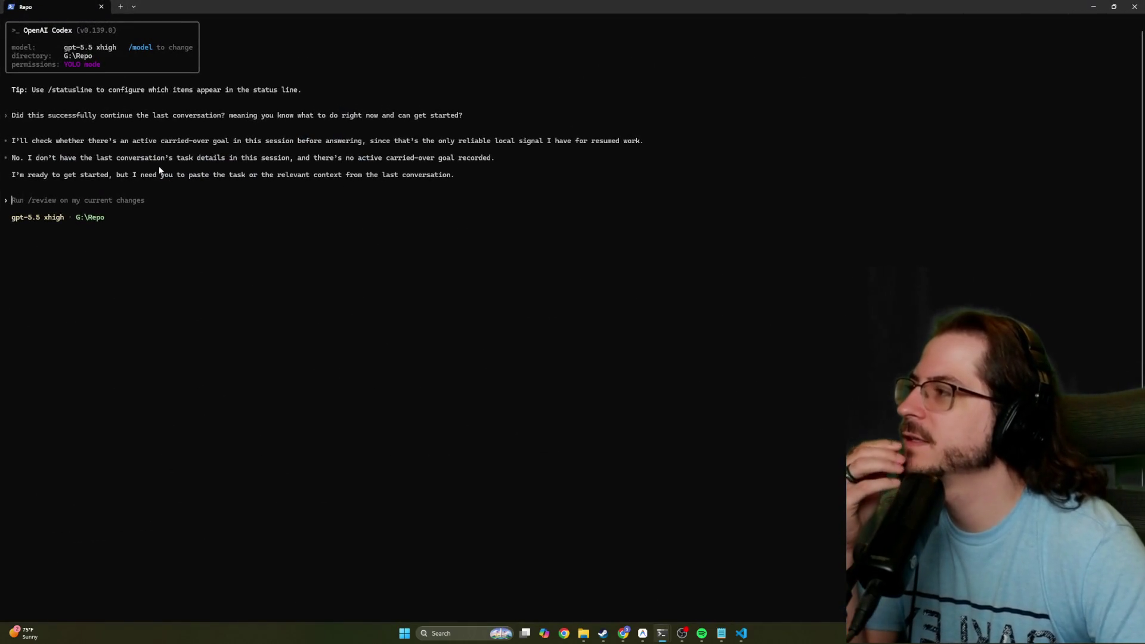
Exit the current Codex session with /exit
scroll(149, 167, "up", 1)
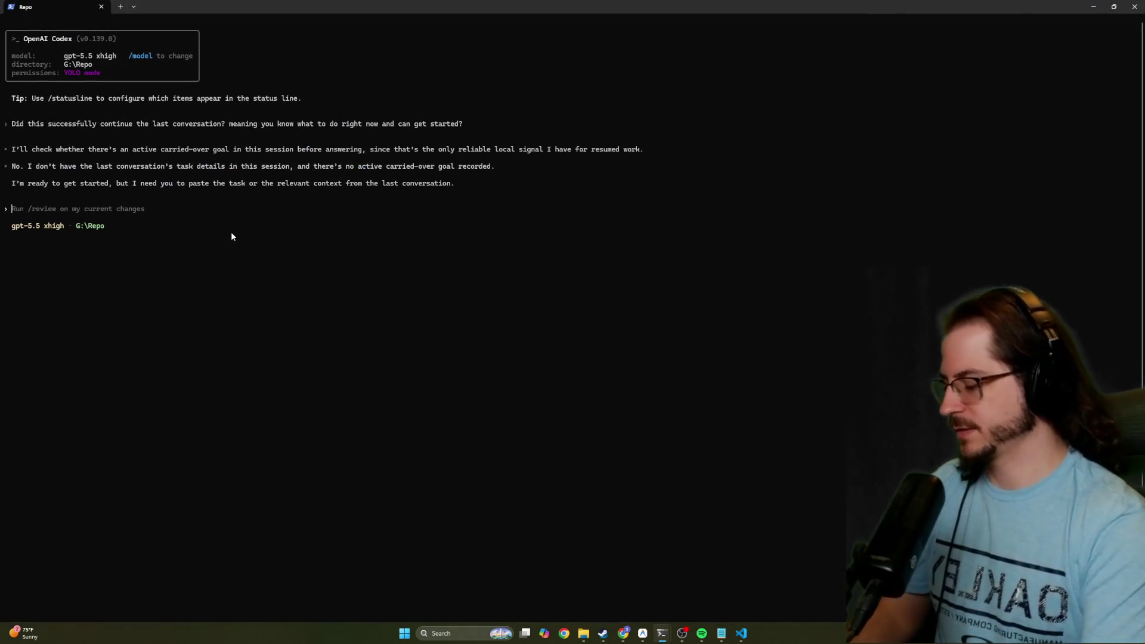
type("e")
key("BackSpace")
type("/exit")
key("Return")
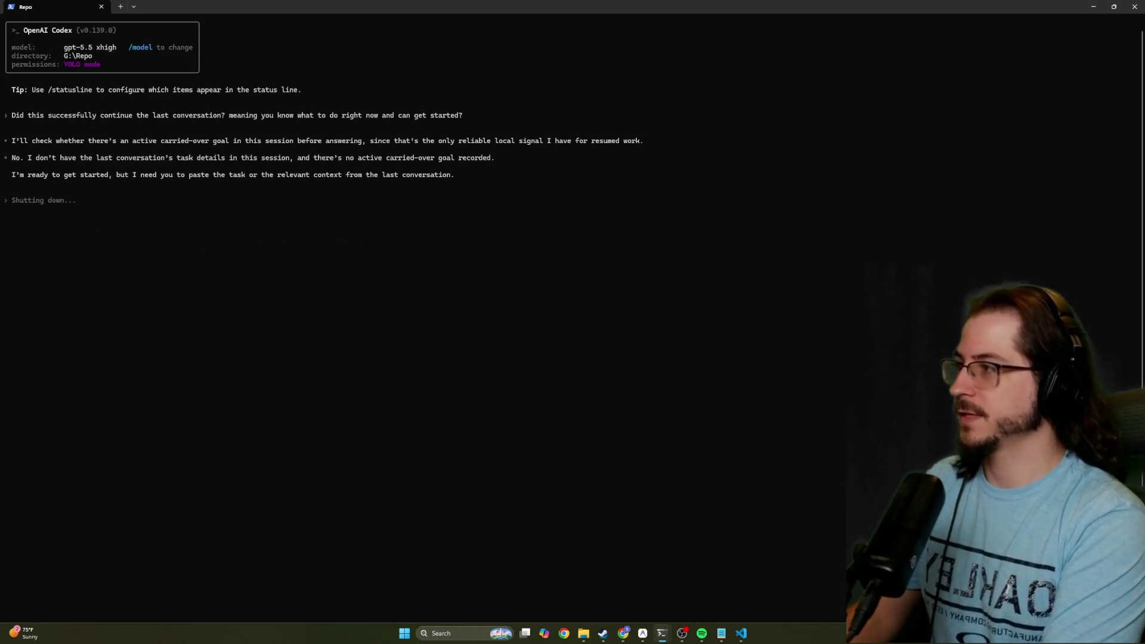
Rerun 'codex resume -C G:\Repo --sandbox danger-full-access', show all sessions, and resume the most recent one
key("Up")
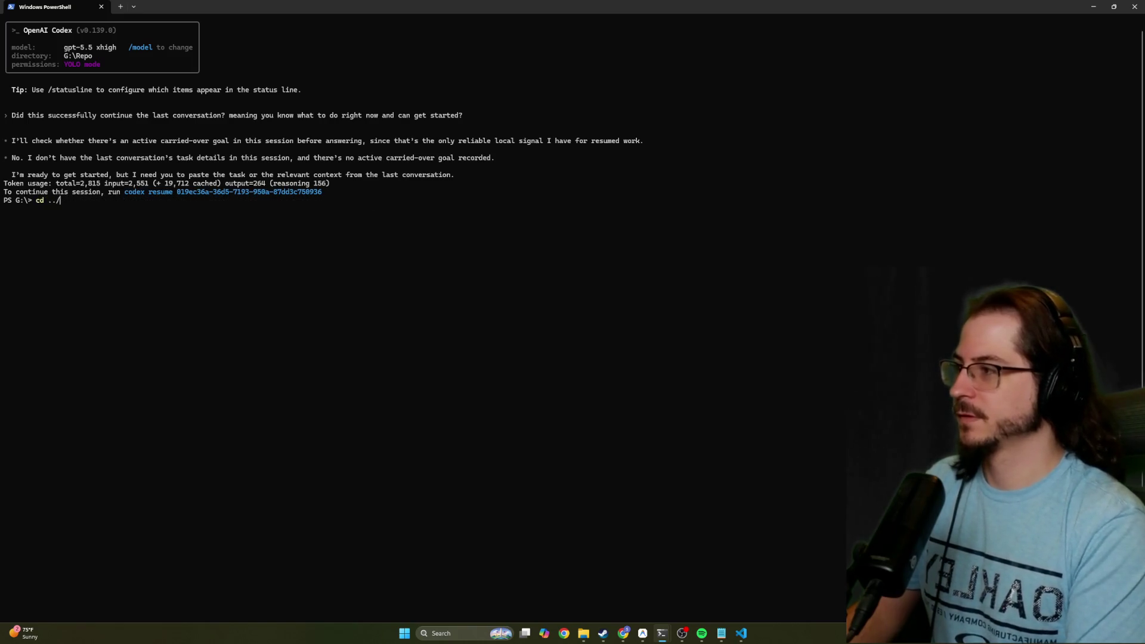
key("Up")
key("Up")
key("Up")
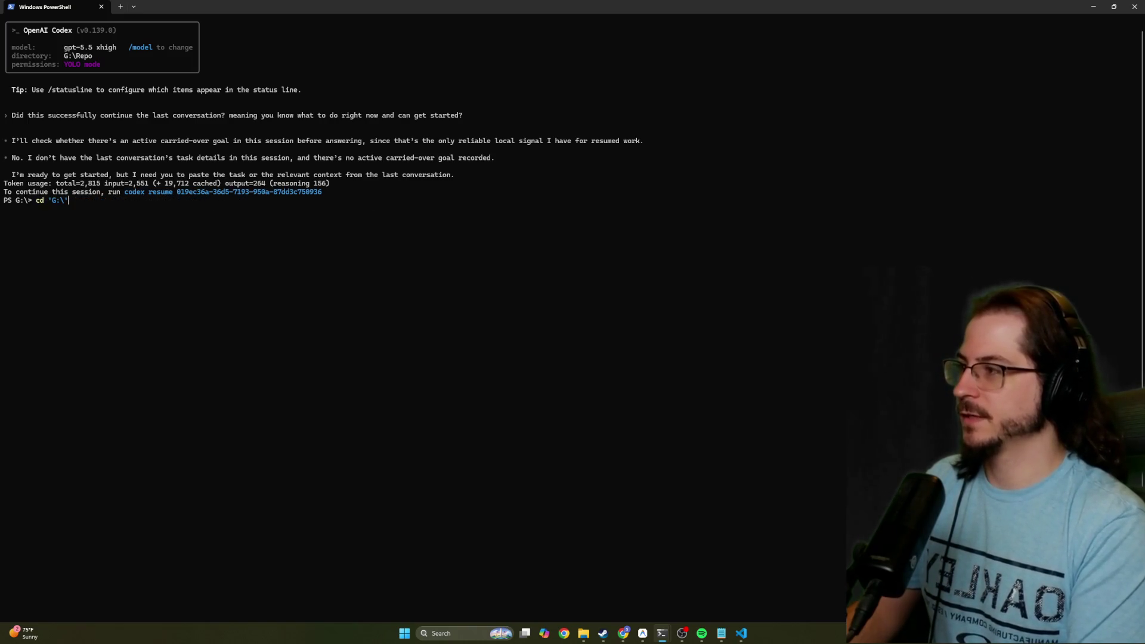
key("Up")
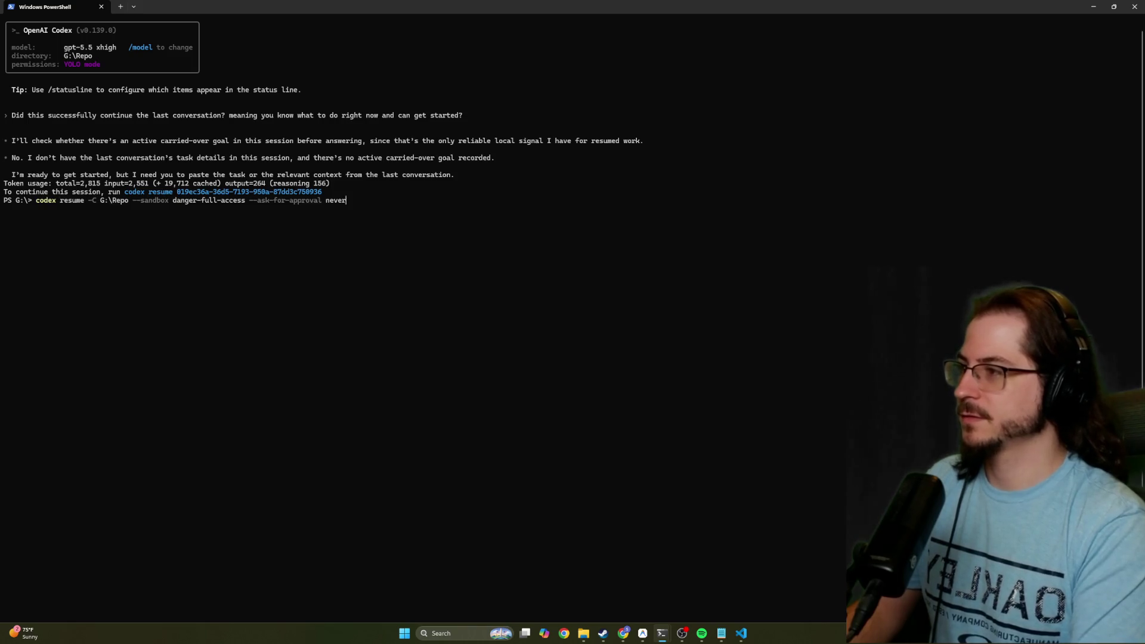
key("Return")
key("Right")
key("Down")
key("Up")
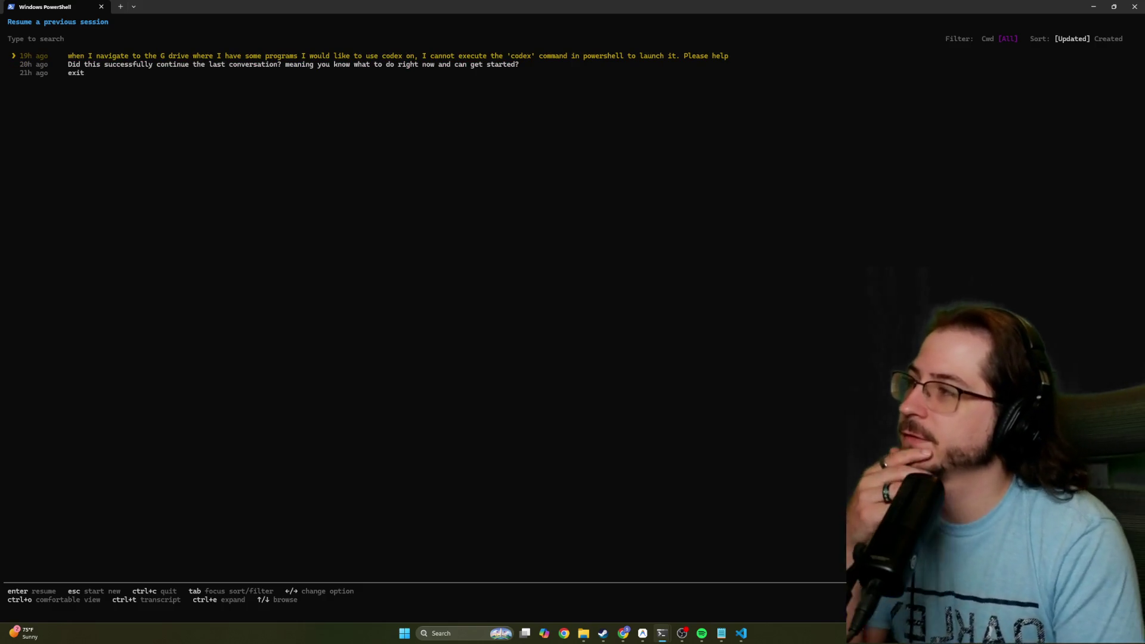
key("Down")
key("Up")
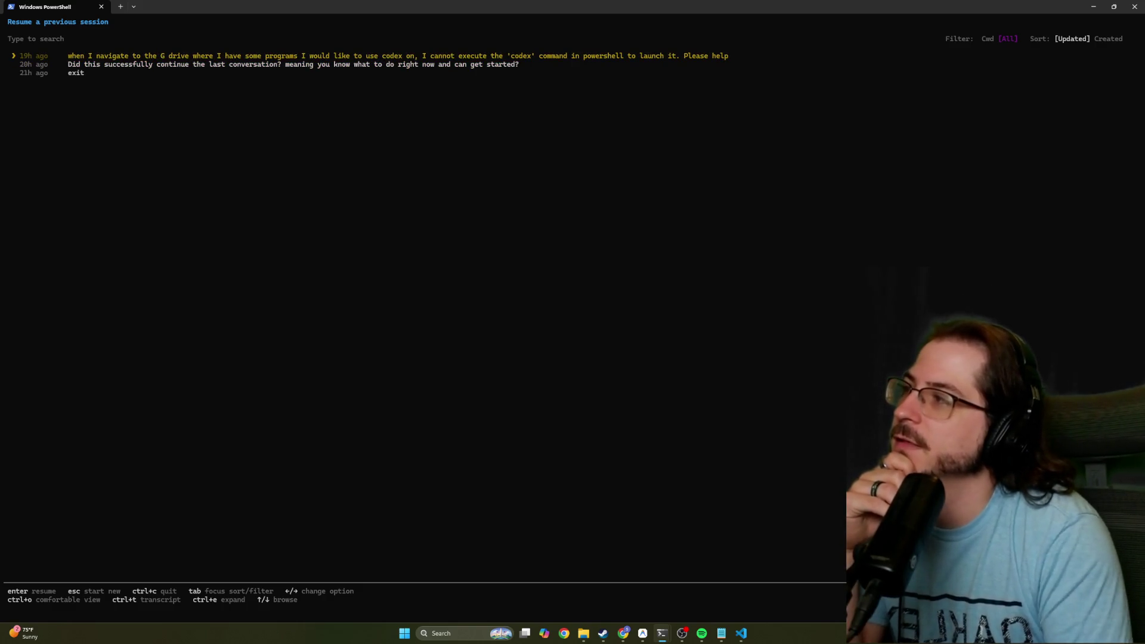
key("Return")
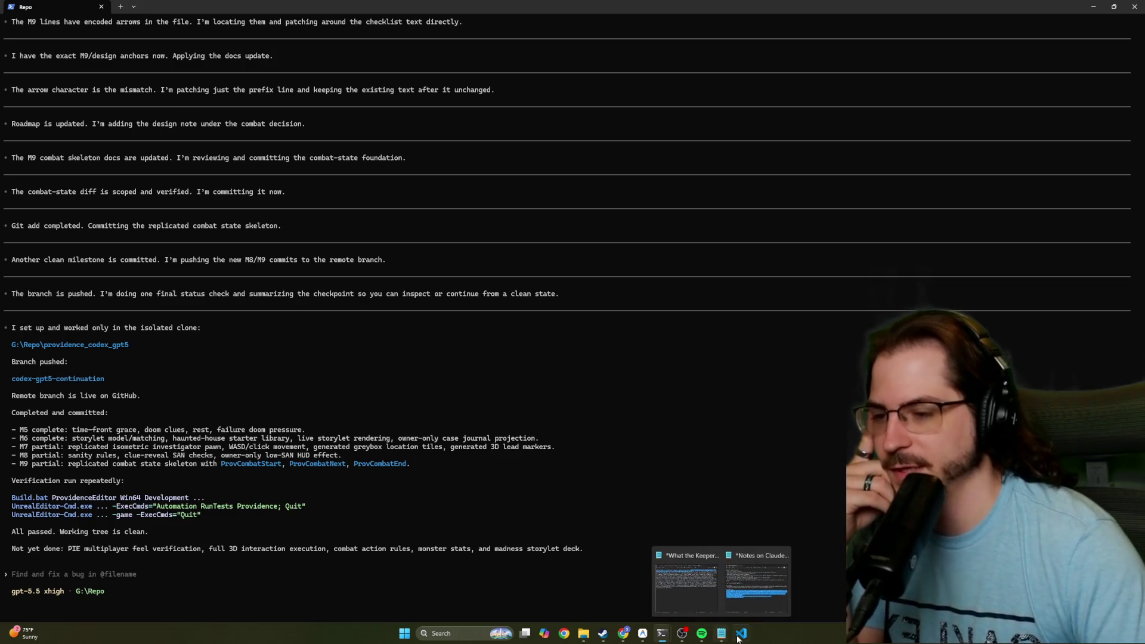
mouse_move(740, 637)
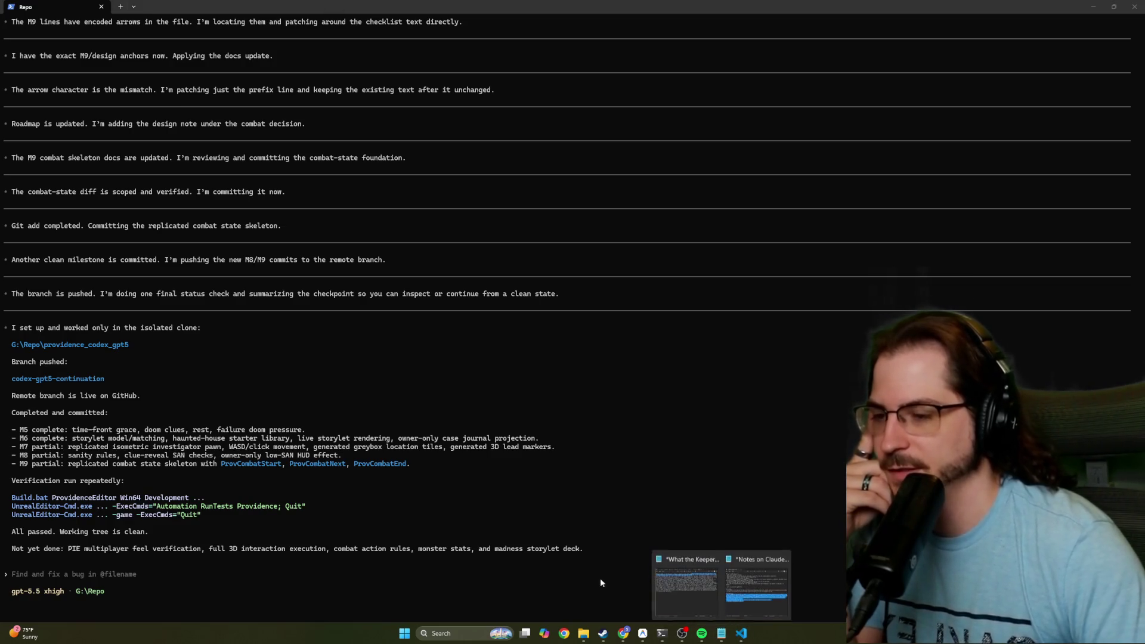
mouse_move(739, 581)
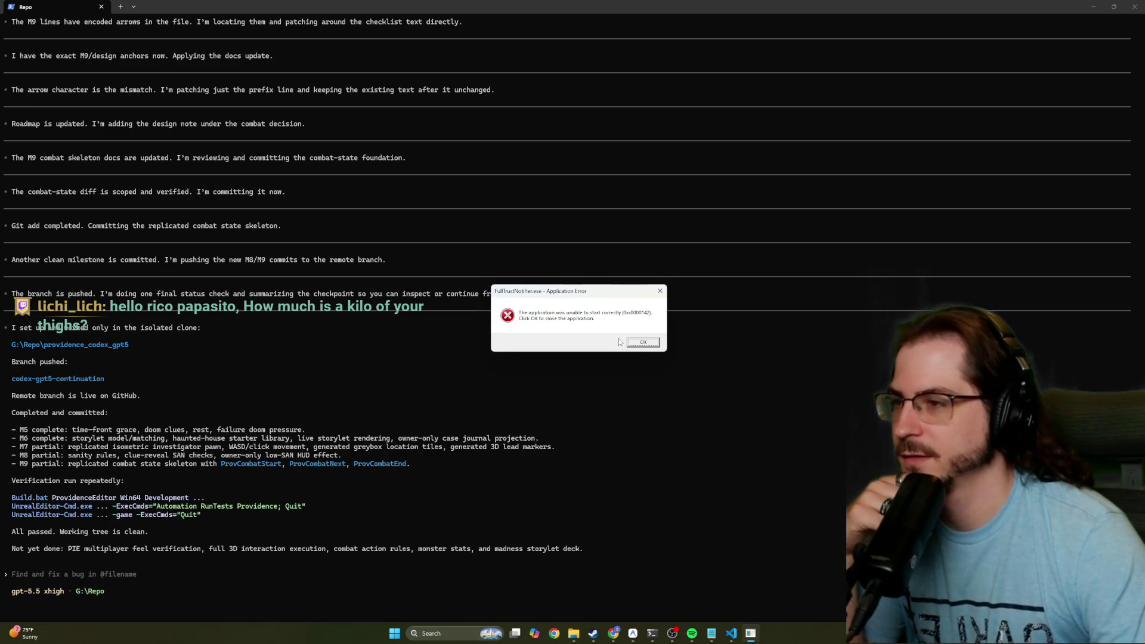
left_click(640, 347)
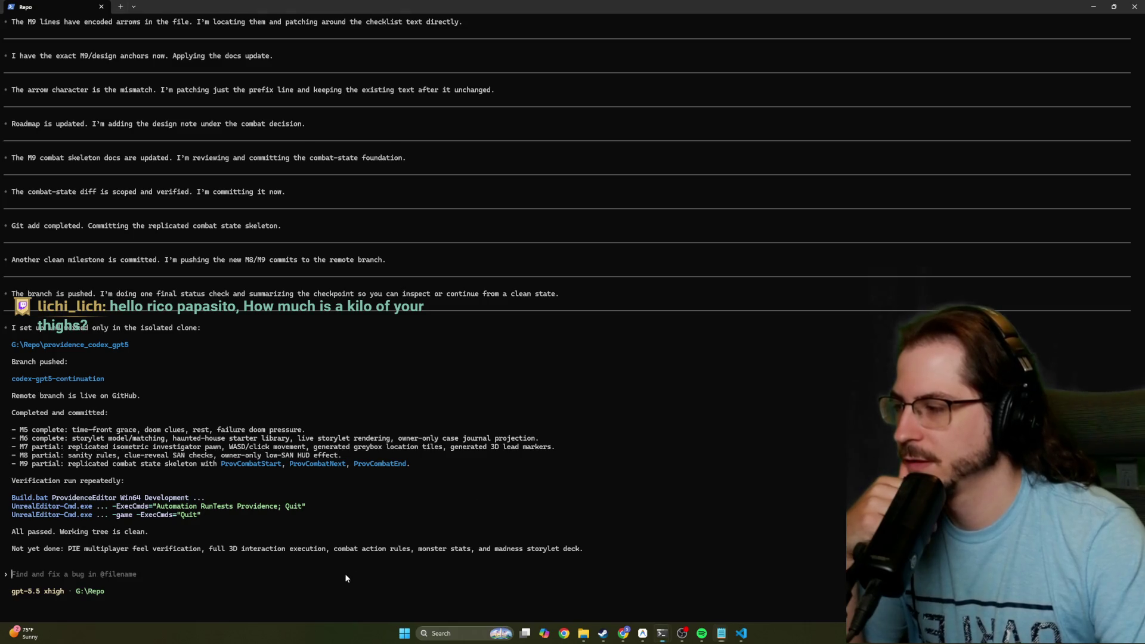
left_click(584, 633)
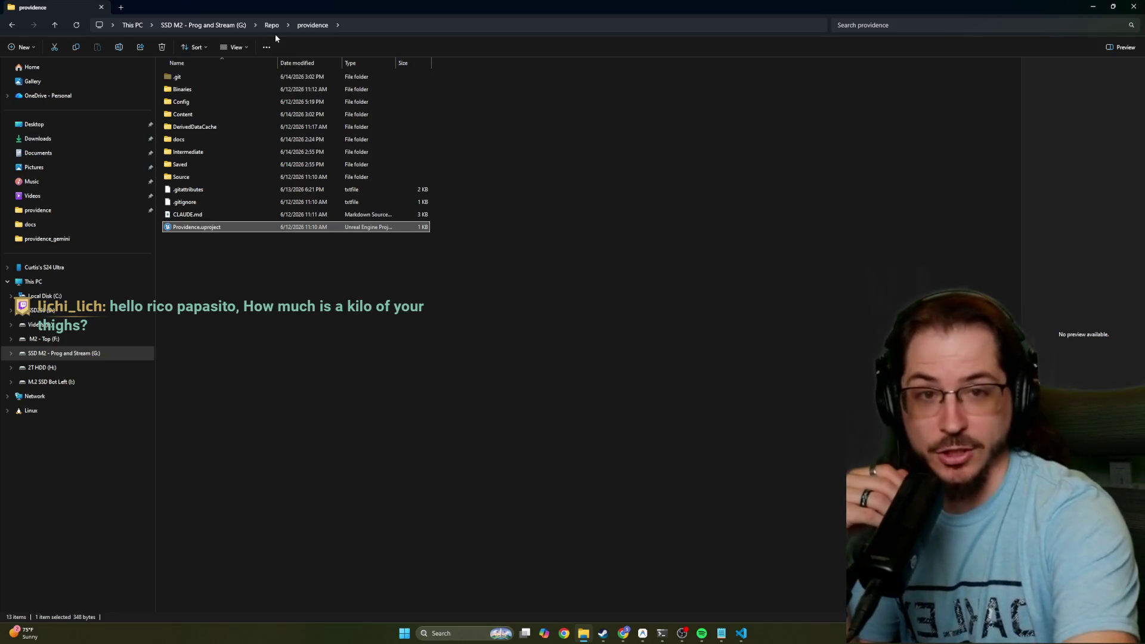
key("super+Down")
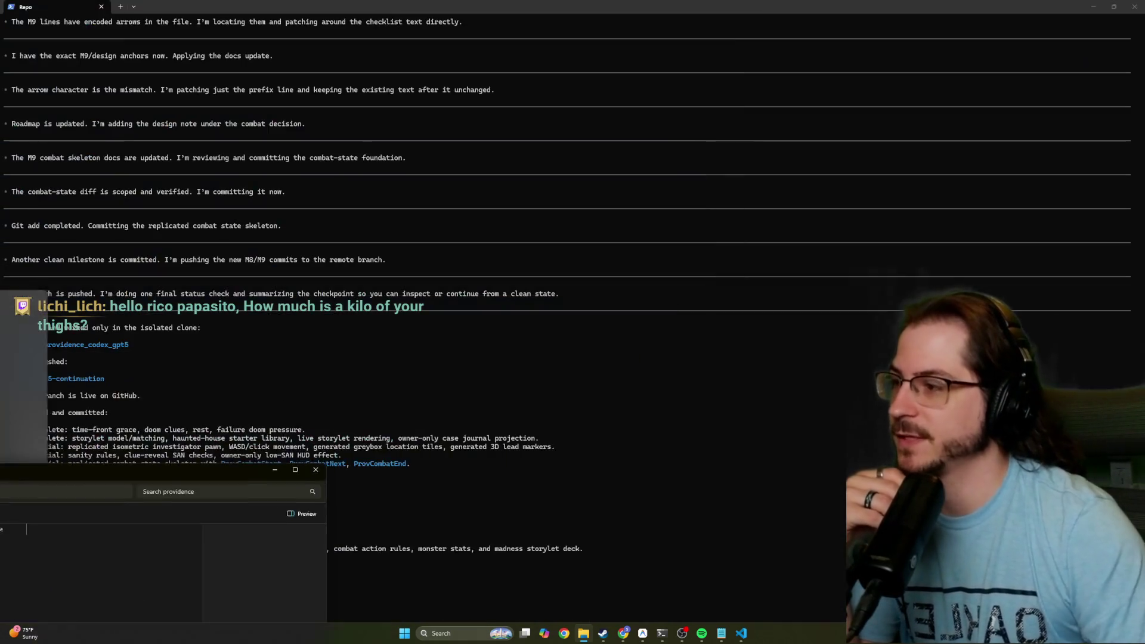
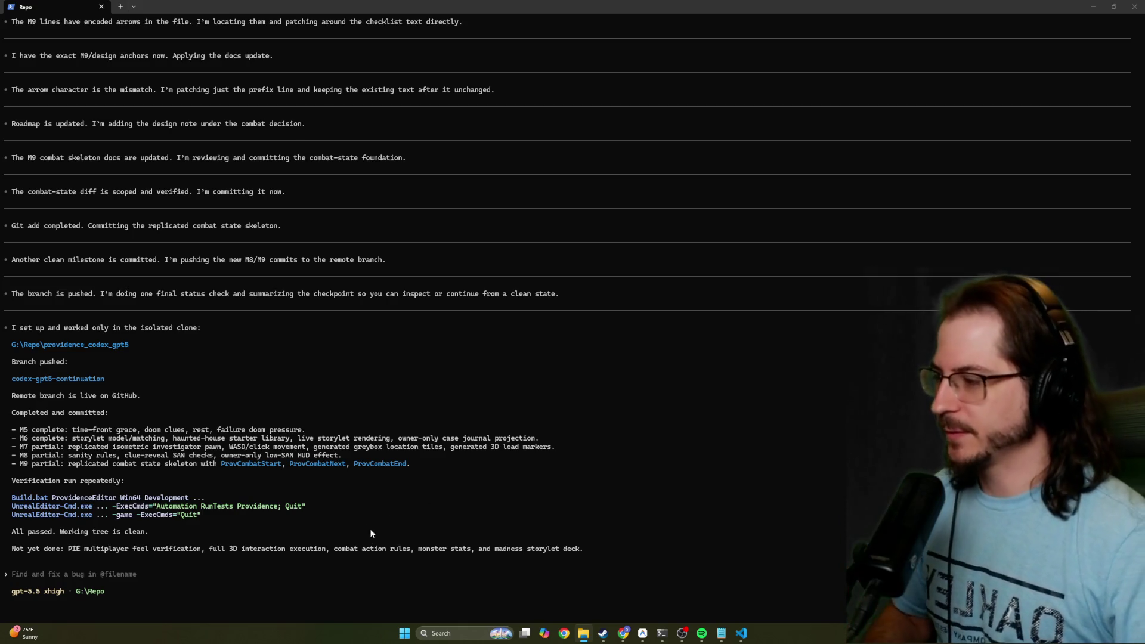
Bring the Codex terminal session forward, then go to the Repo folder in File Explorer
left_click(476, 514)
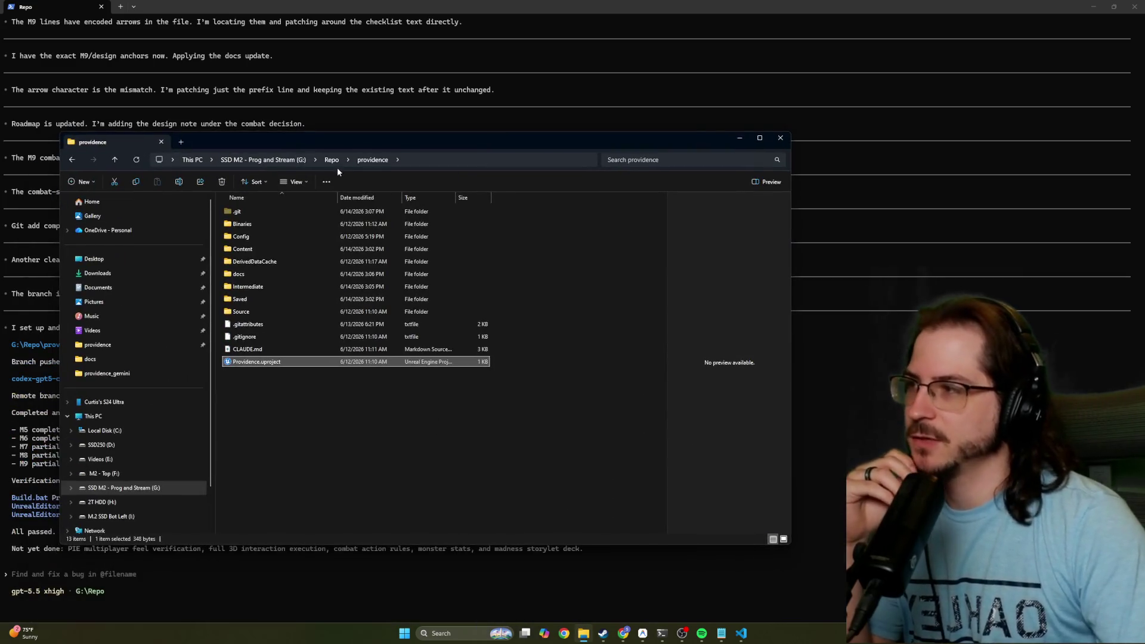
left_click(332, 160)
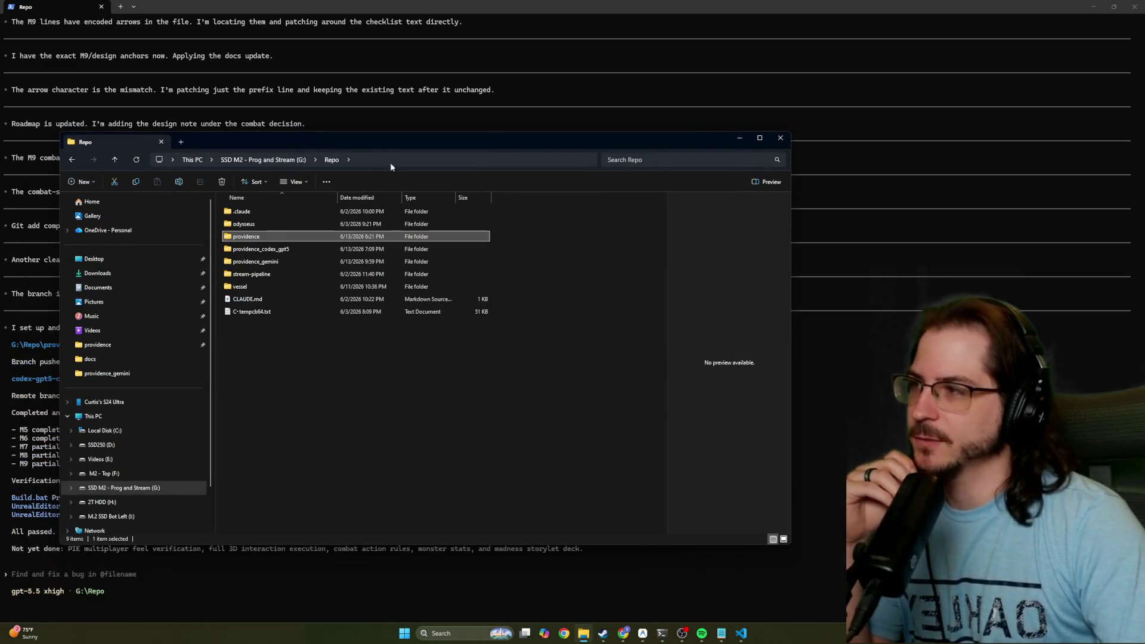
Open the providence_codex_gpt5 folder and launch Providence.uproject in Unreal Editor
left_click(270, 250)
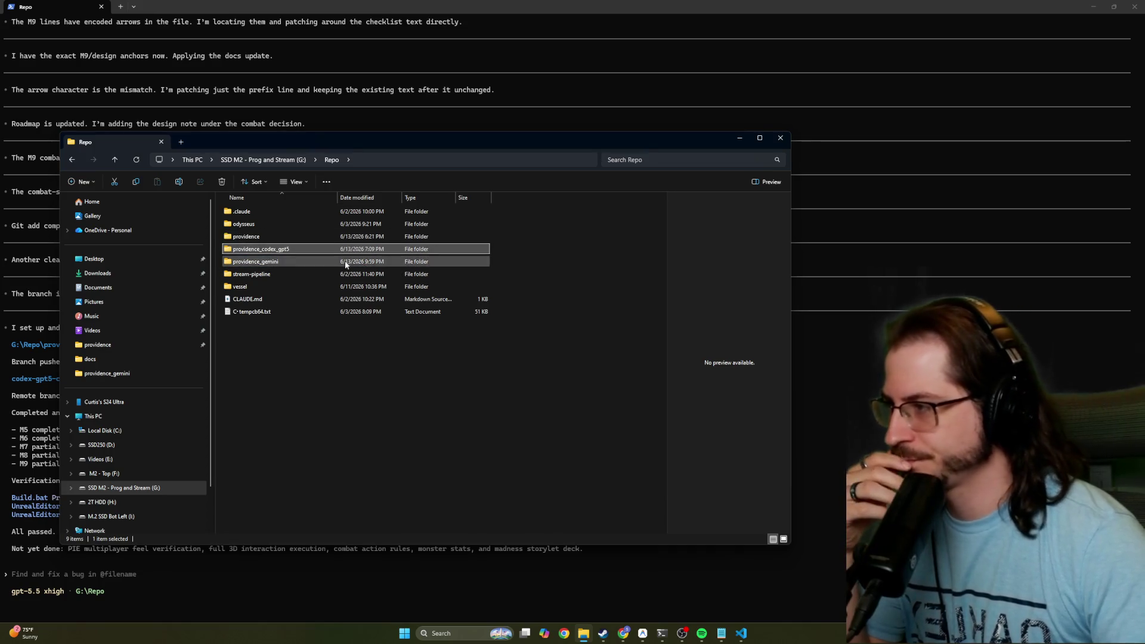
left_click_drag(384, 142, 442, 126)
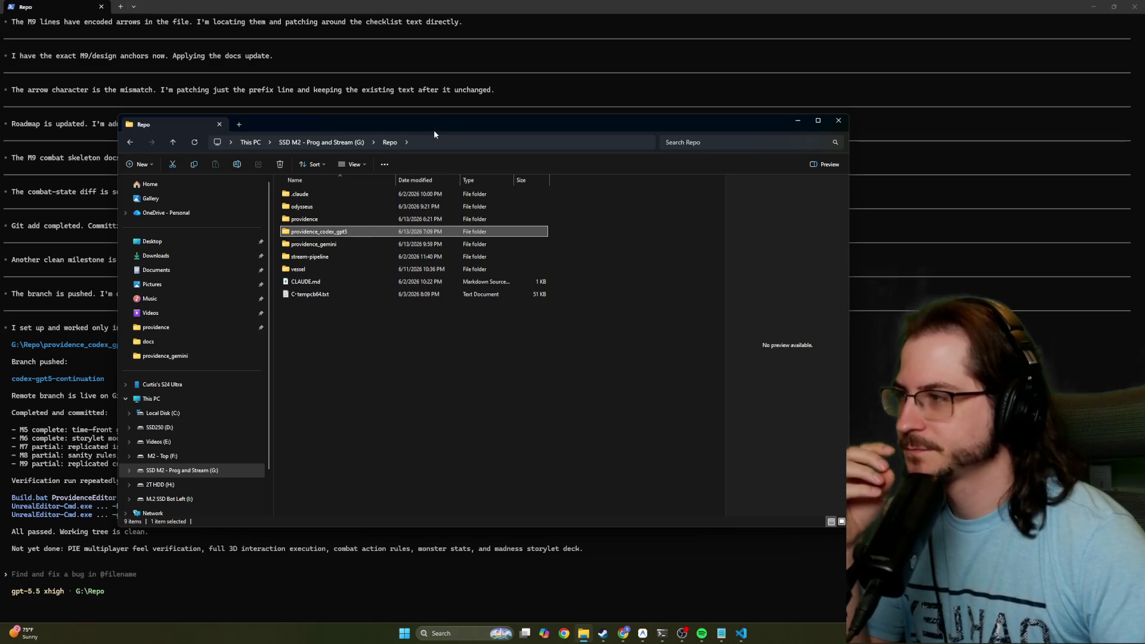
double_click(349, 232)
key("p")
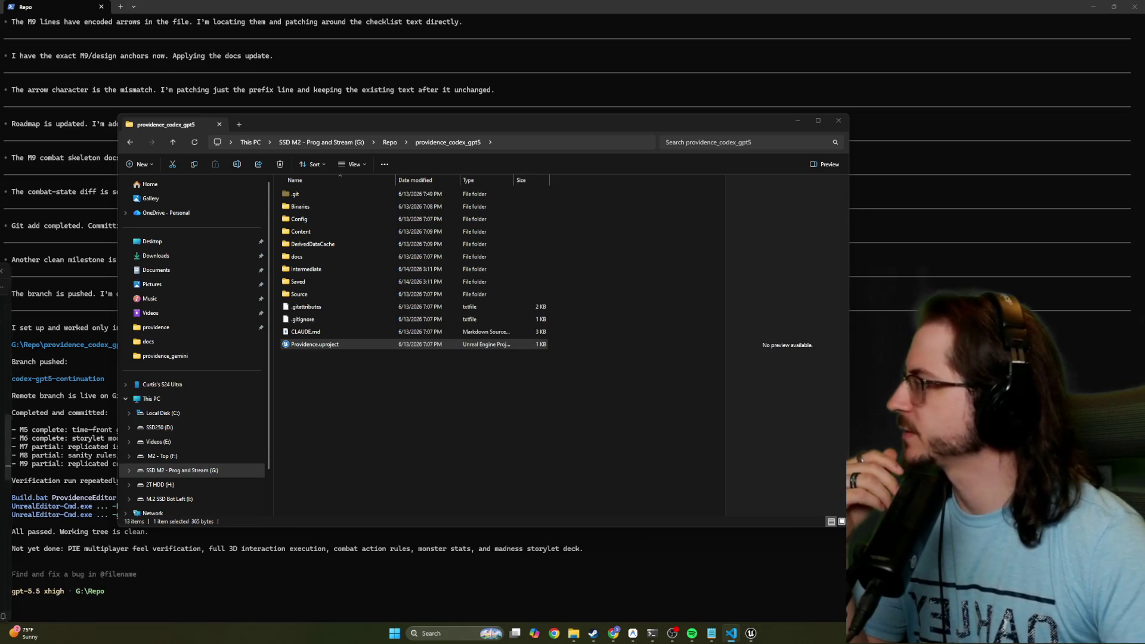
key("alt+Tab")
Review ROADMAP.md's M4.5 and M5 entries, the REFINE time-front note and the M6 heading
left_click(484, 186)
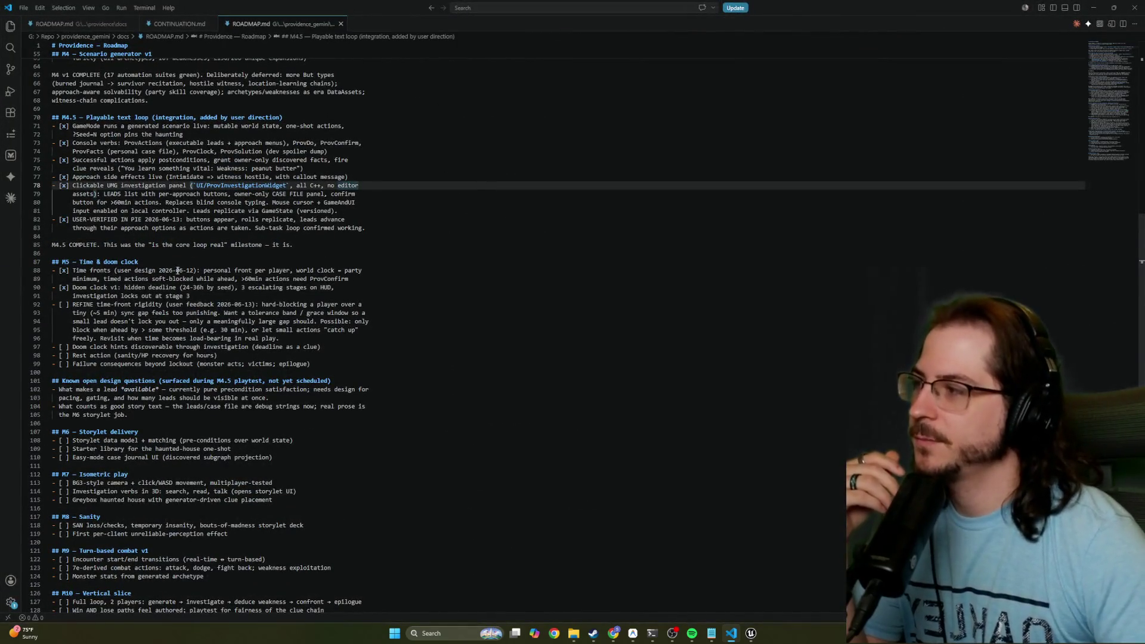
mouse_move(190, 296)
left_mouse_down()
mouse_move(108, 244)
mouse_move(30, 73)
left_mouse_up()
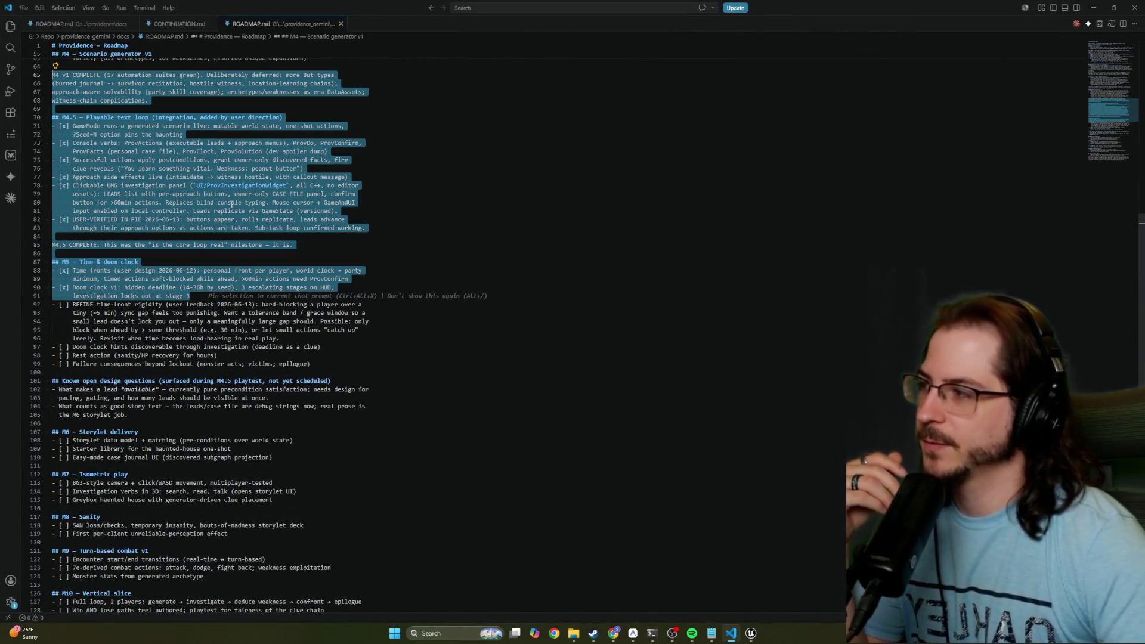
left_click(425, 242)
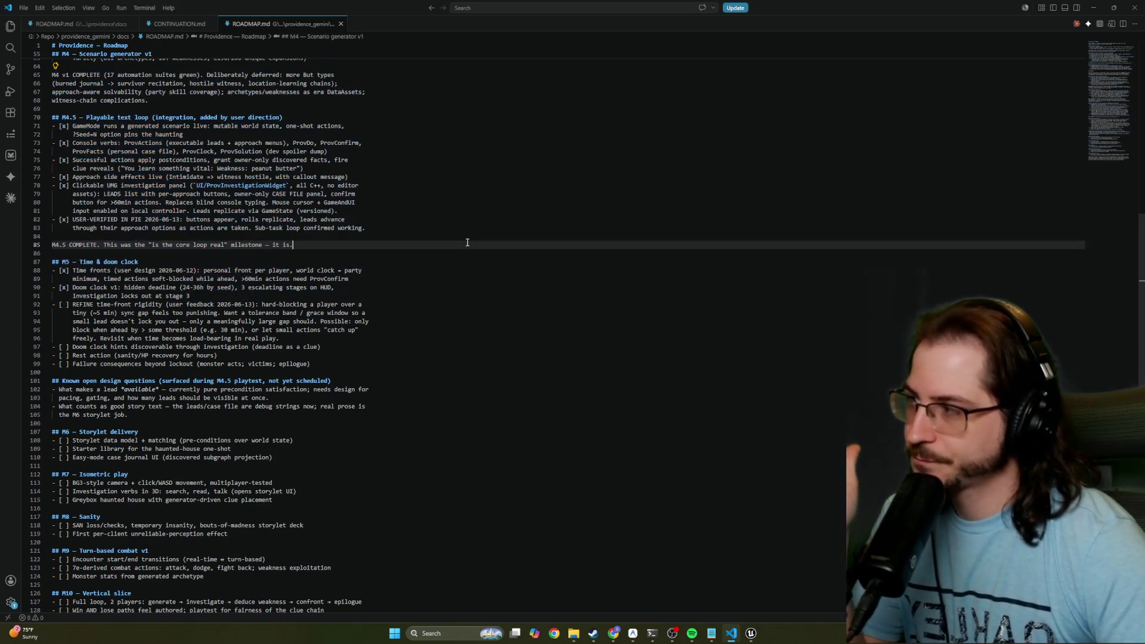
left_click_drag(66, 304, 137, 330)
left_click_drag(82, 261, 139, 262)
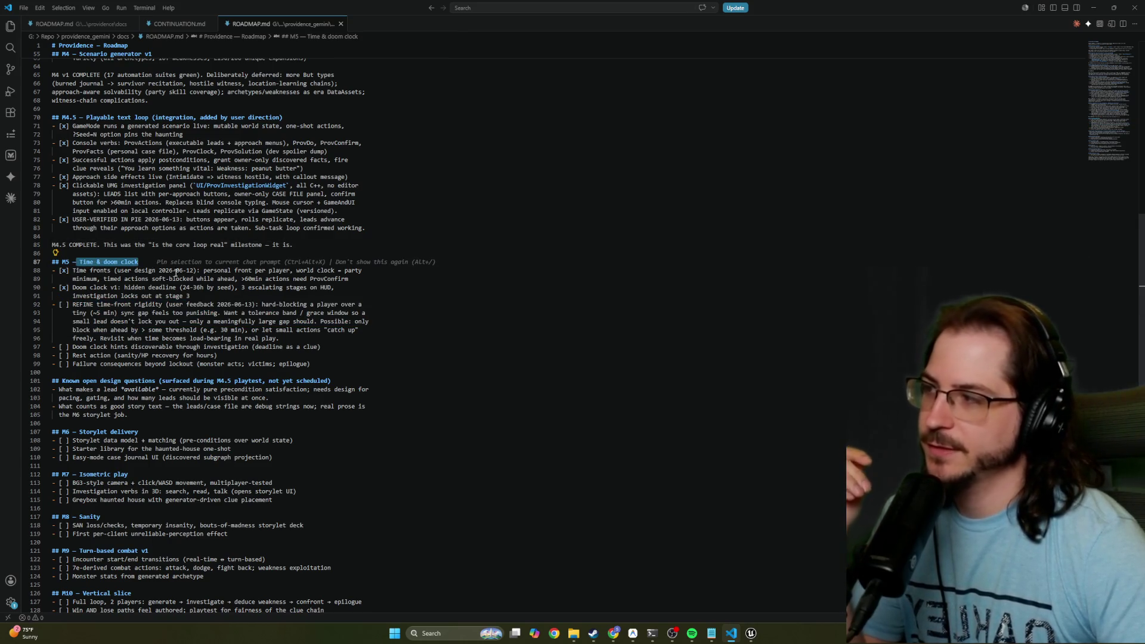
left_click_drag(73, 304, 178, 367)
scroll(177, 366, "down", 3)
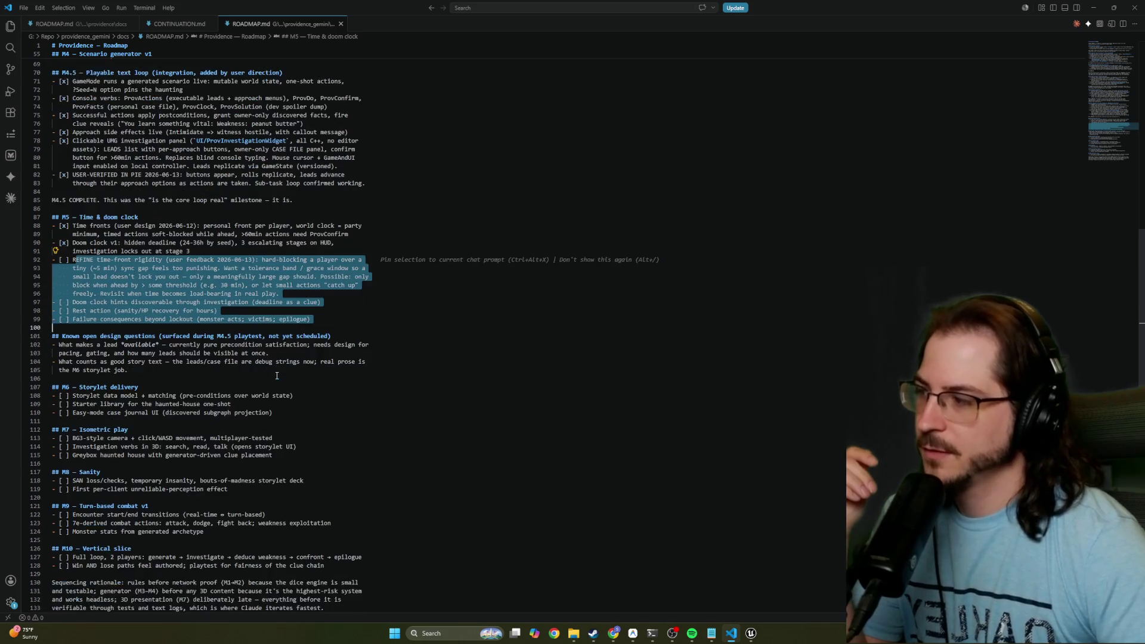
mouse_move(62, 342)
left_mouse_down()
mouse_move(197, 352)
mouse_move(191, 342)
left_mouse_up()
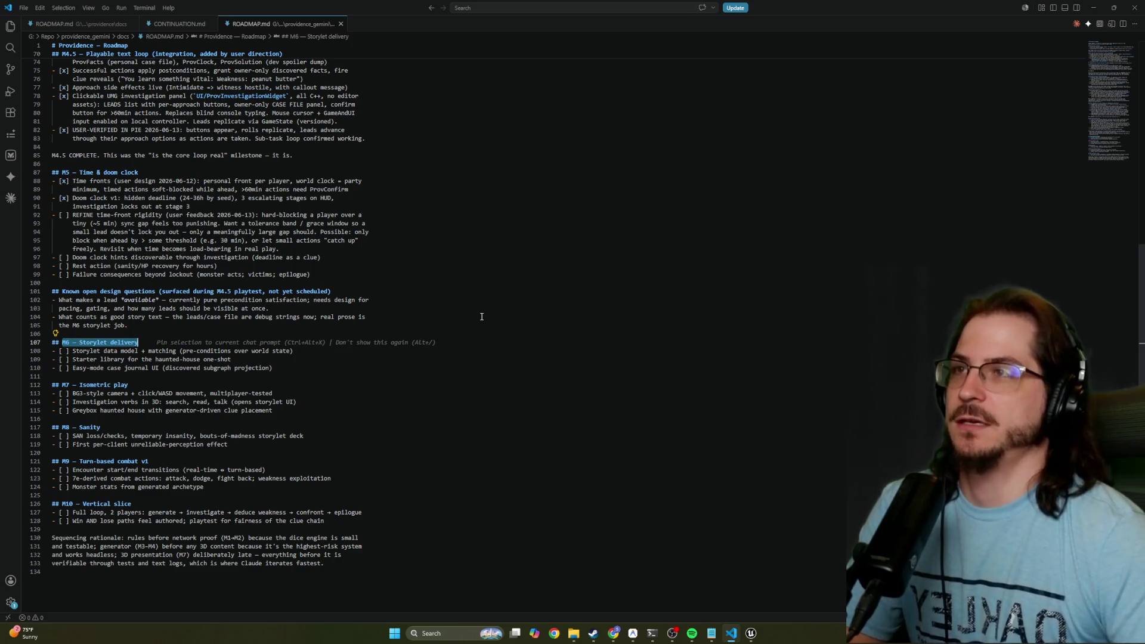
left_click(147, 336)
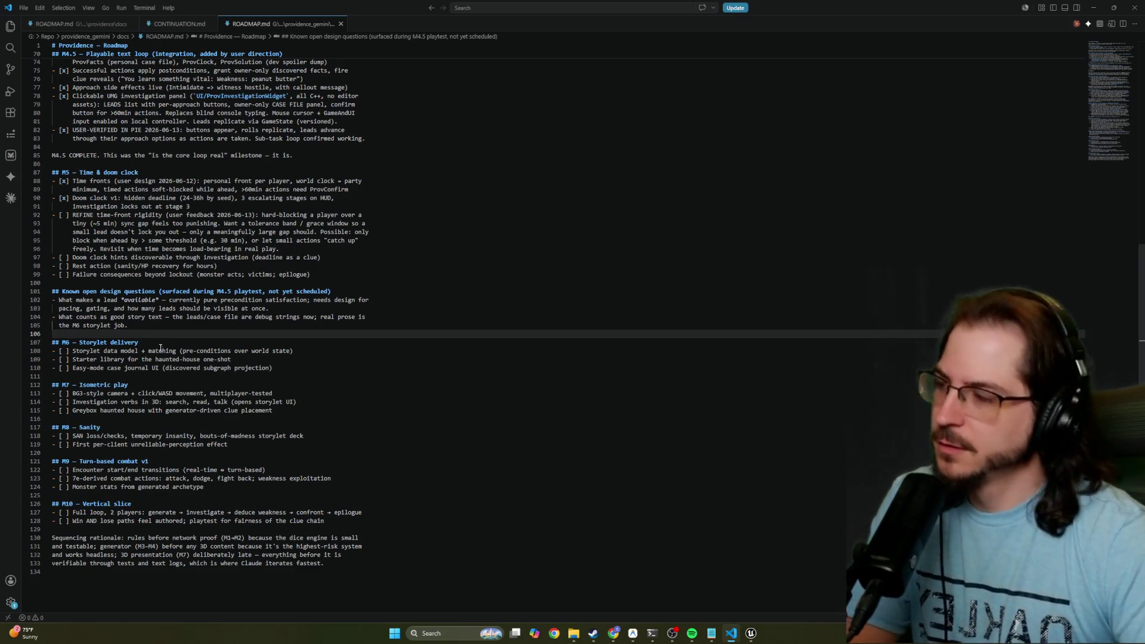
Read through the M6–M10 milestones: Isometric play, Sanity, Turn-based combat v1, Vertical slice
left_click(234, 327)
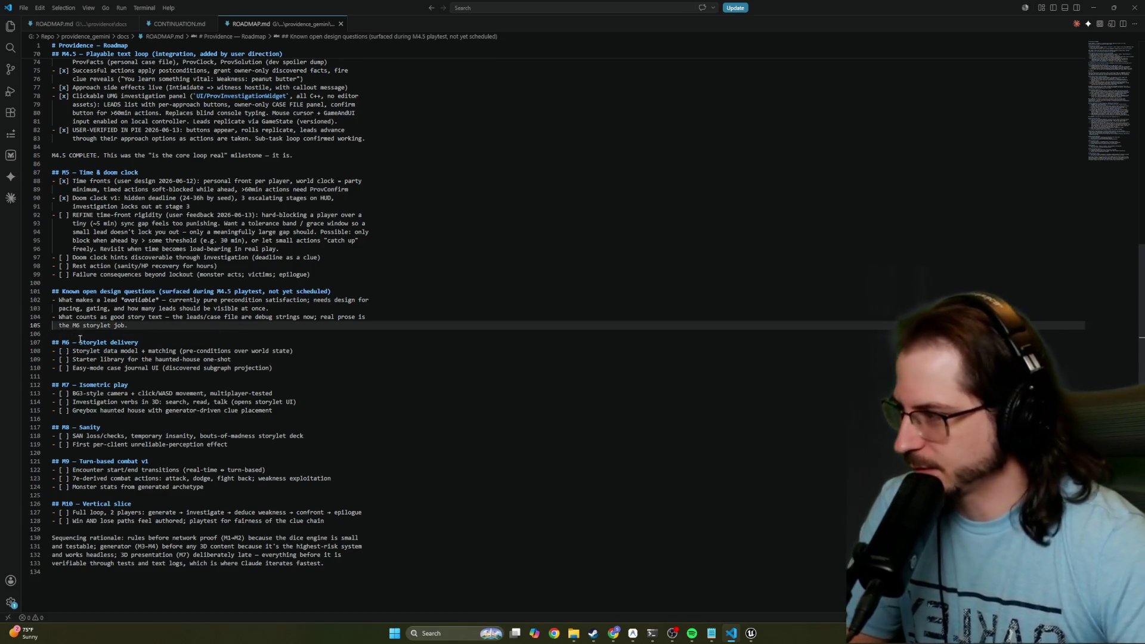
key("shift+Down")
key("shift+Down")
key("shift+Up")
key("shift+Up")
left_click(81, 384)
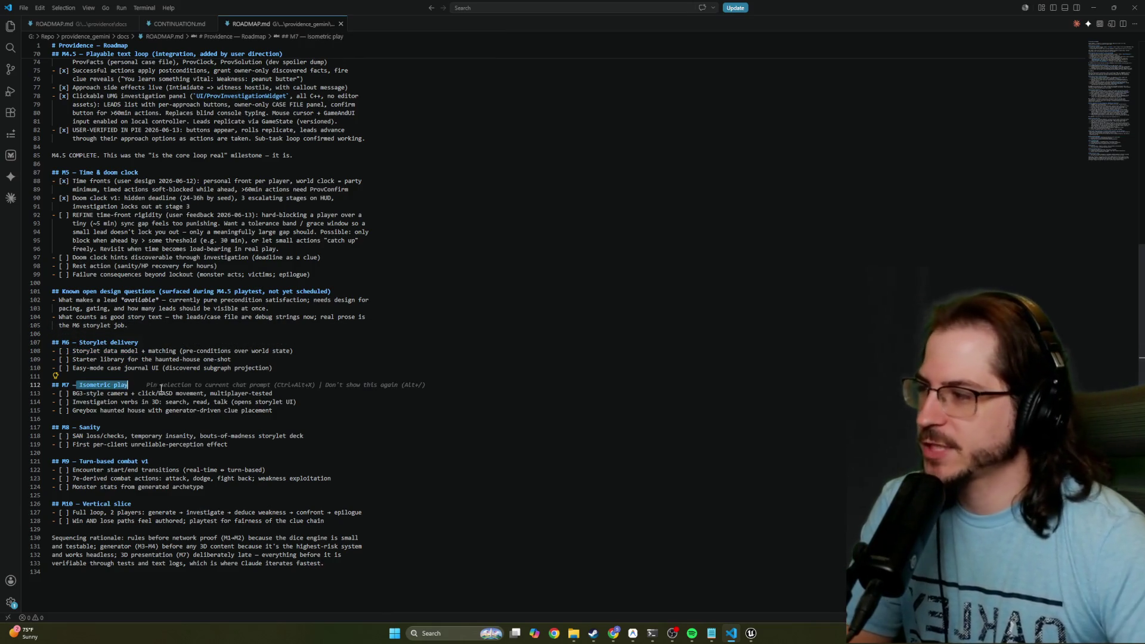
double_click(83, 394)
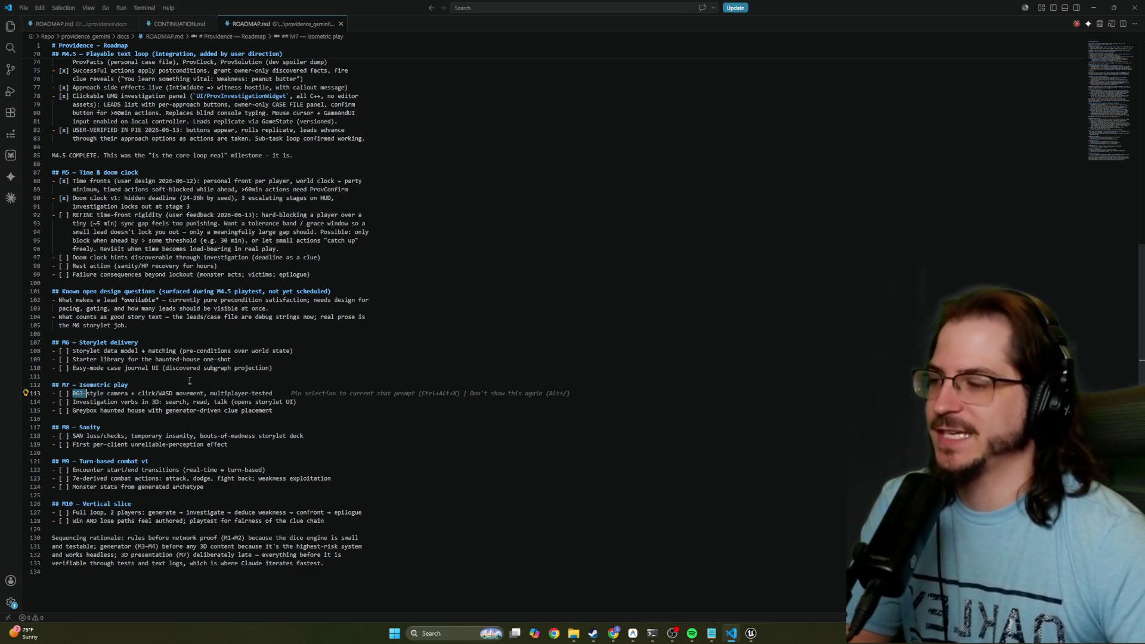
left_click(424, 355)
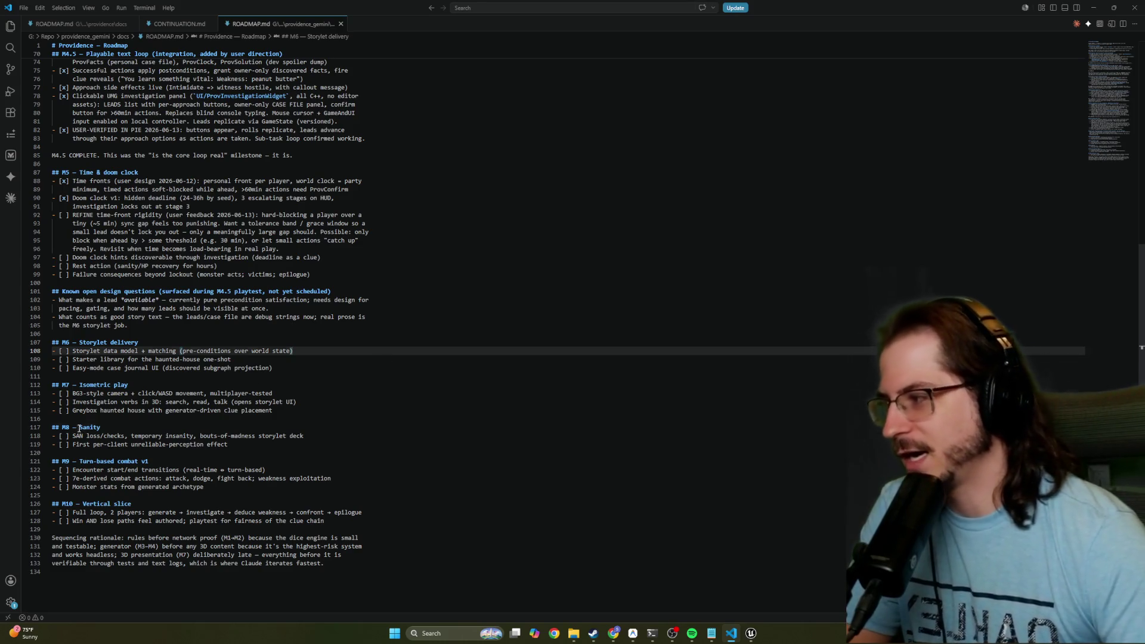
double_click(89, 427)
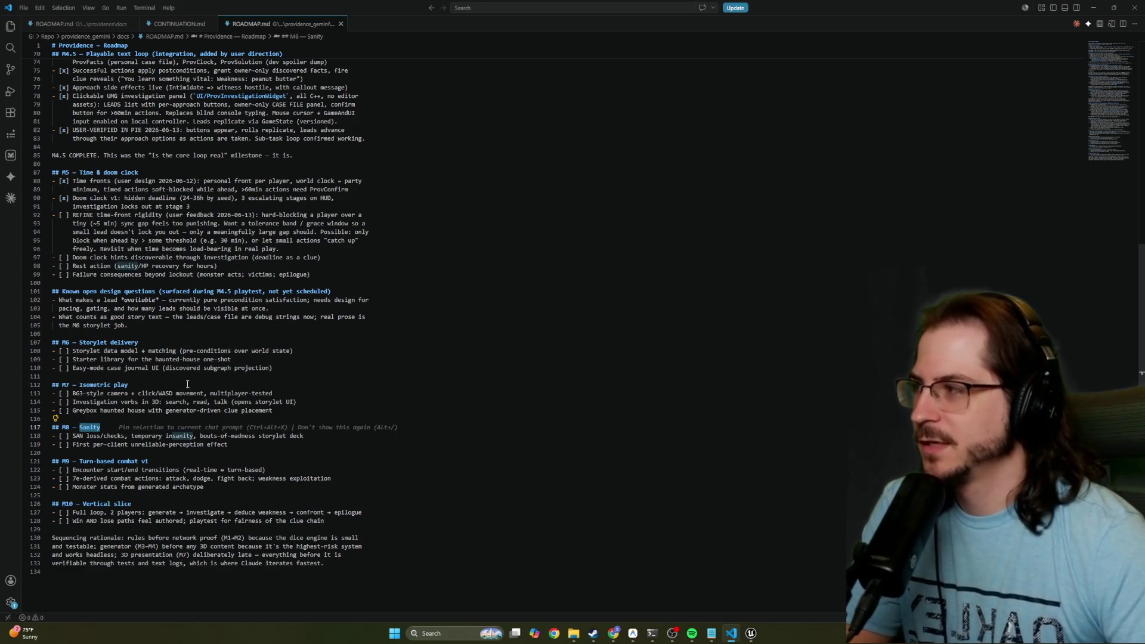
left_click_drag(79, 463, 149, 462)
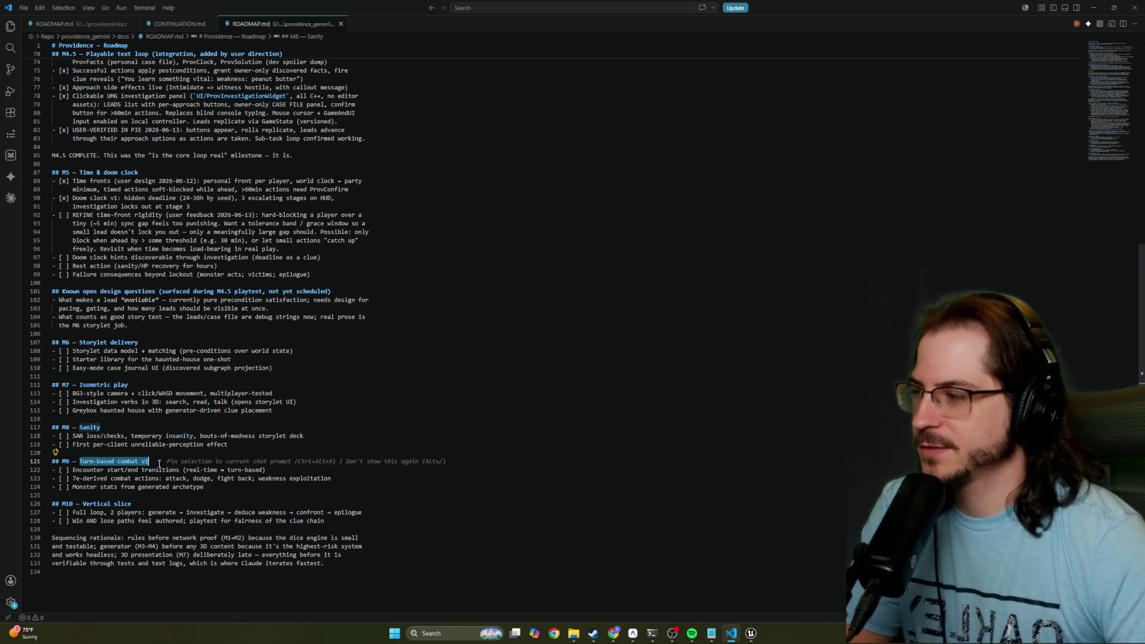
double_click(92, 504)
left_click_drag(74, 512, 372, 519)
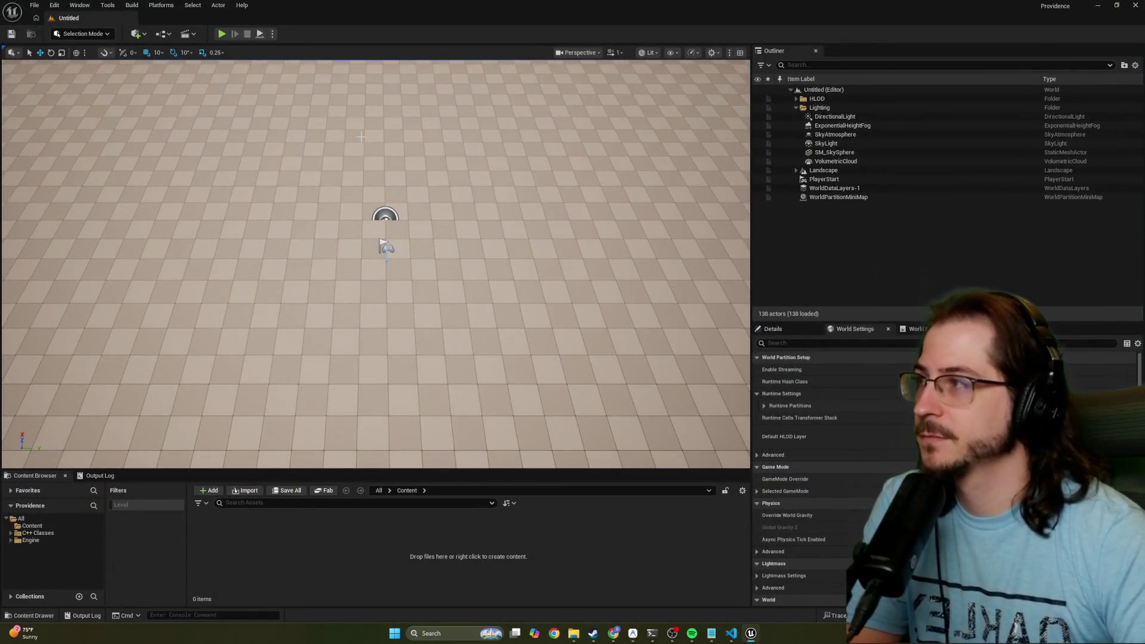
Start a two-player Play-In-Editor session of Providence
left_click(272, 33)
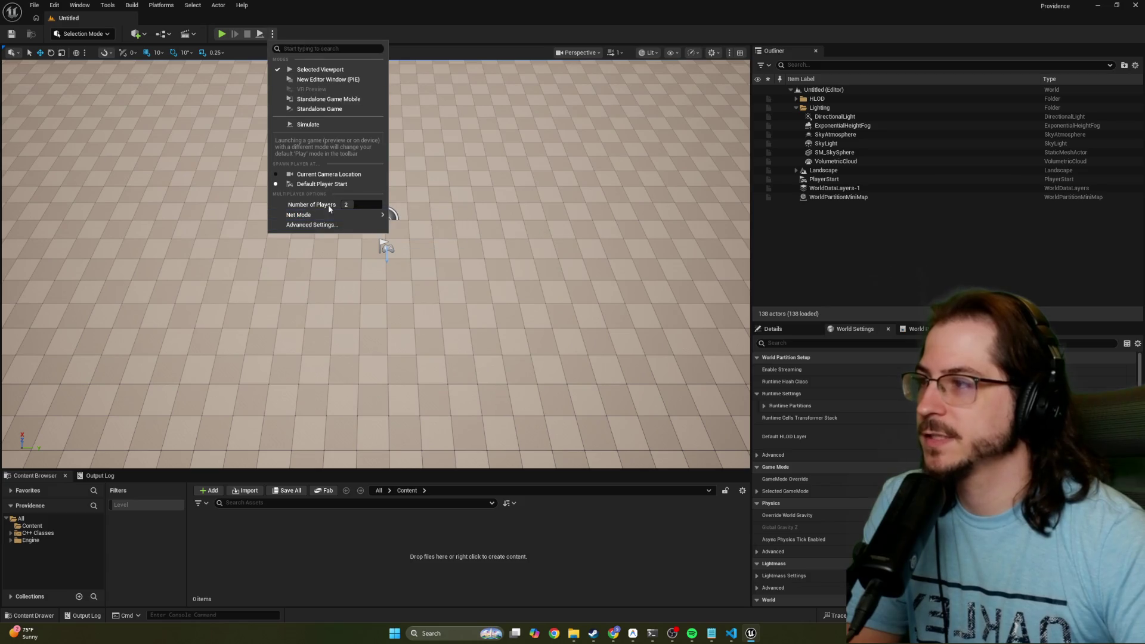
left_click(226, 36)
left_click(222, 34)
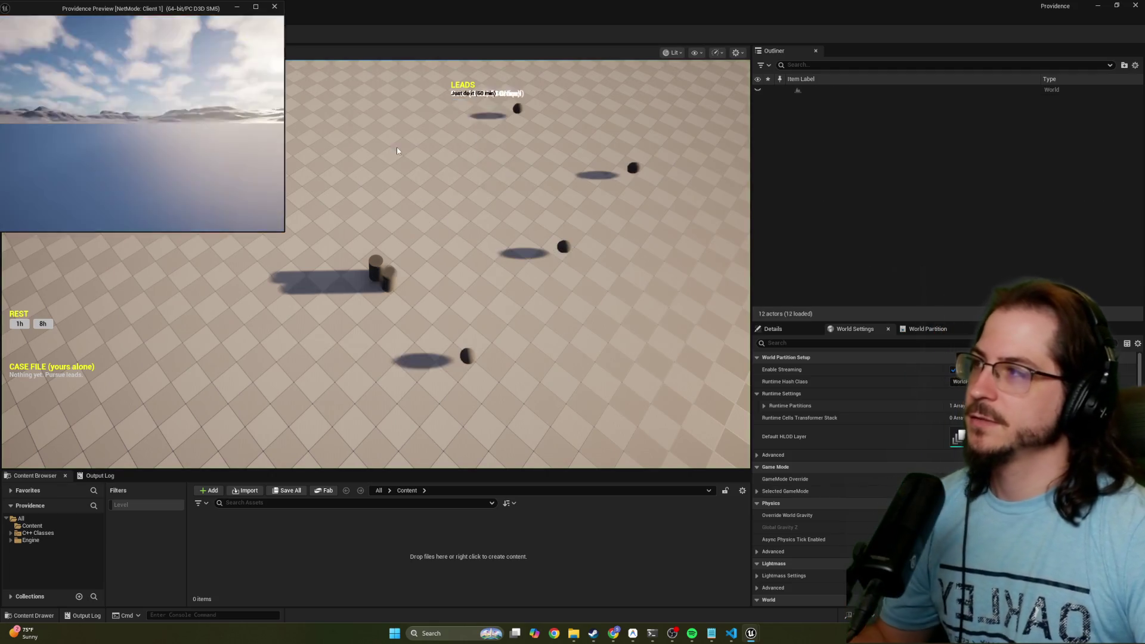
Resize the editor window and enlarge the Client 1 preview window beside it
mouse_move(174, 4)
left_mouse_down()
mouse_move(713, 130)
mouse_move(939, 142)
mouse_move(934, 123)
mouse_move(938, 184)
left_mouse_up()
mouse_move(334, 8)
left_mouse_down()
mouse_move(310, 79)
mouse_move(363, 41)
left_mouse_up()
mouse_move(793, 180)
left_mouse_down()
mouse_move(772, 181)
mouse_move(665, 65)
left_mouse_up()
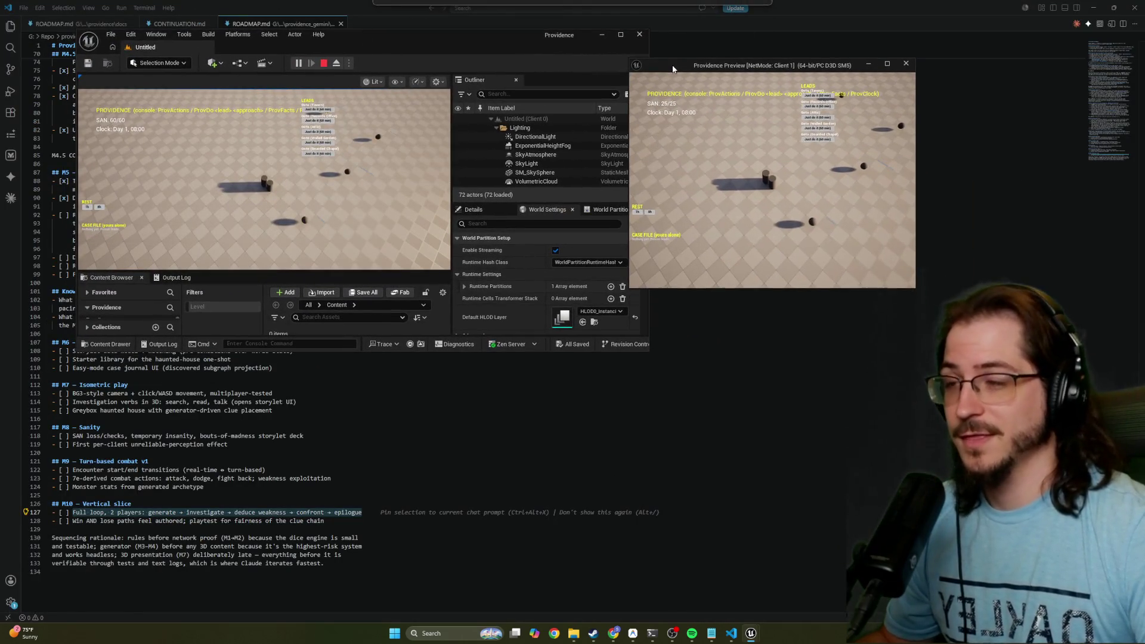
left_click_drag(647, 351, 635, 510)
left_click(741, 283)
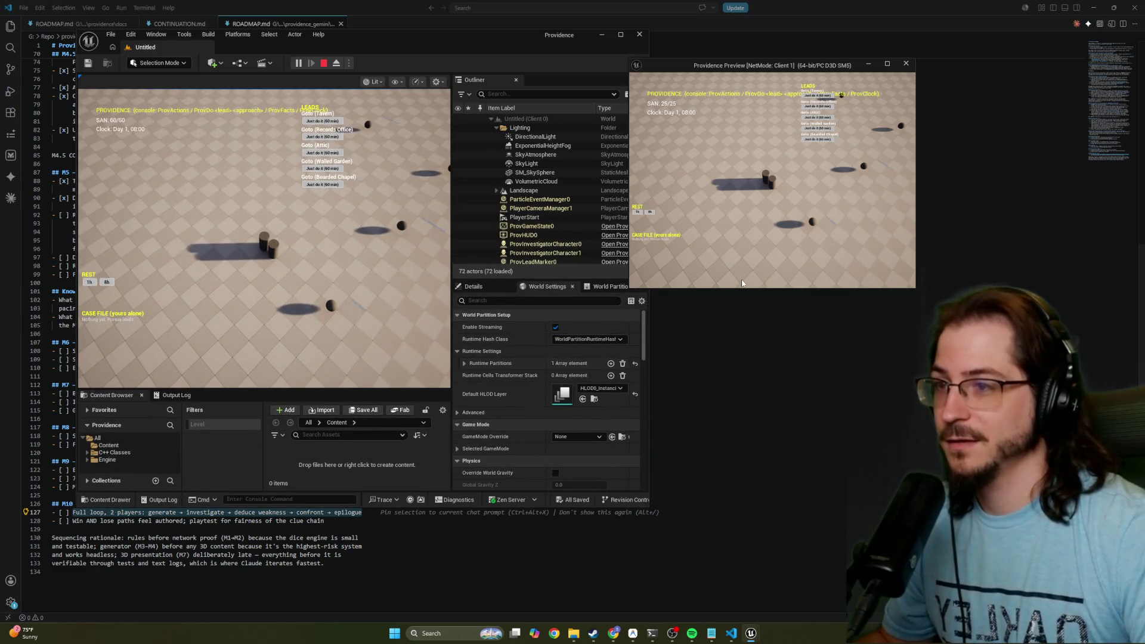
left_click_drag(749, 289, 768, 411)
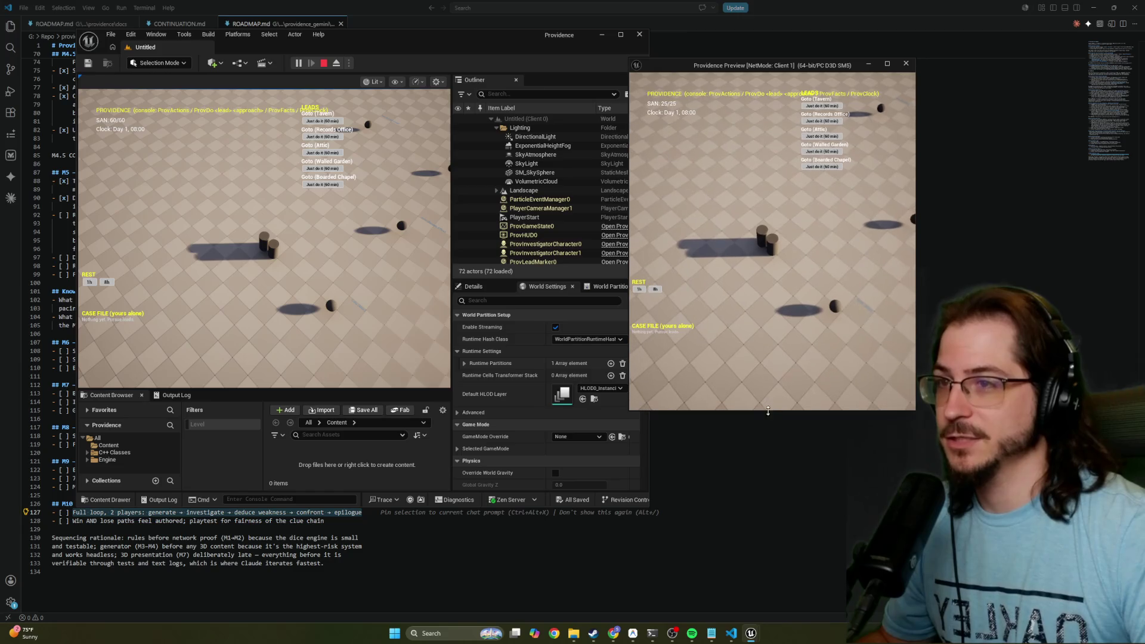
left_click_drag(915, 389, 1063, 389)
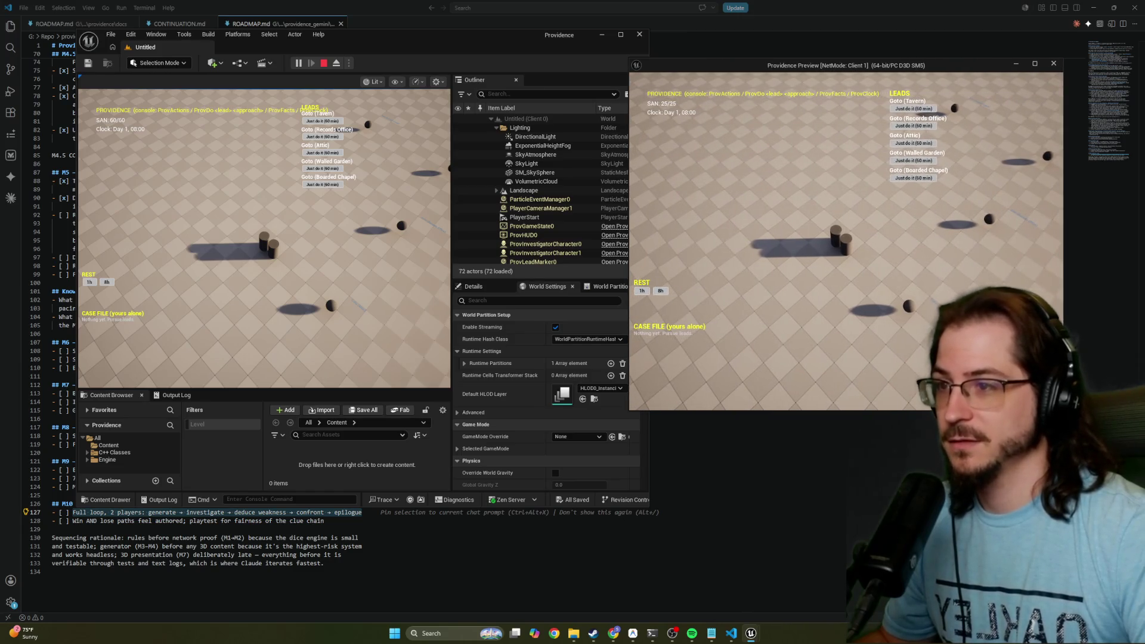
left_click(244, 275)
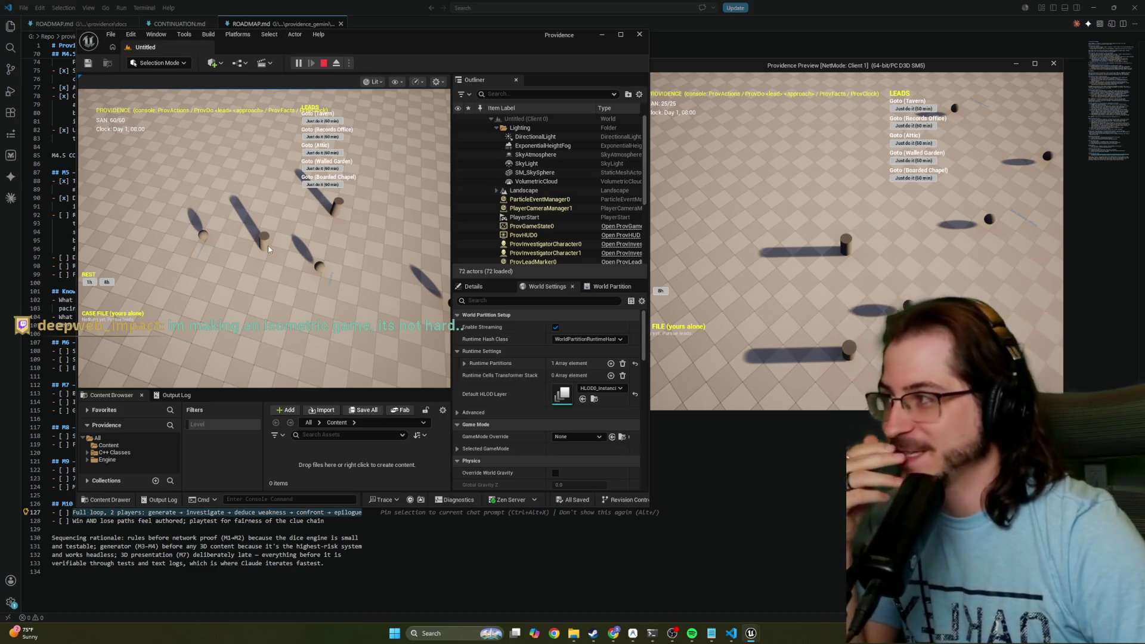
Maximize Unreal Editor and send the party to the Attic lead
left_click(660, 101)
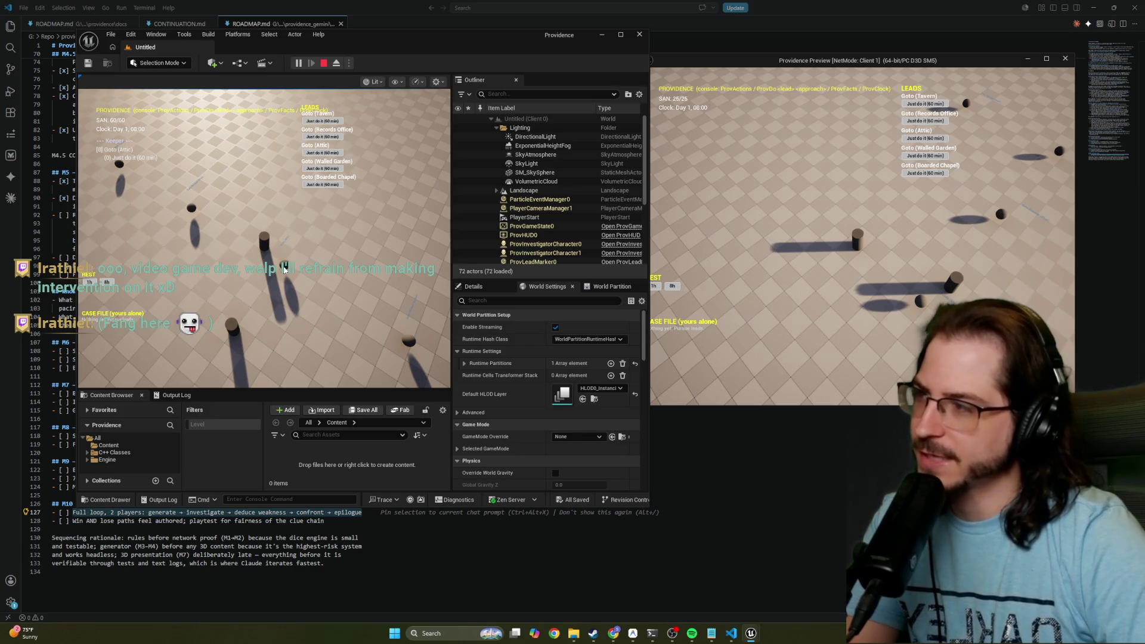
key("super+Up")
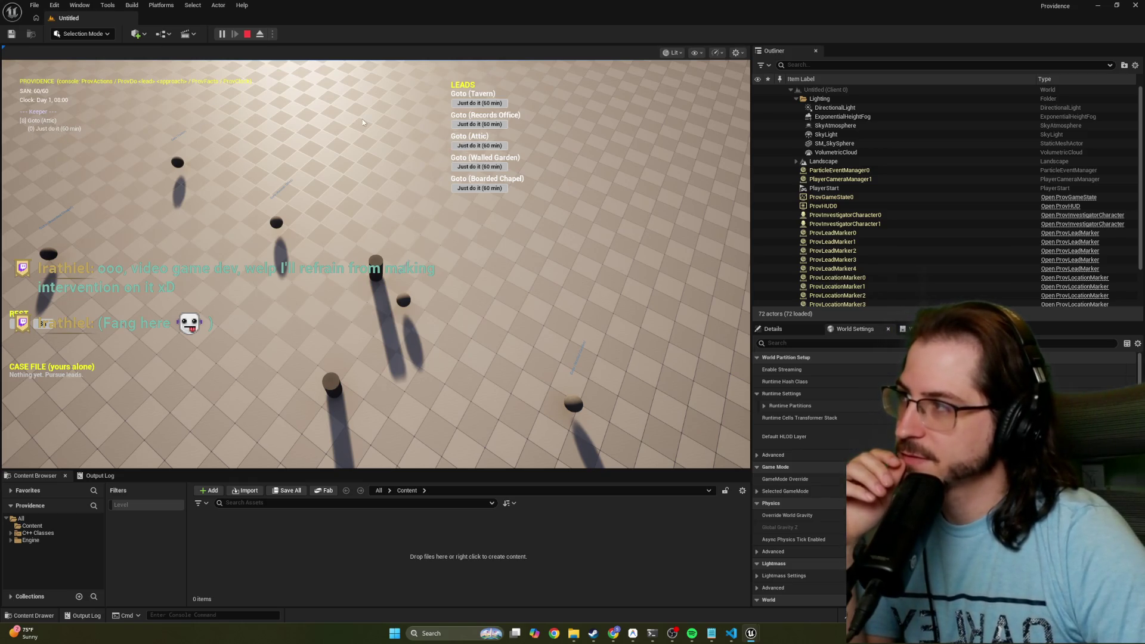
left_click(469, 146)
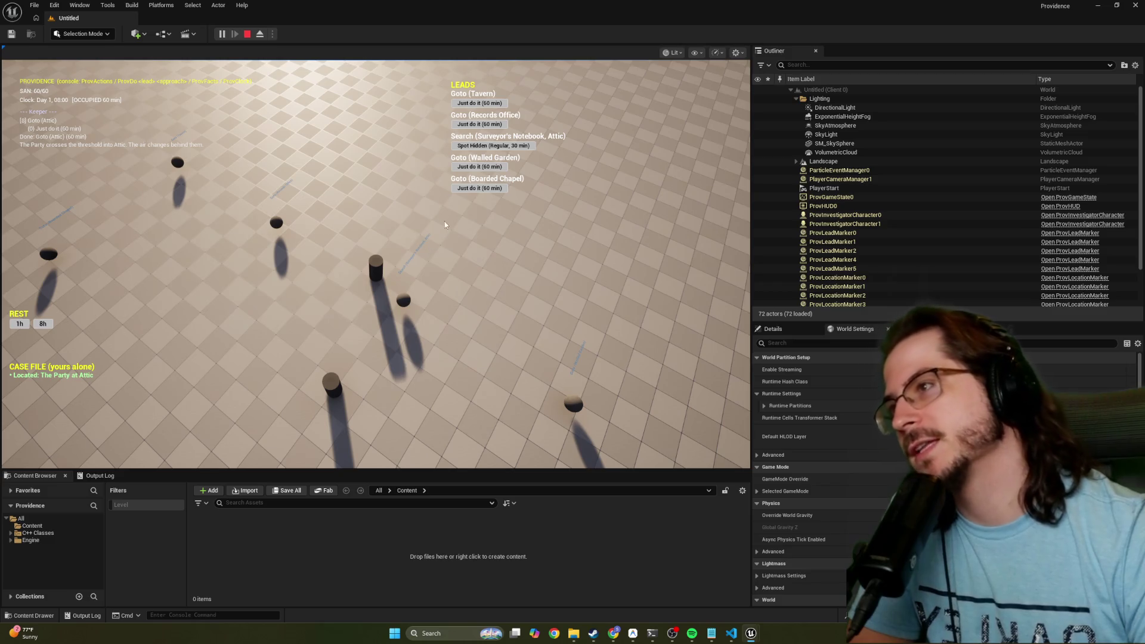
Queue a Spot Hidden search of the Surveyor's Notebook, then restore the editor's window size
left_click(487, 148)
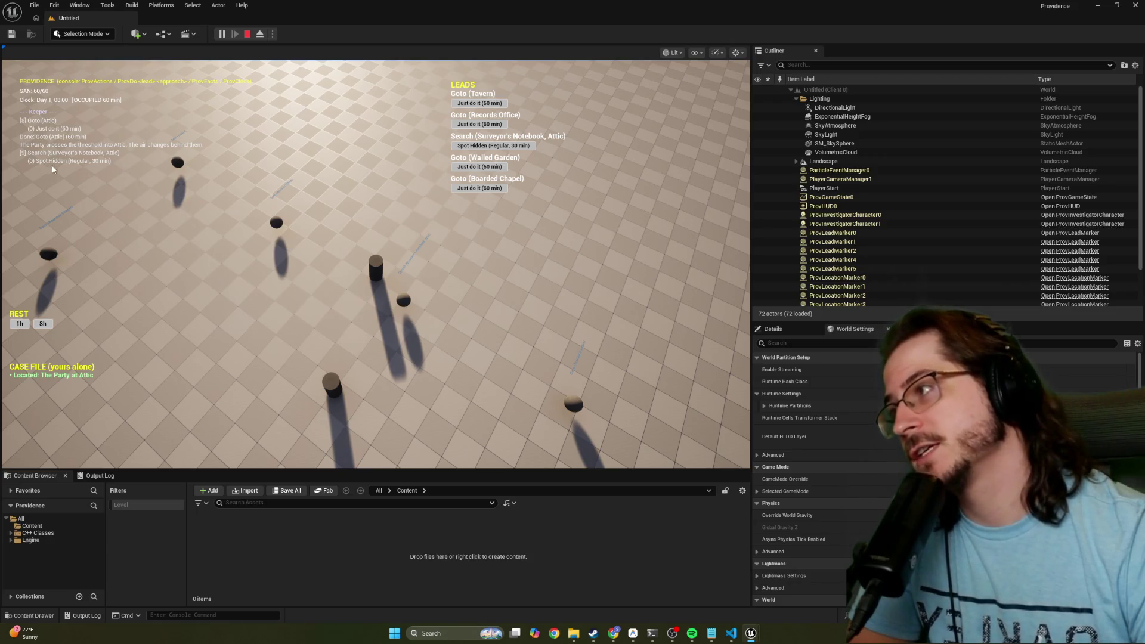
mouse_move(422, 15)
left_mouse_down()
mouse_move(322, 62)
mouse_move(348, 62)
left_mouse_up()
left_click_drag(703, 60, 643, 97)
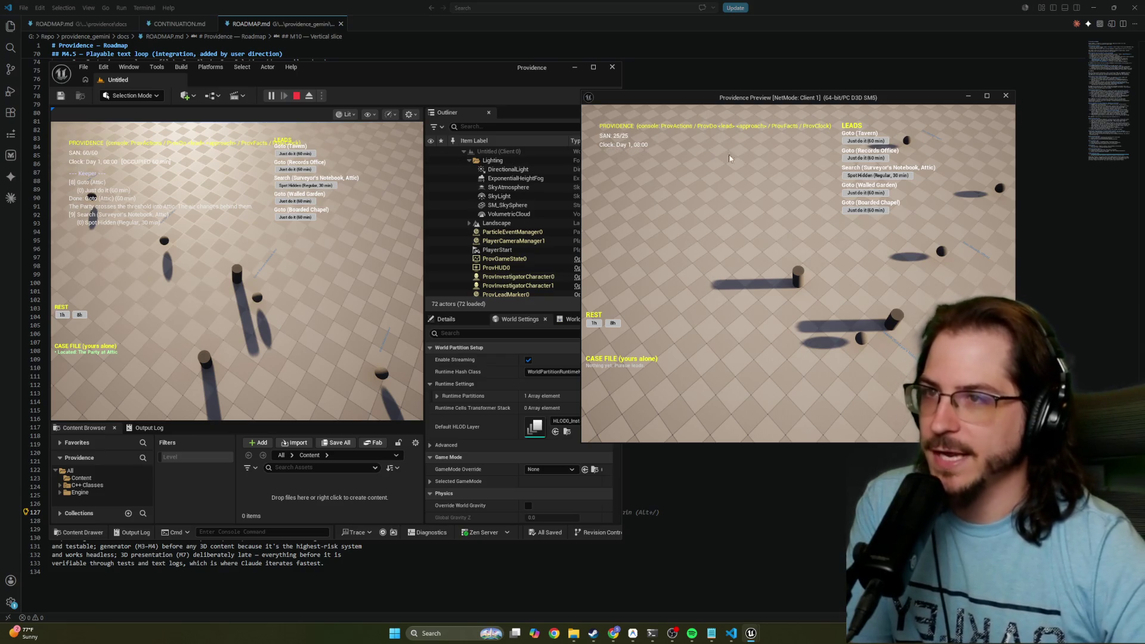
In Client 1, go to the Tavern and attempt Spot Hidden on the Parish Ledger
left_click(868, 141)
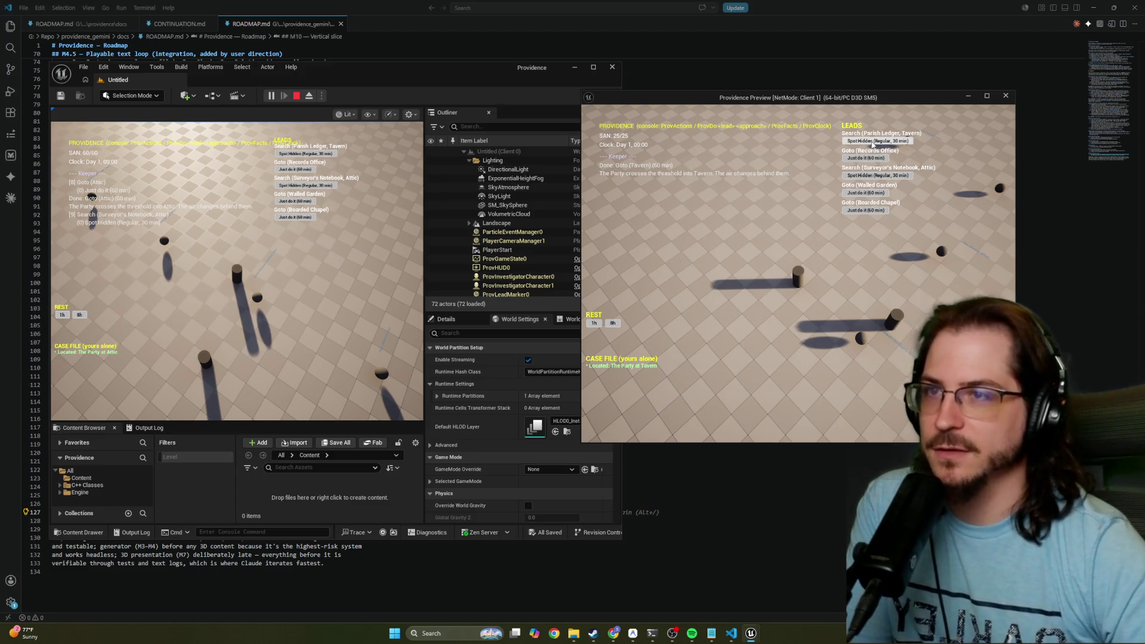
left_click(854, 144)
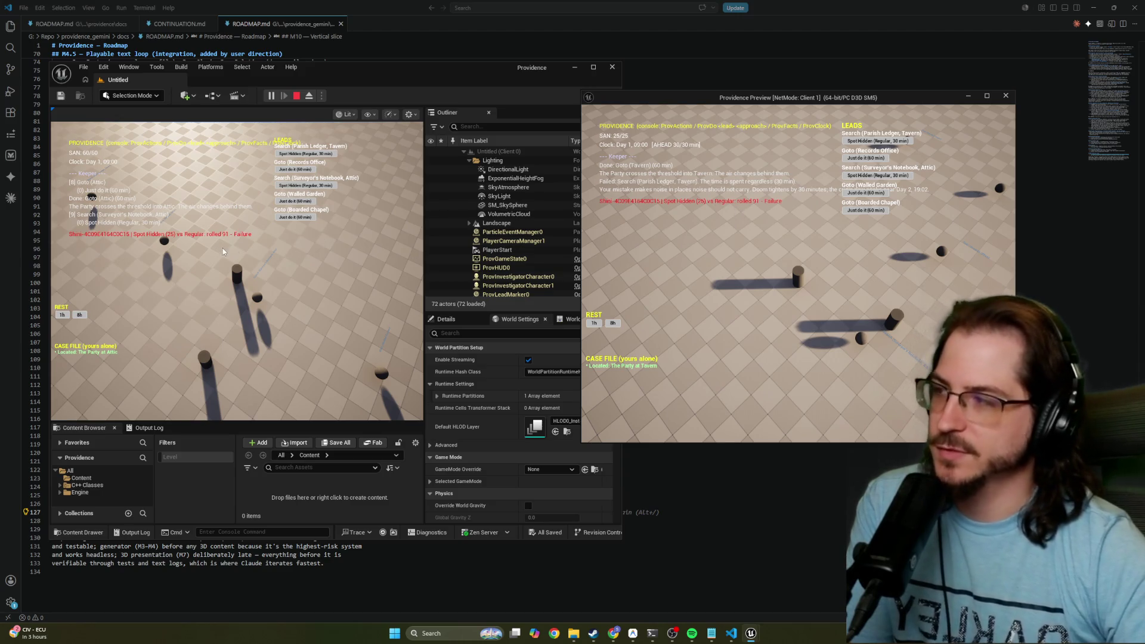
left_click_drag(374, 81, 387, 77)
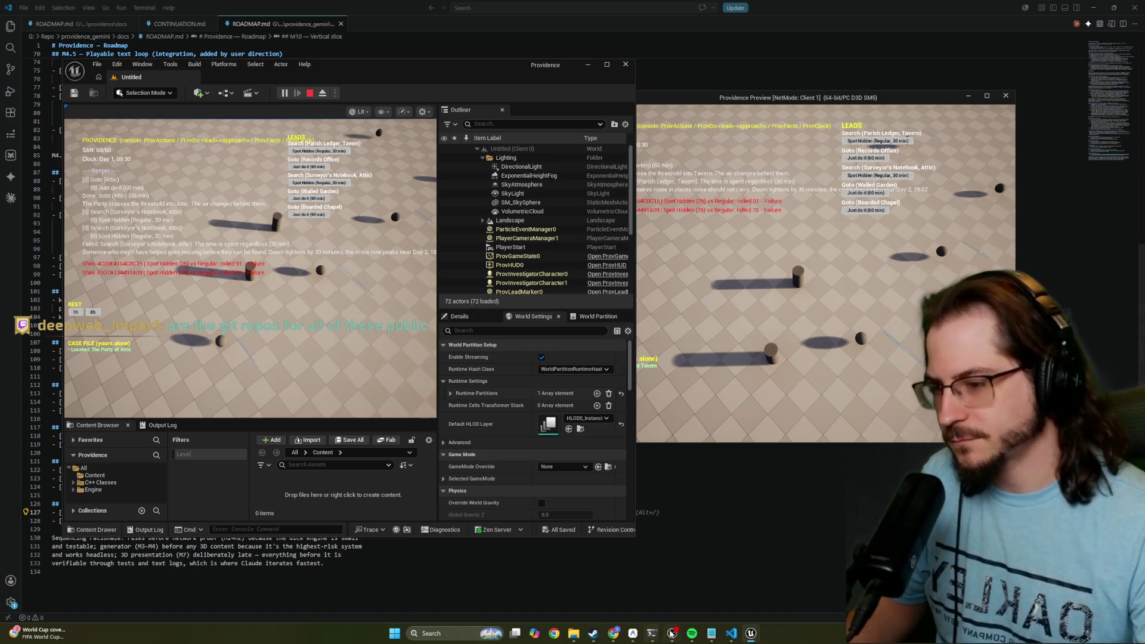
left_click(732, 634)
Open the codex project's docs/DESIGN.md in VS Code and skim it
left_click(286, 359)
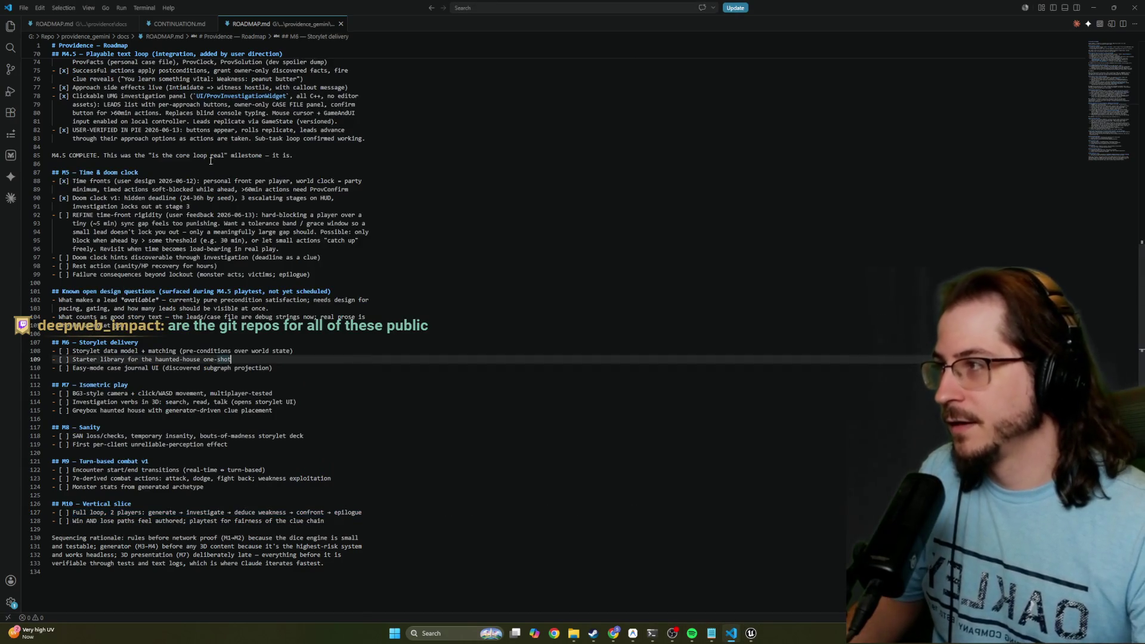
left_click(79, 25)
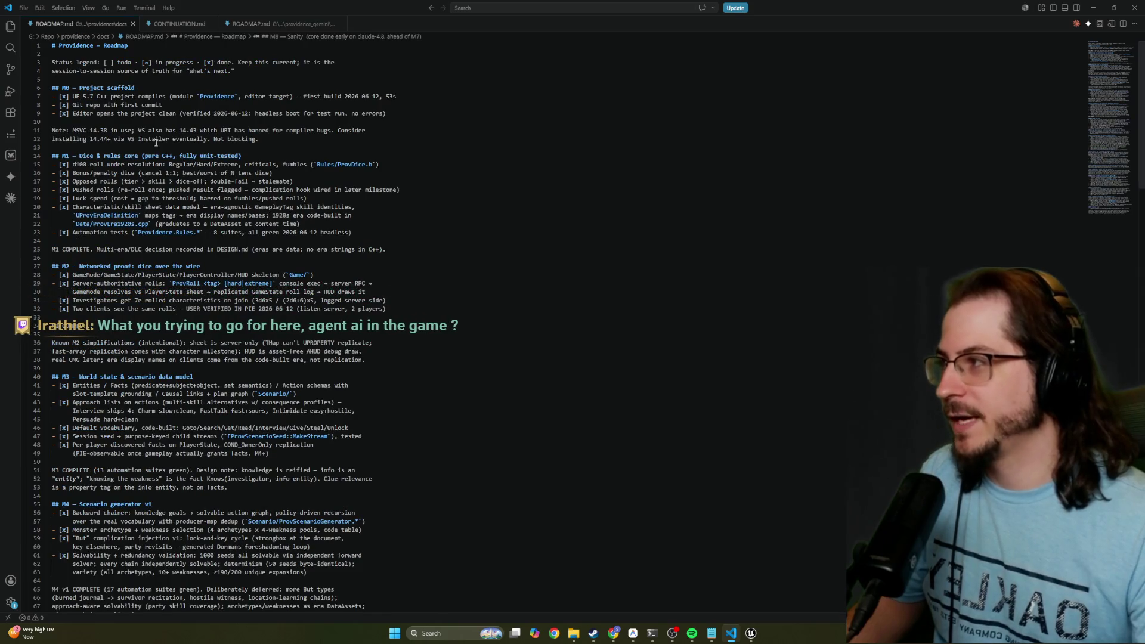
key("ctrl+Tab")
left_click(574, 634)
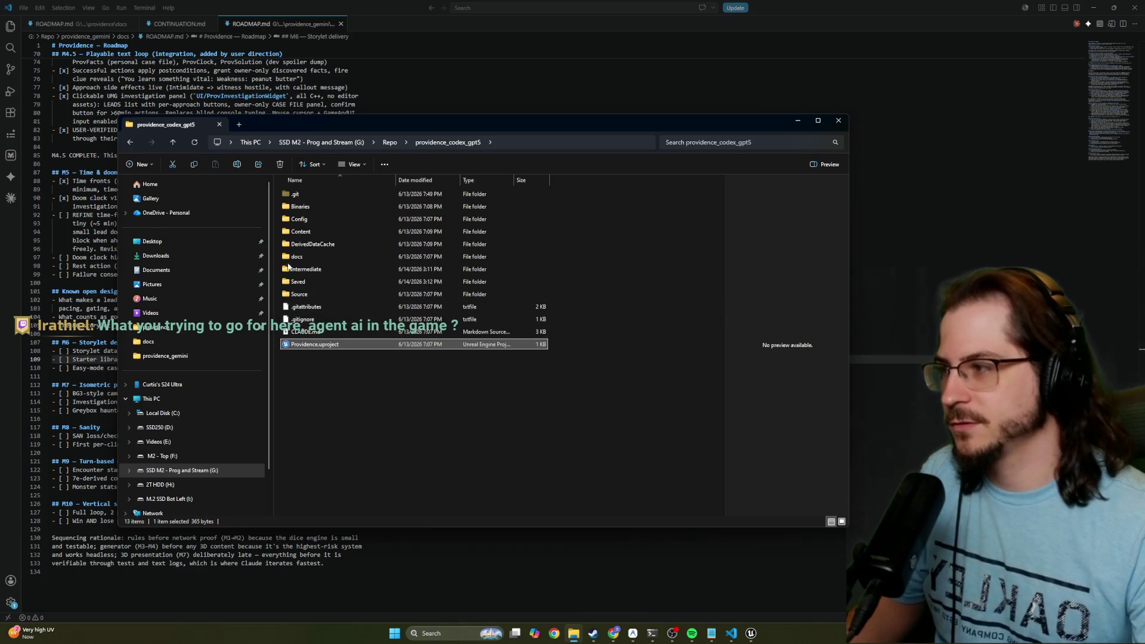
double_click(297, 257)
double_click(320, 194)
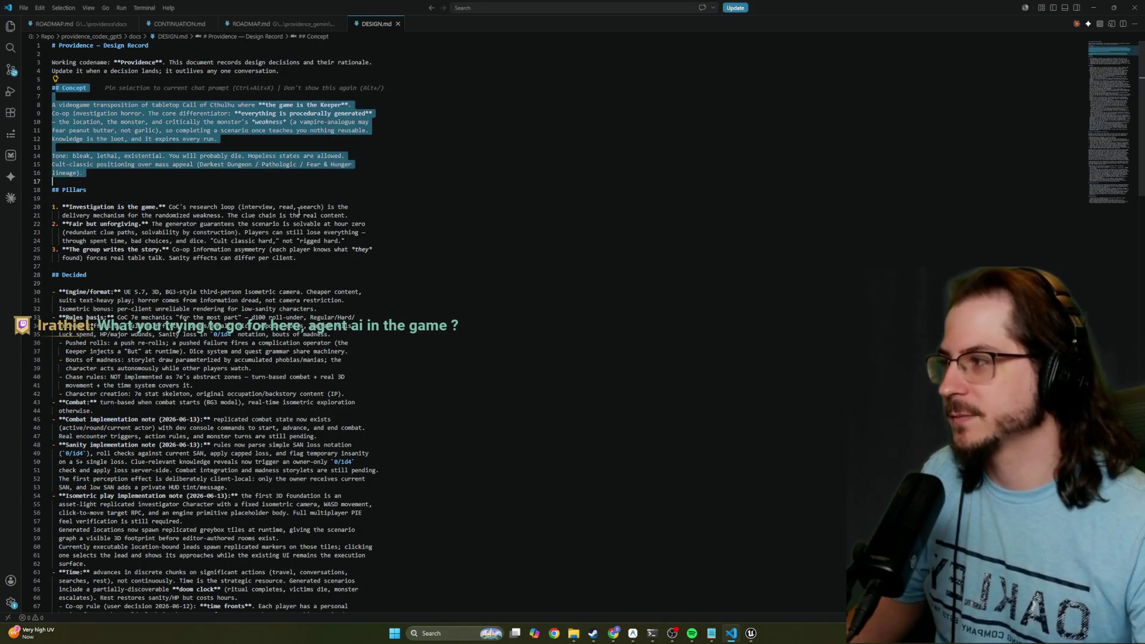
scroll(118, 225, "down", 10)
scroll(118, 224, "down", 17)
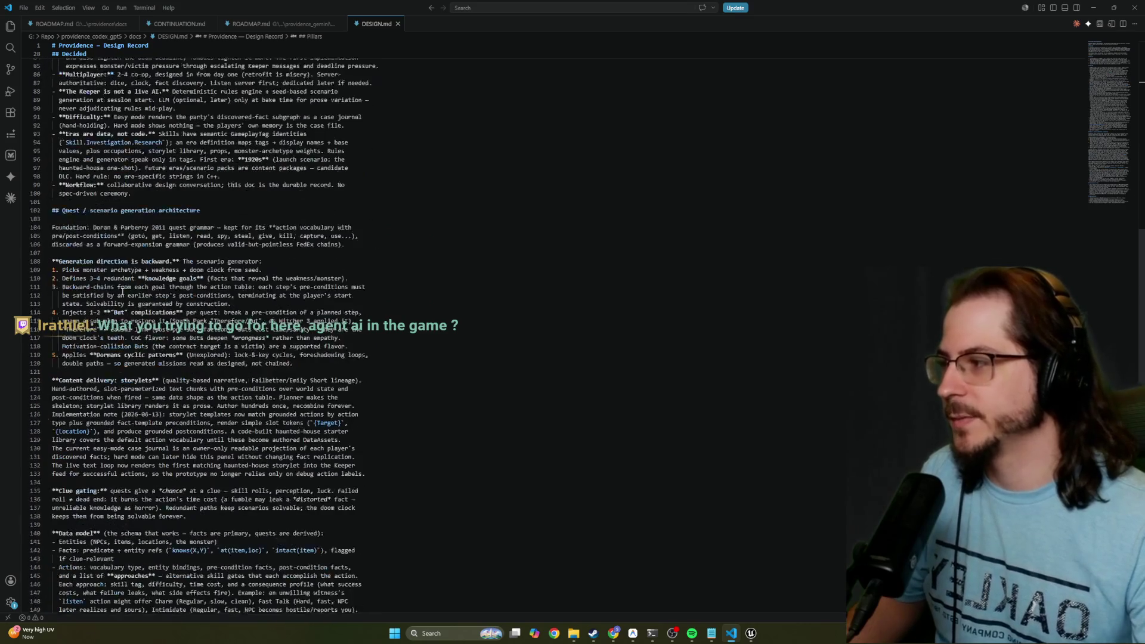
scroll(171, 253, "up", 2)
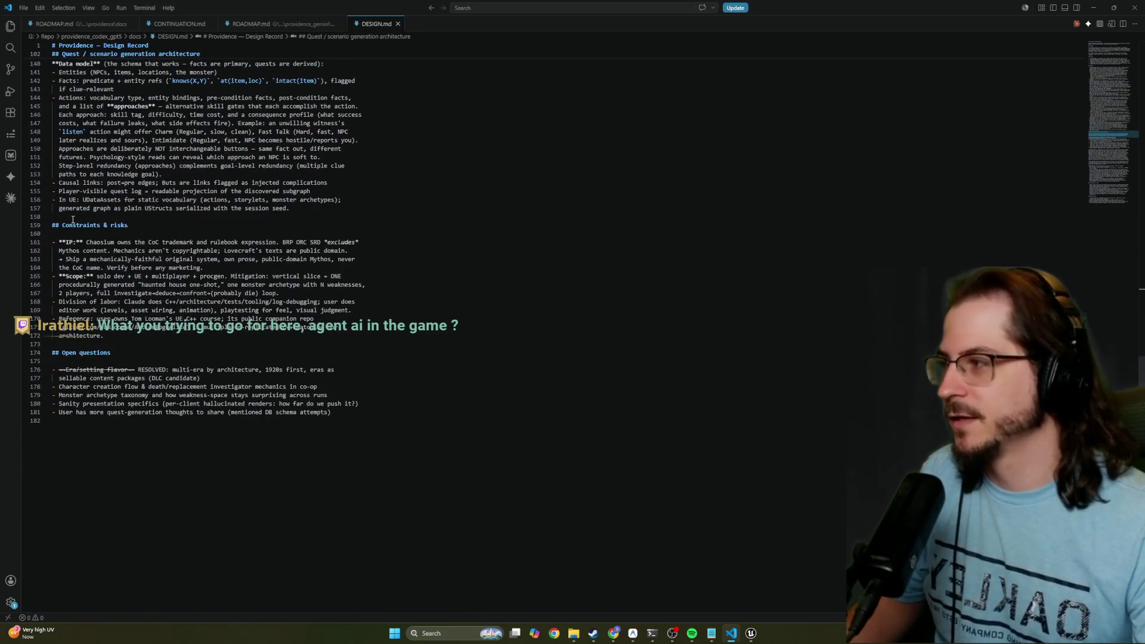
Return to the providence_gemini ROADMAP.md, select lines 79–81, then minimize VS Code
left_click(251, 24)
scroll(186, 125, "up", 7)
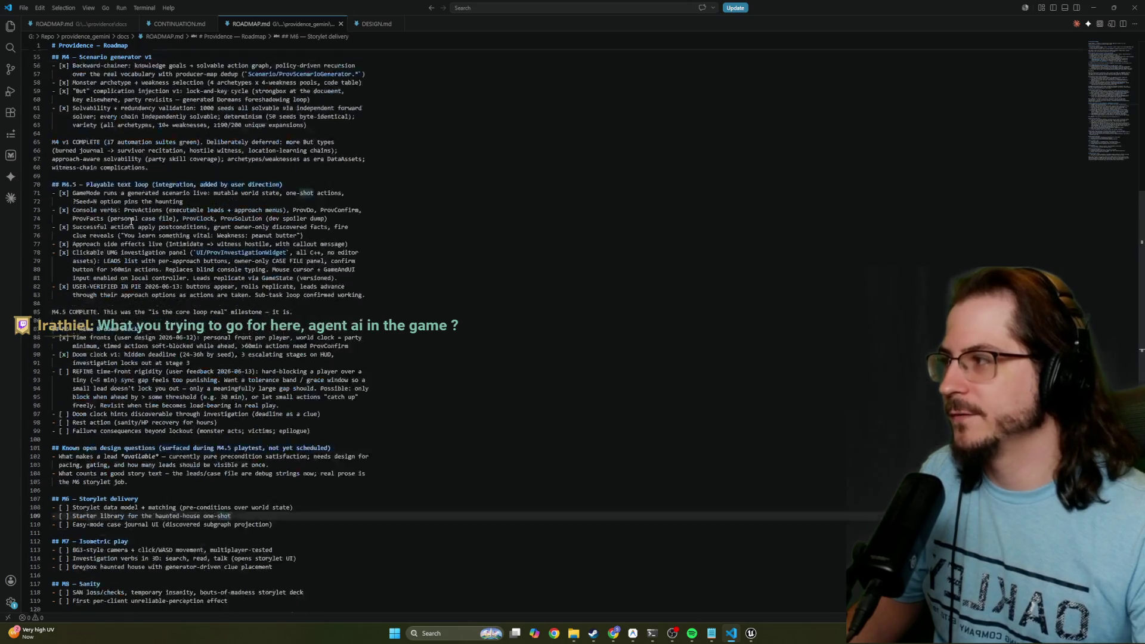
mouse_move(358, 395)
left_mouse_down()
mouse_move(239, 382)
mouse_move(179, 417)
mouse_move(339, 412)
left_mouse_up()
double_click(319, 5)
left_click(593, 54)
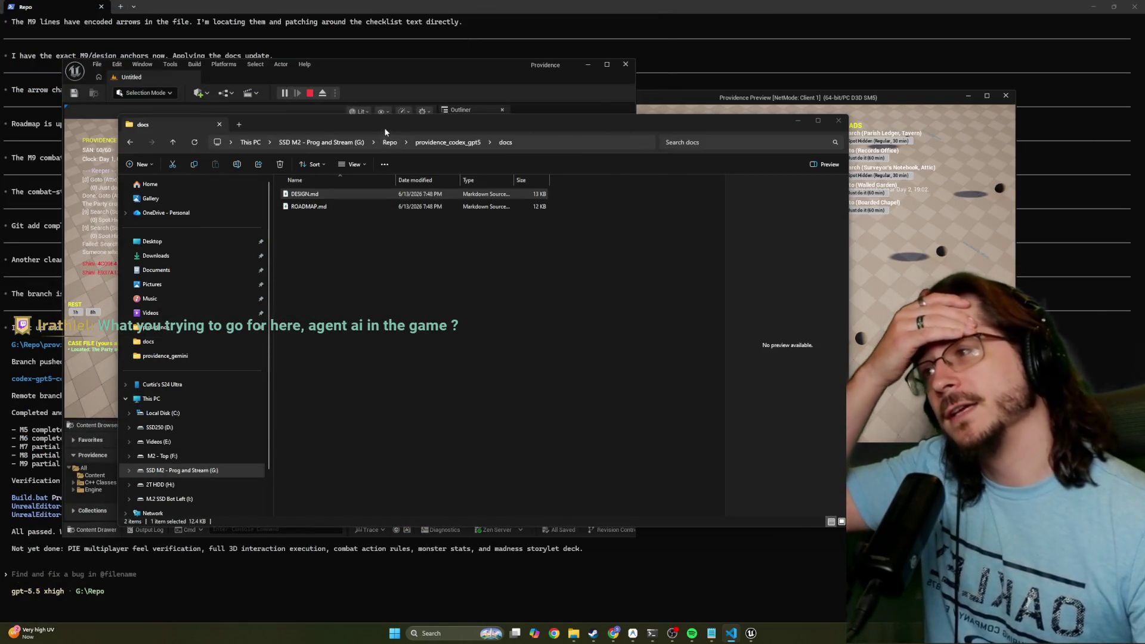
Move the docs folder window down and bring Unreal Editor and the Client 1 preview forward
left_click_drag(418, 124, 424, 204)
left_click(220, 162)
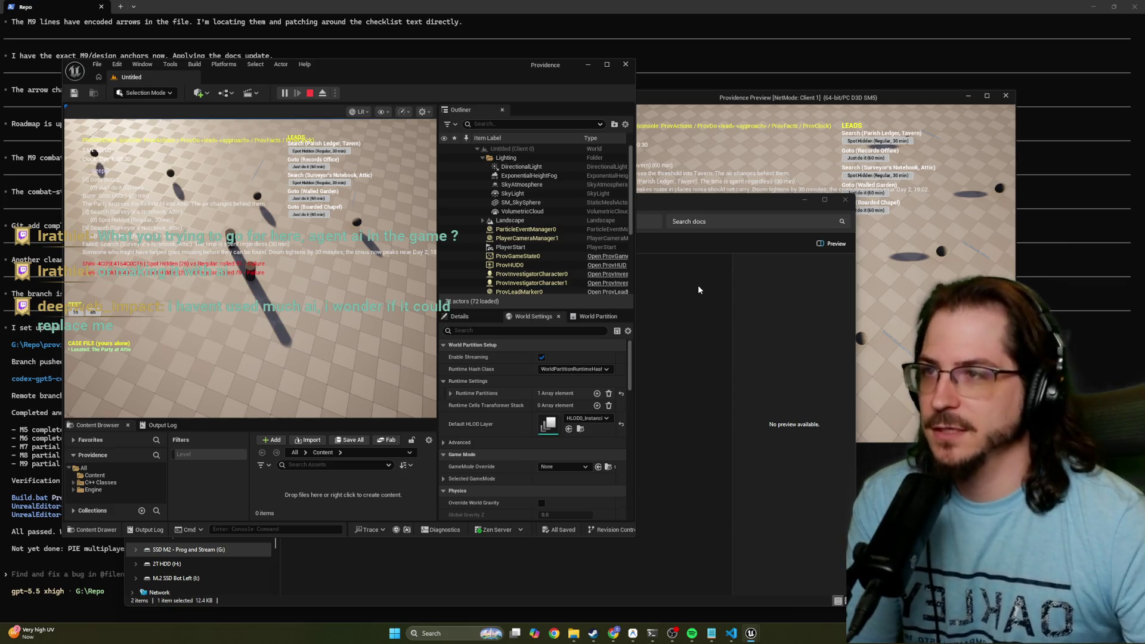
left_click(706, 100)
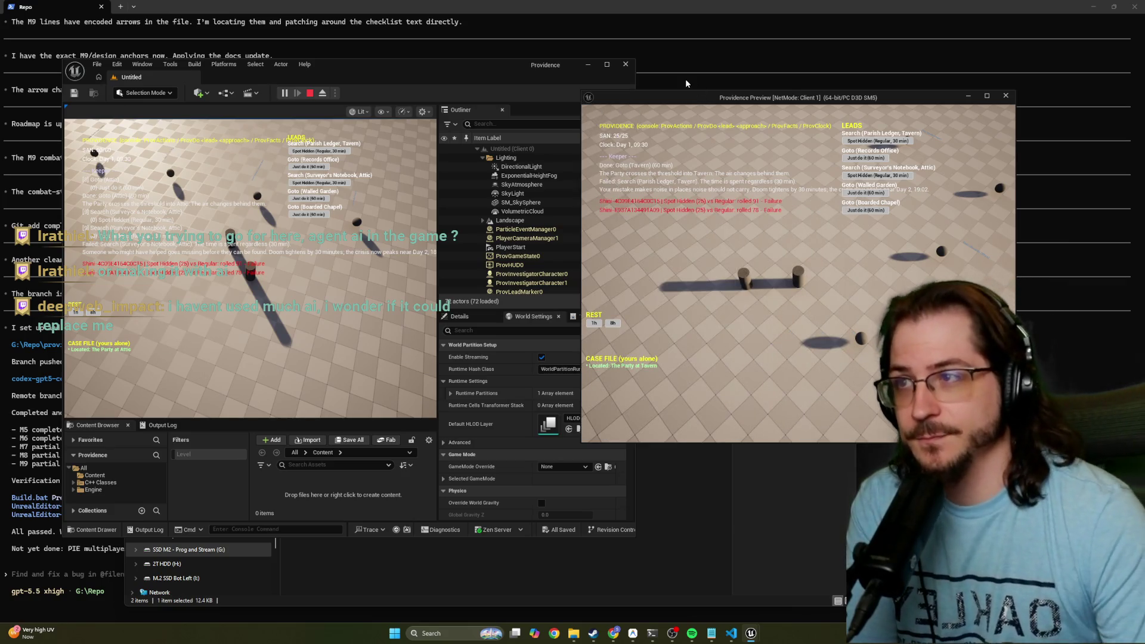
left_click_drag(649, 90, 652, 80)
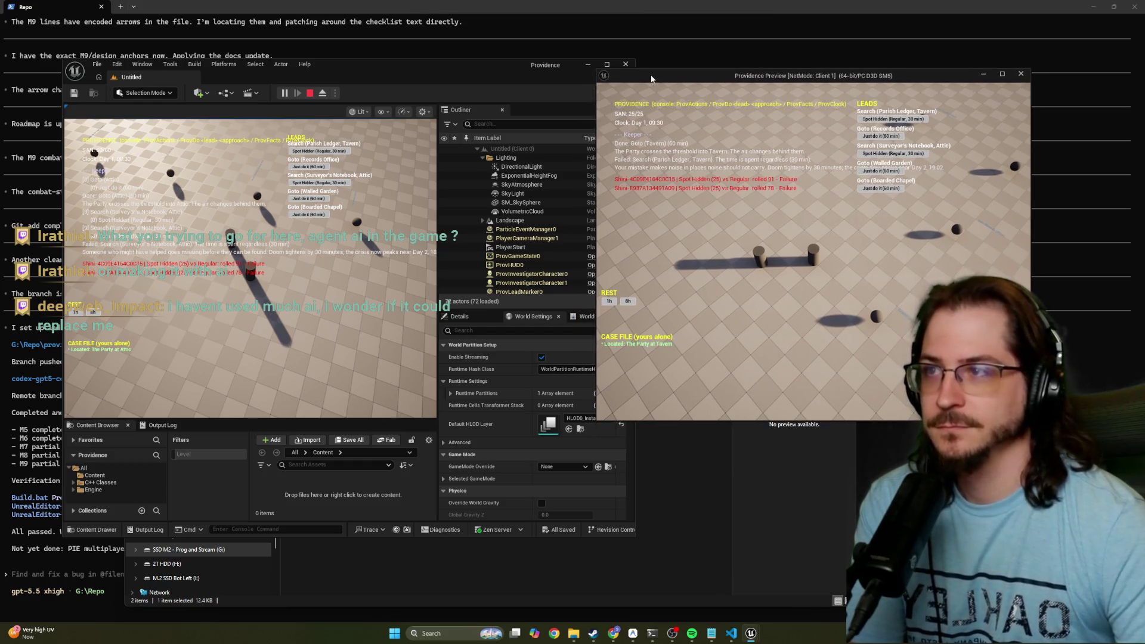